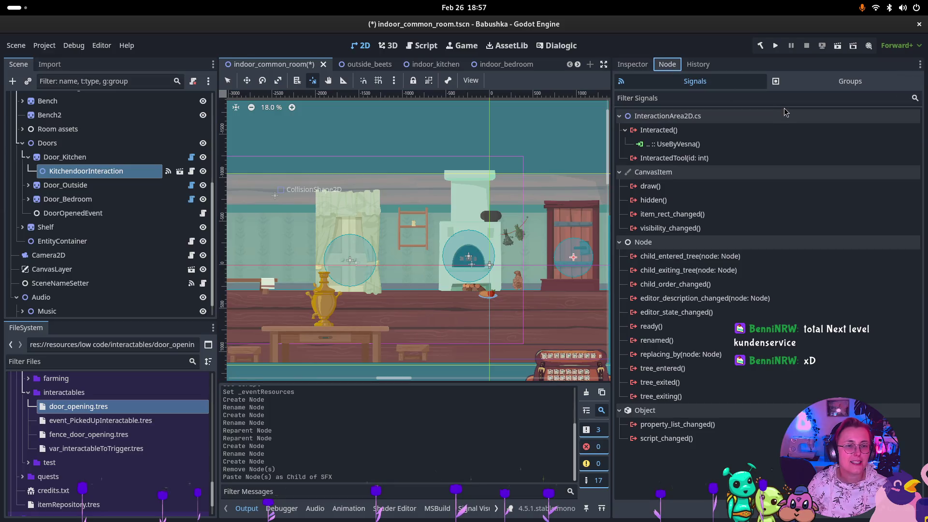
Step: Cancel the Interacted() connection and add a Timer child node under Doors
double_click(809, 131)
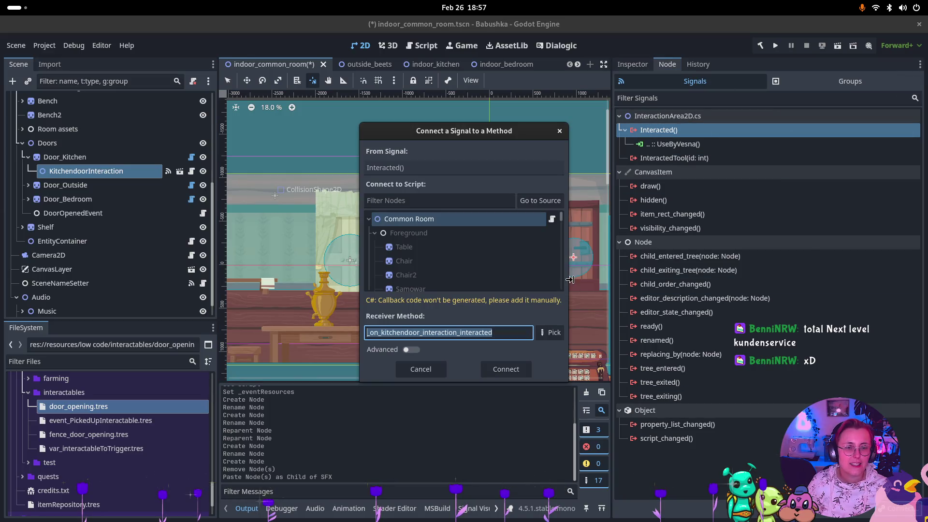
key("Escape")
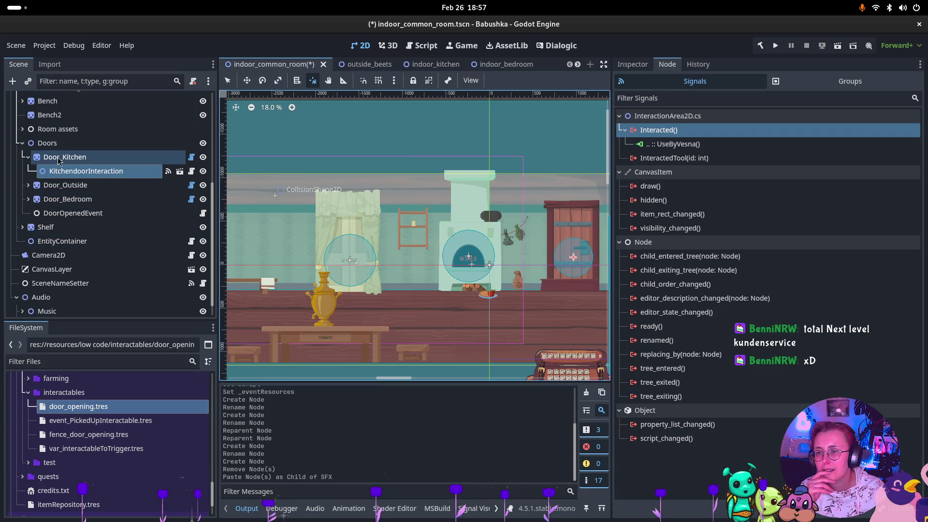
left_click(28, 157)
left_click(46, 144)
right_click(47, 144)
left_click(73, 151)
type("Timer")
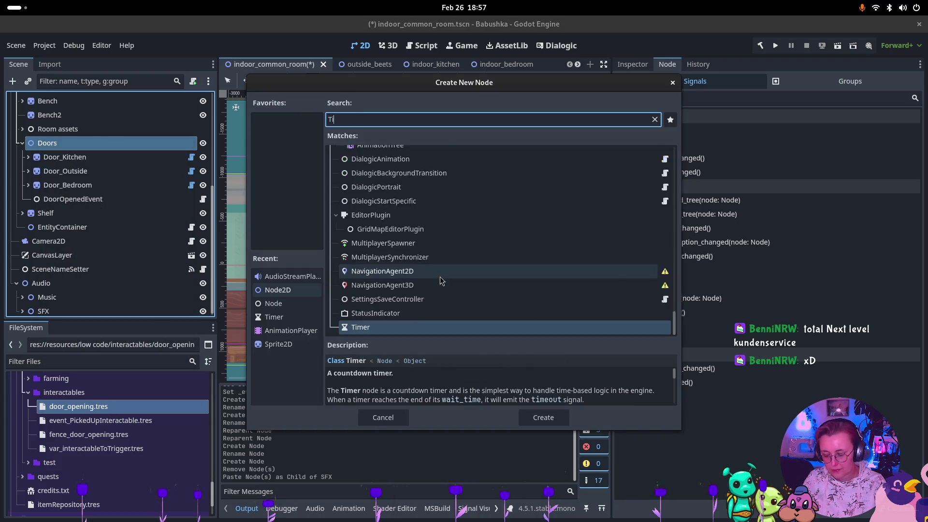
key("Return")
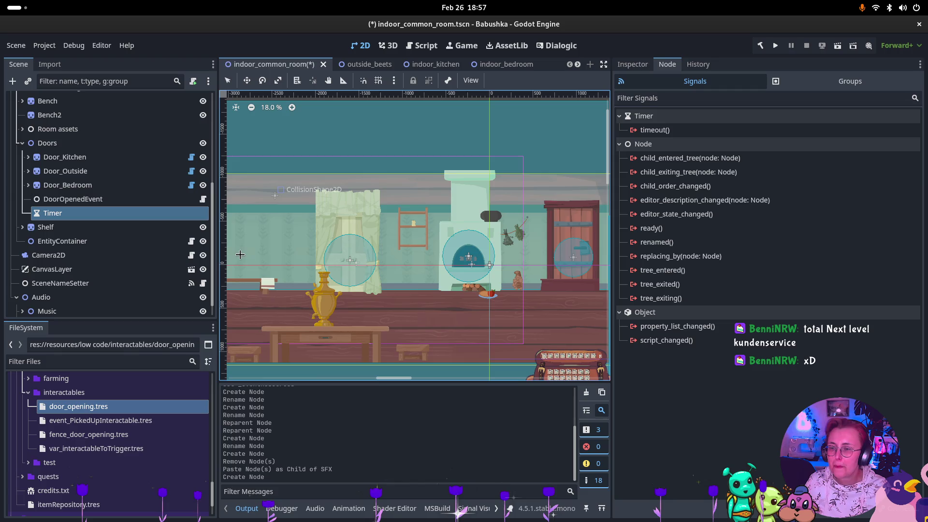
Step: Rename the Timer to DelayedEventCall and move DoorOpenedEvent inside it
double_click(72, 214)
type("DelayedRe")
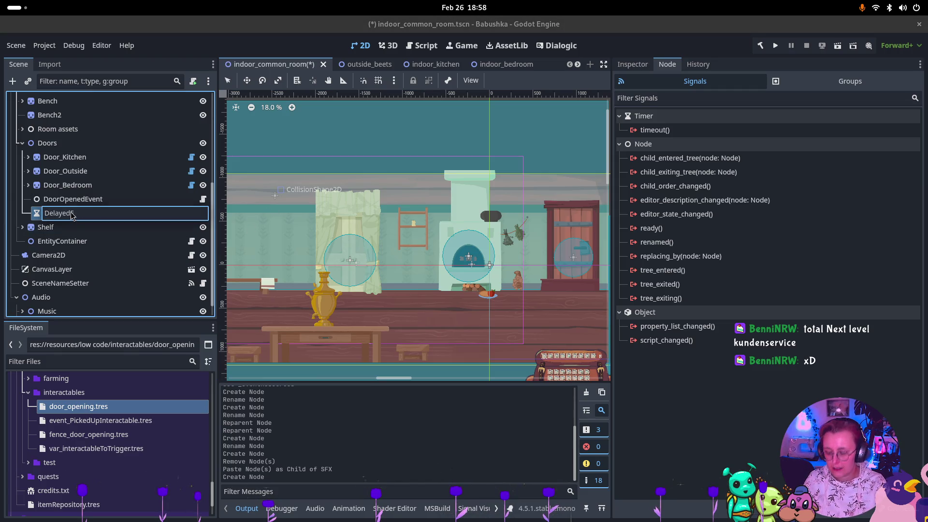
type("entCall")
key("Return")
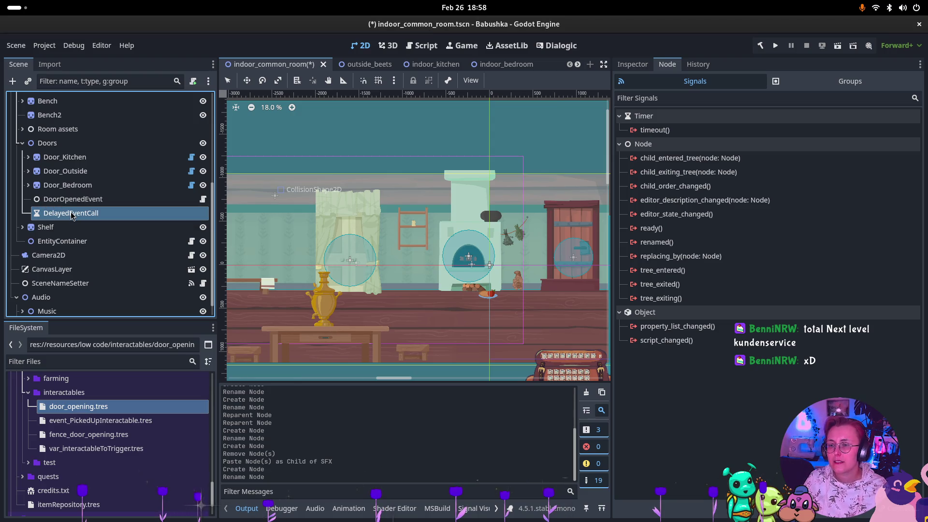
left_click_drag(73, 199, 73, 211)
Step: Give DelayedEventCall a 1.5 s wait time and enable One Shot
left_click(72, 203)
left_click(631, 68)
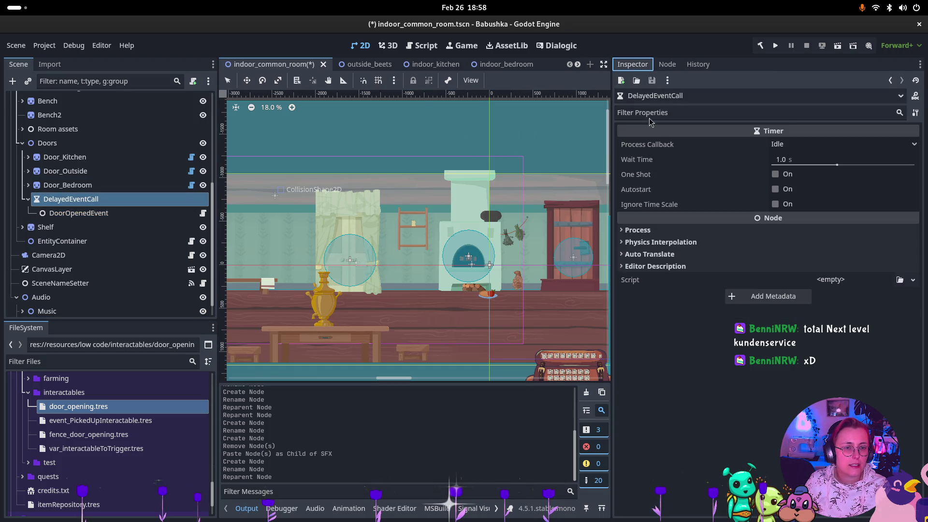
left_click(784, 160)
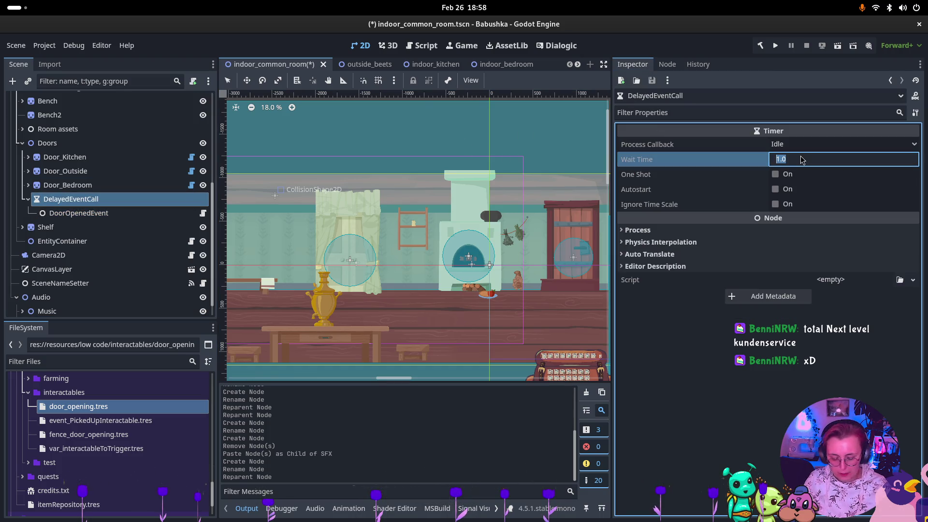
type("1.5")
key("Return")
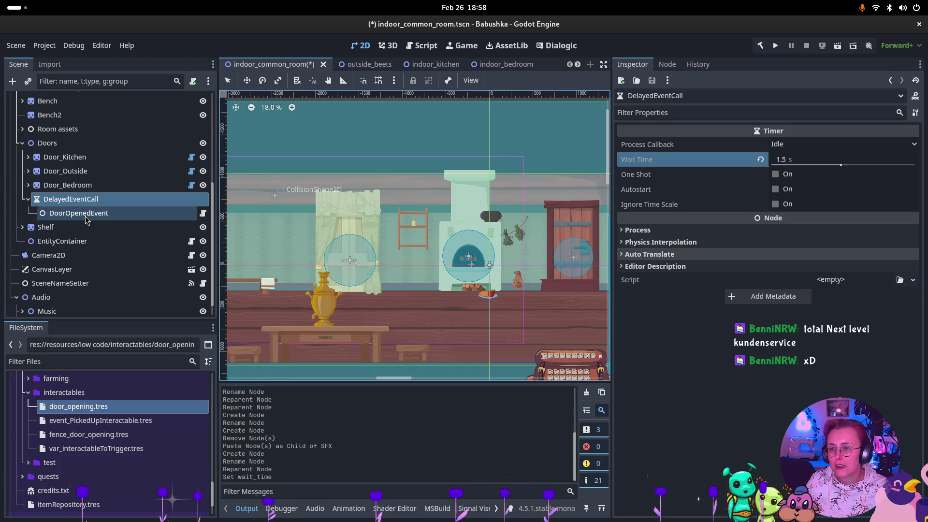
left_click(777, 175)
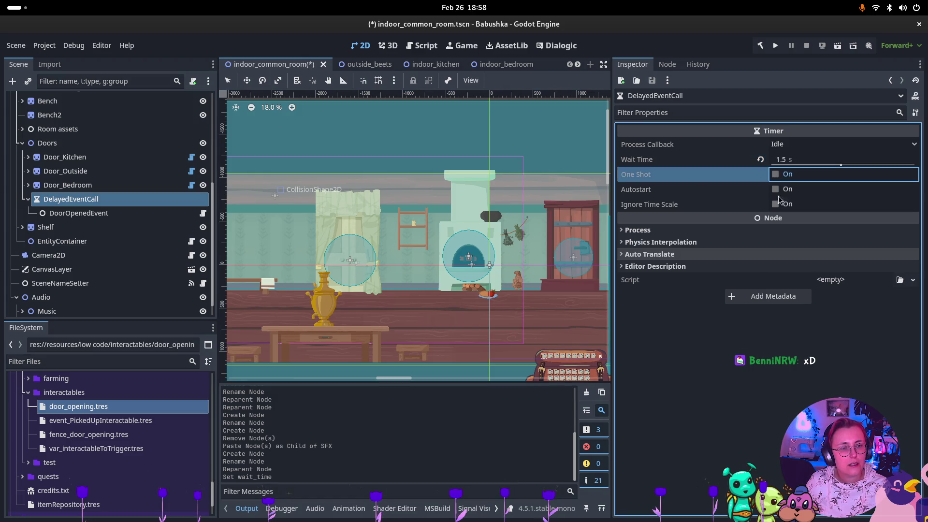
Step: Select DelayedEventCall's timeout signal in the Signals panel
left_click(78, 213)
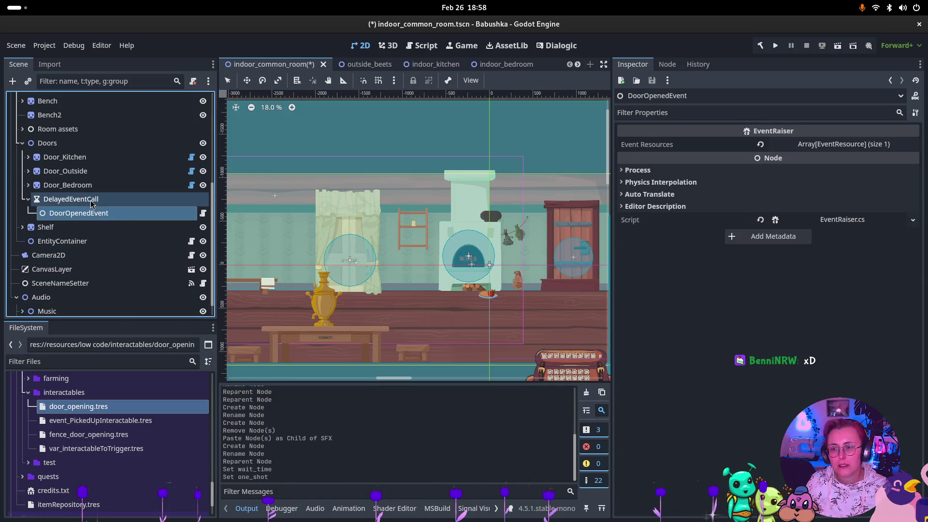
left_click(71, 199)
left_click(668, 65)
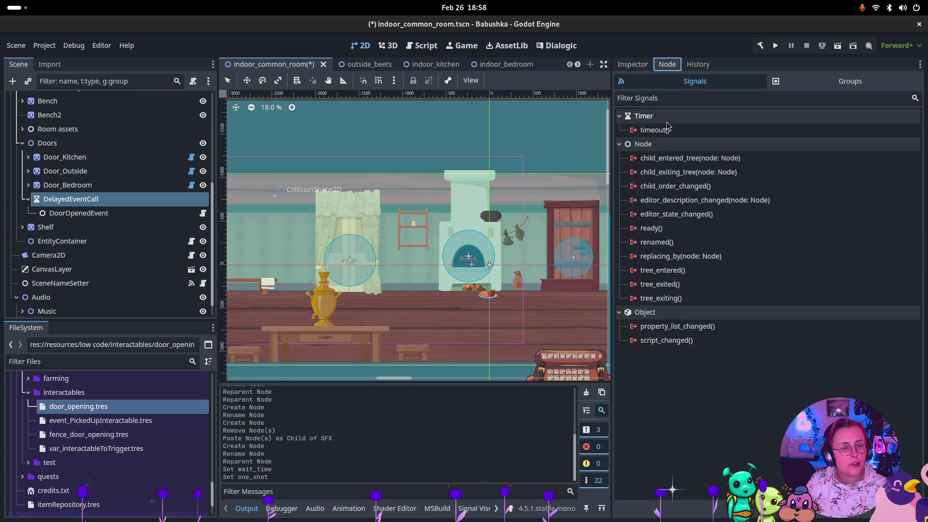
left_click(651, 117)
left_click(652, 118)
left_click(677, 131)
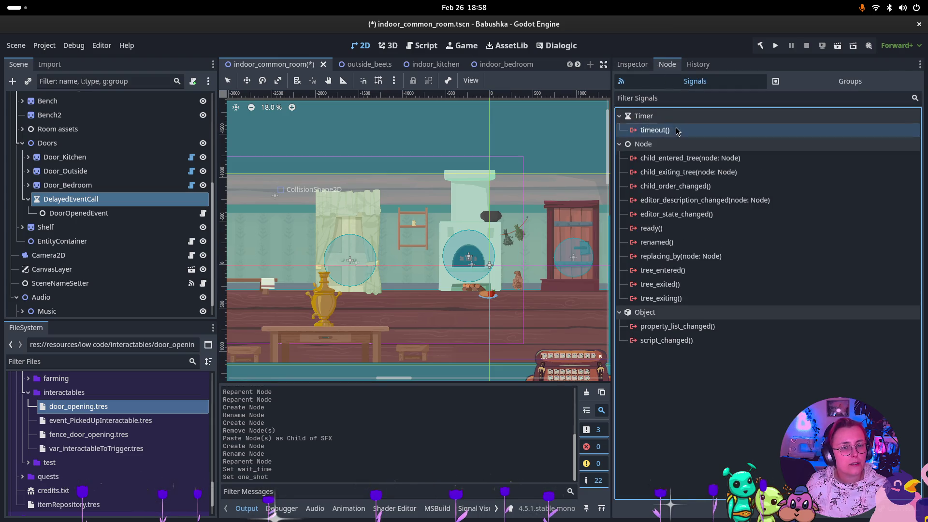
Step: Connect timeout to DoorOpenedEvent's RaiseEvents method
double_click(677, 130)
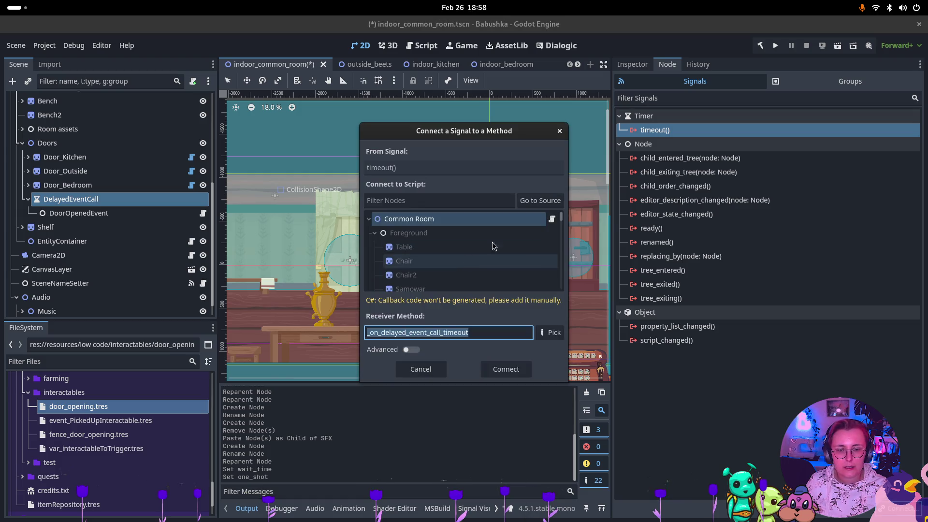
left_click(540, 200)
left_click(449, 285)
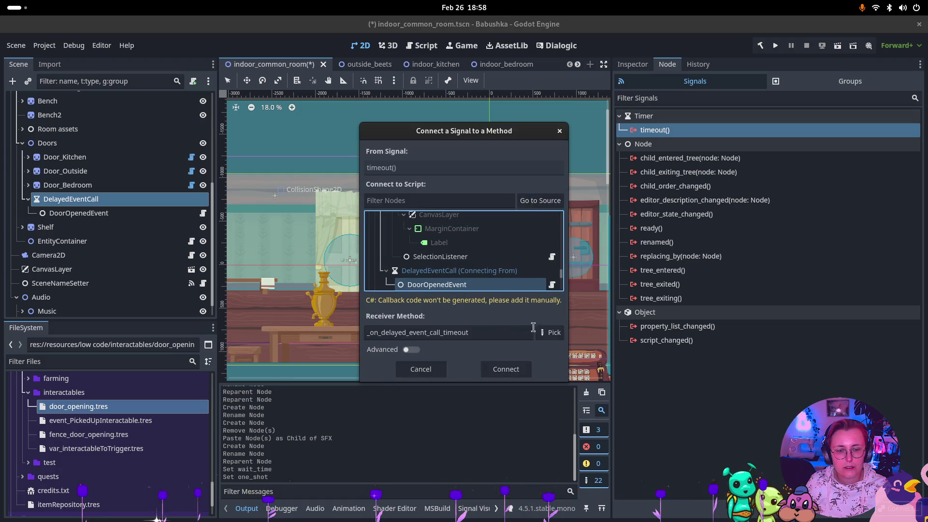
left_click(550, 332)
left_click(408, 160)
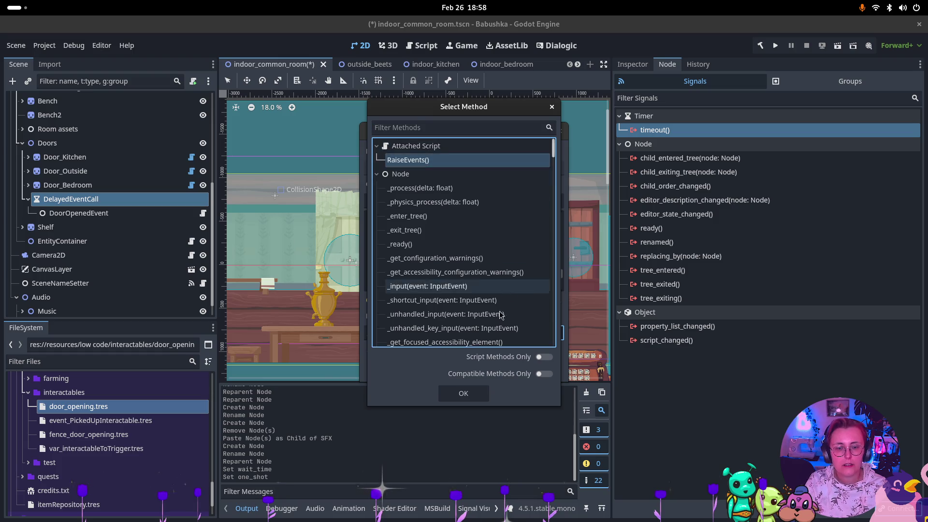
left_click(485, 395)
left_click(506, 369)
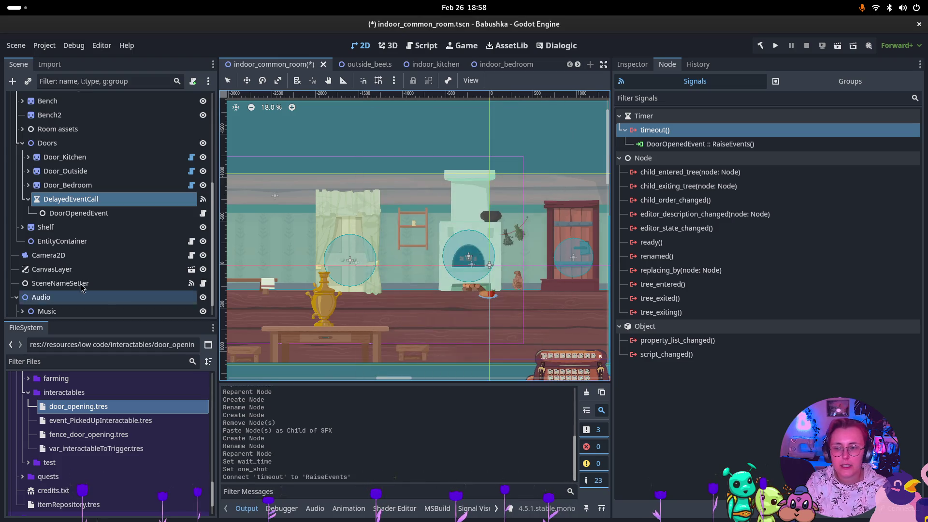
key("Down")
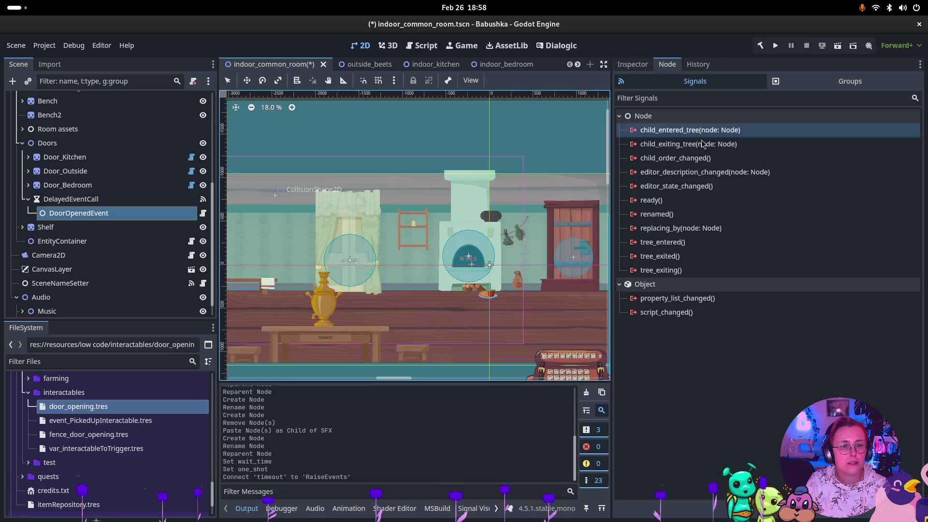
Step: Review DelayedEventCall and DoorOpenedEvent, then select all three door nodes
left_click(81, 199)
left_click(79, 213)
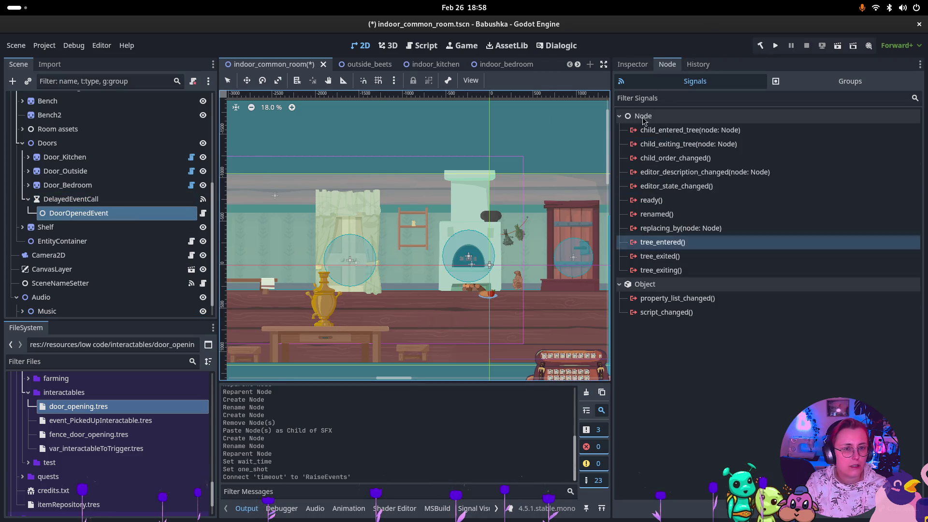
left_click(631, 64)
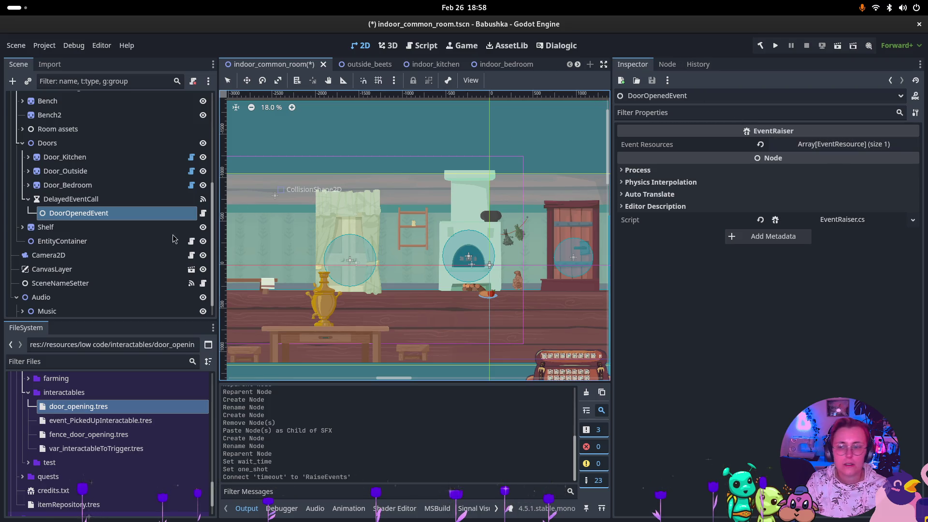
left_click(81, 199)
left_click(77, 158)
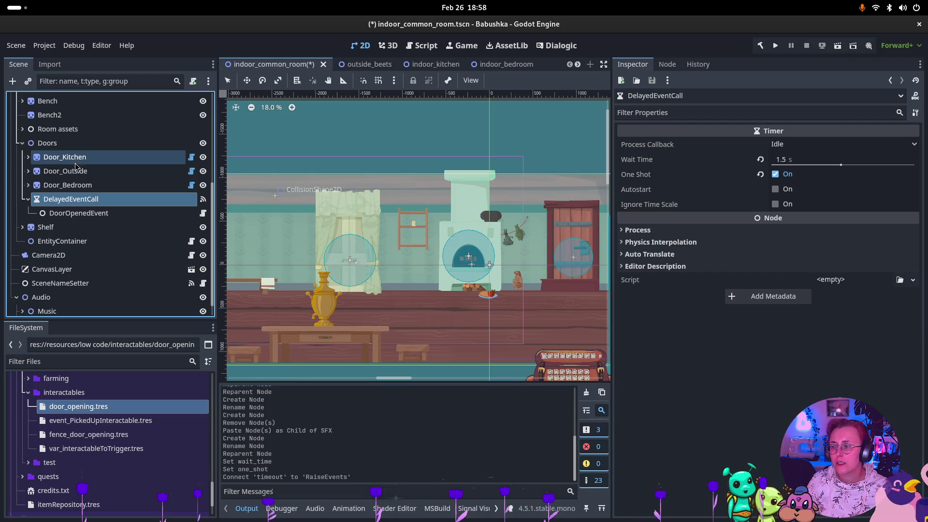
left_click(77, 171, "shift")
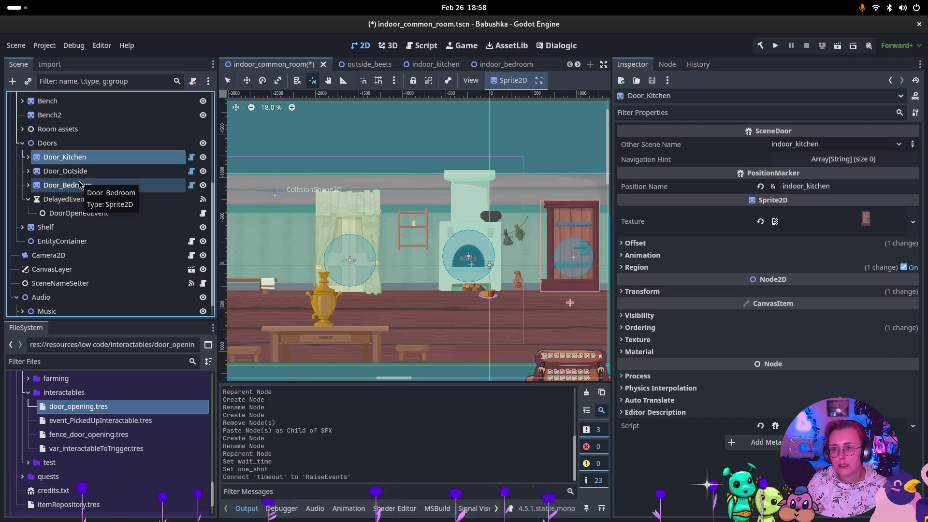
left_click(80, 184, "shift")
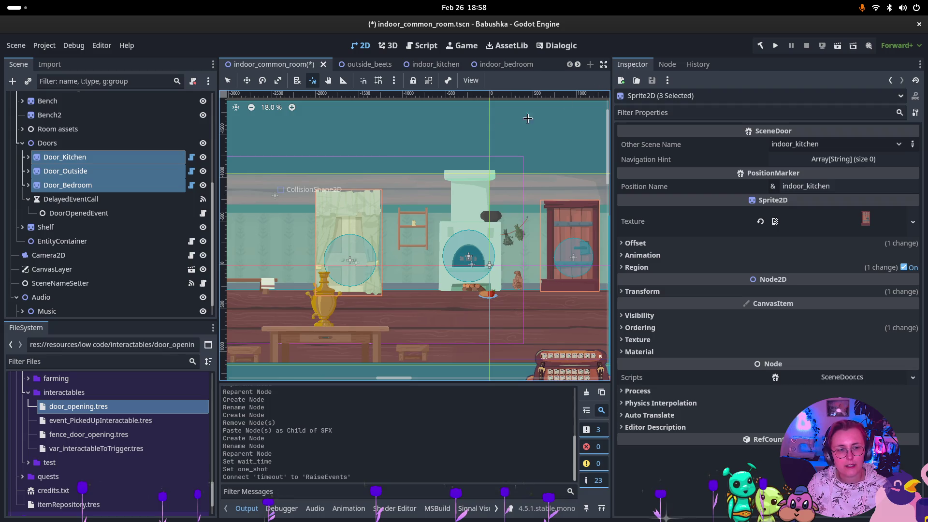
Step: Expand Door_Kitchen and show KitchendoorInteraction's signals
left_click(29, 157)
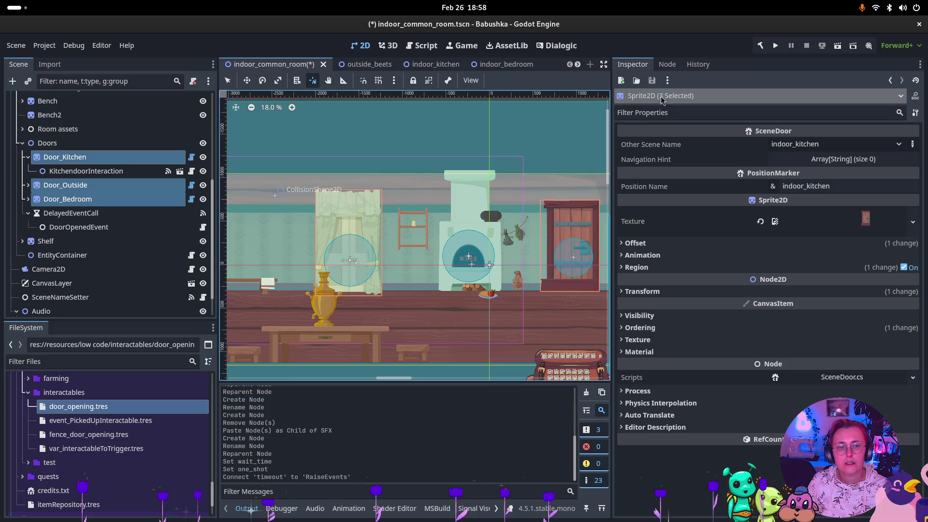
left_click(667, 65)
left_click(648, 65)
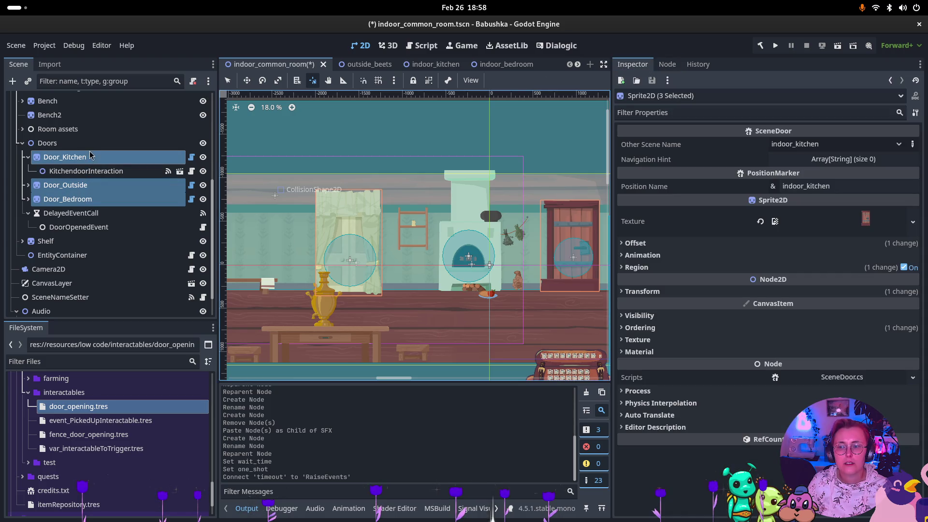
left_click(658, 66)
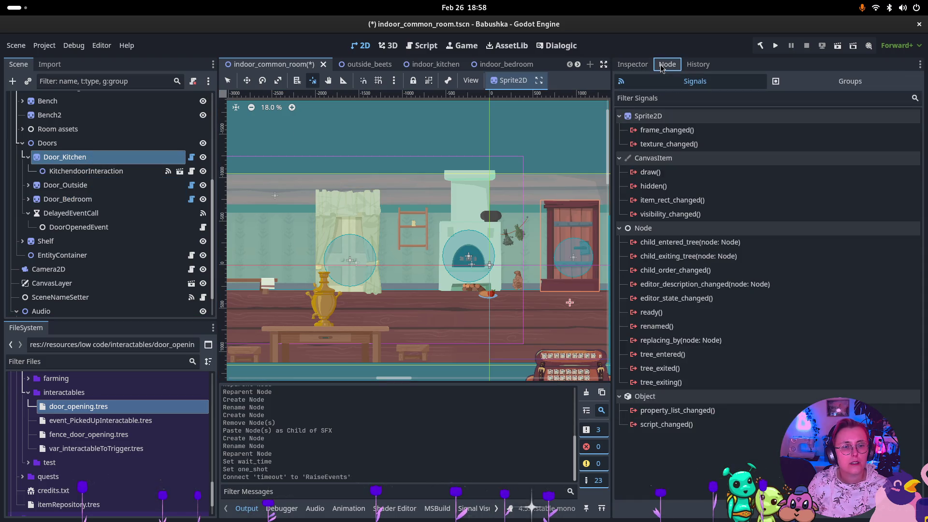
left_click(647, 64)
left_click(126, 171)
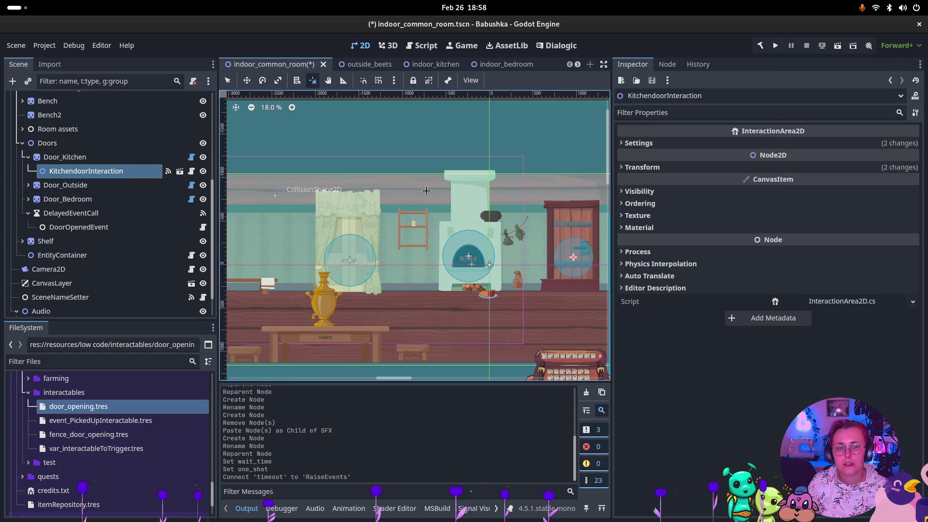
left_click(667, 65)
Step: Connect KitchendoorInteraction's Interacted() signal to DelayedEventCall's start() method
left_click(755, 130)
double_click(659, 130)
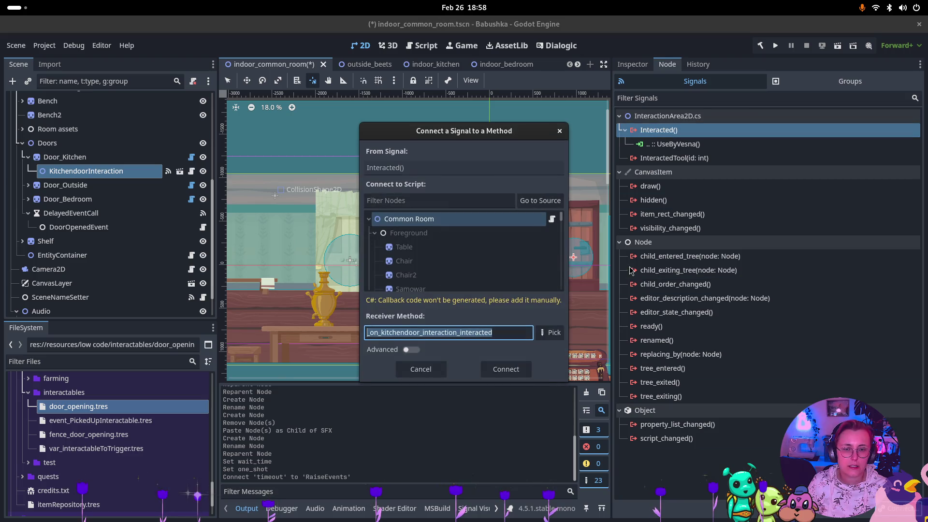
left_click(539, 200)
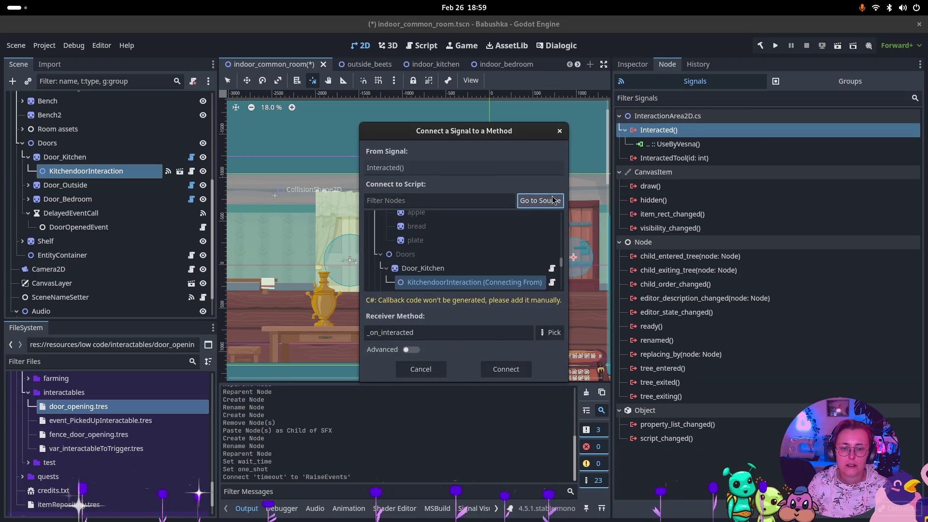
scroll(449, 265, "down", 2)
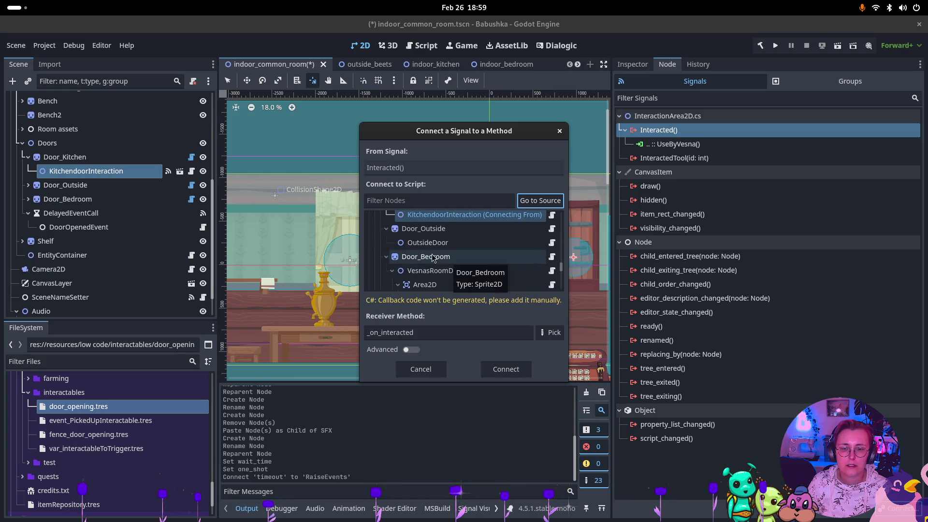
scroll(433, 258, "down", 3)
scroll(432, 257, "down", 5)
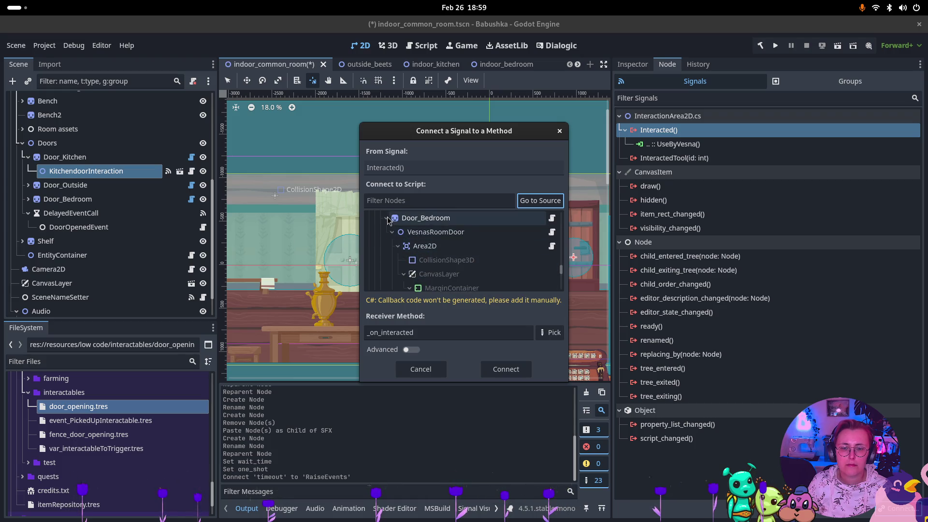
left_click(425, 247)
left_click(428, 233)
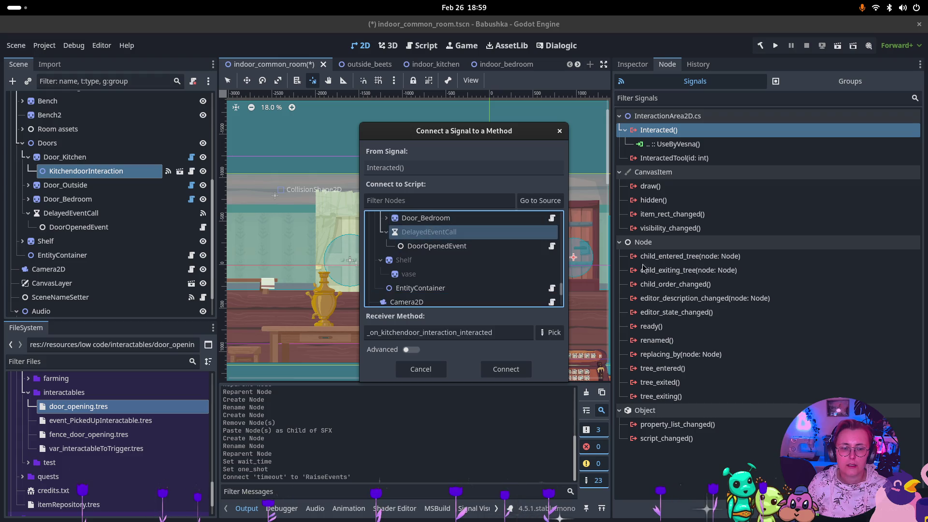
left_click(553, 333)
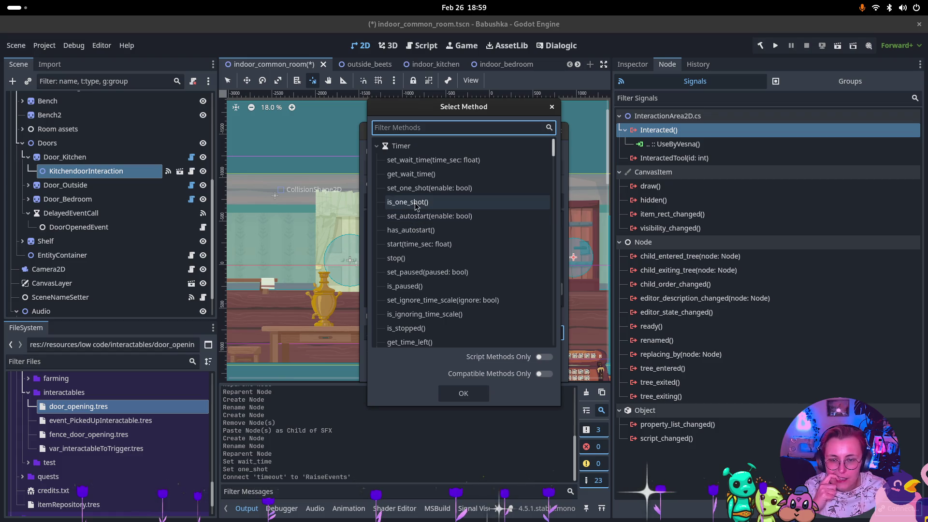
left_click(419, 244)
left_click(463, 393)
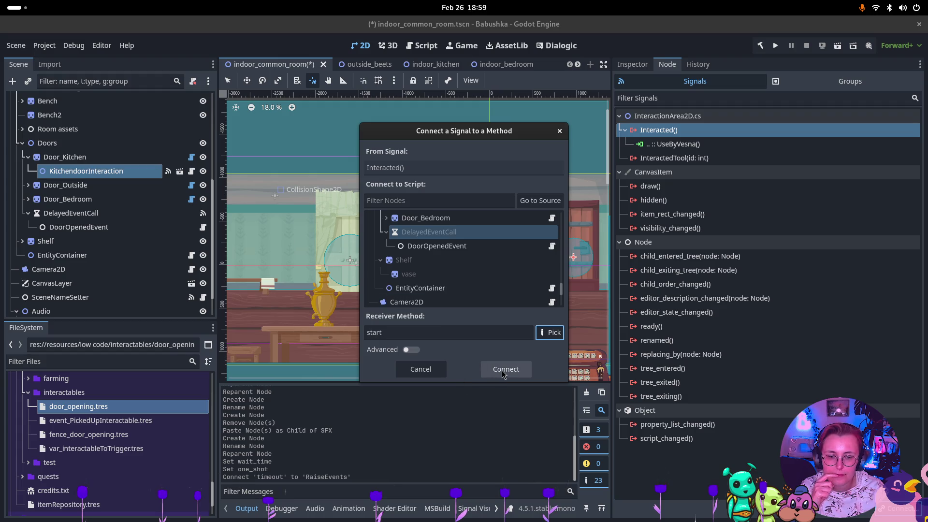
left_click(503, 372)
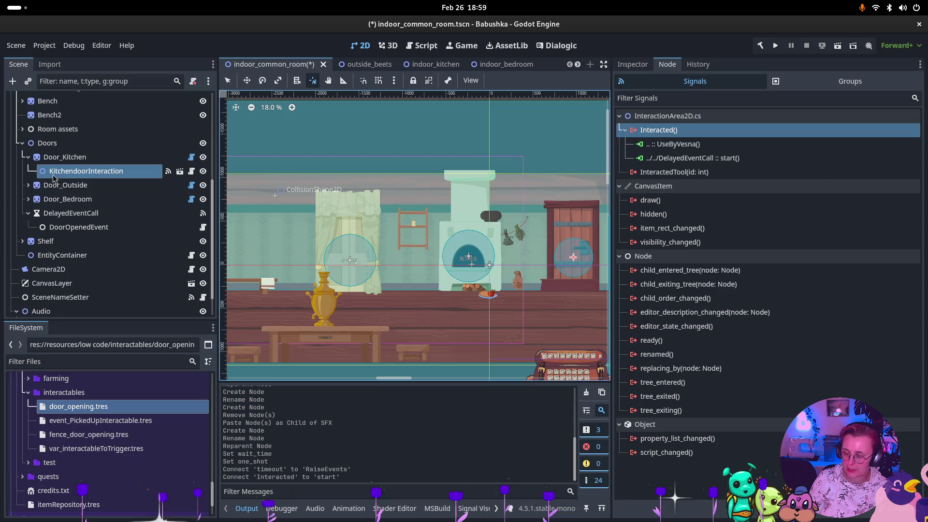
key("super")
key("super")
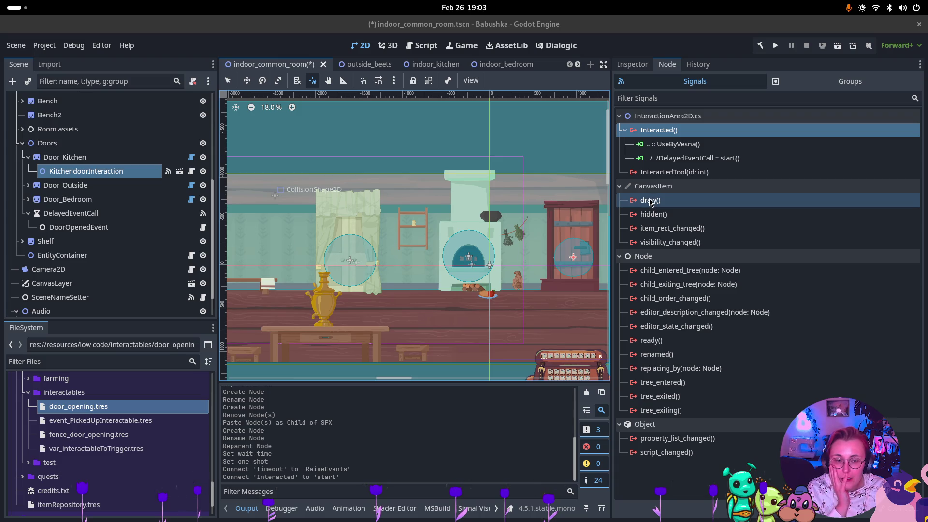
Step: Delete the Interacted→start and timeout→RaiseEvents connections
left_click(692, 158)
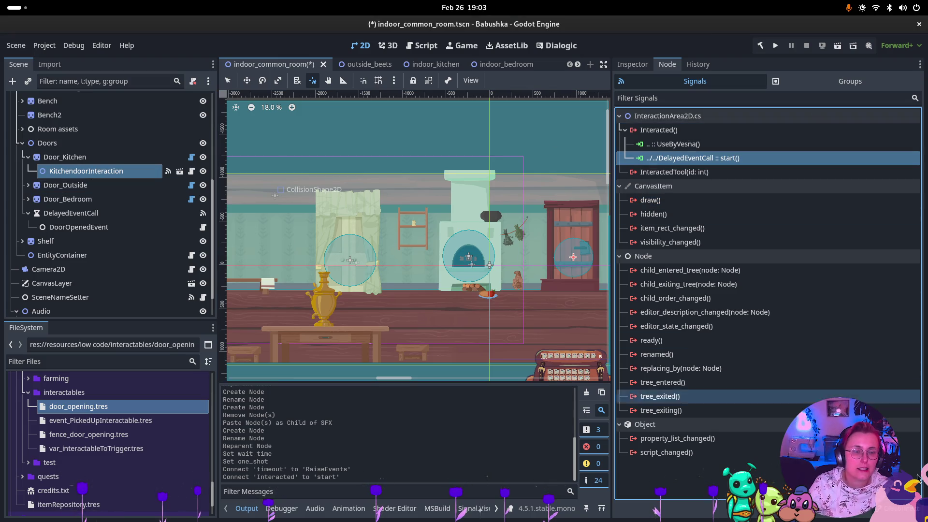
key("Delete")
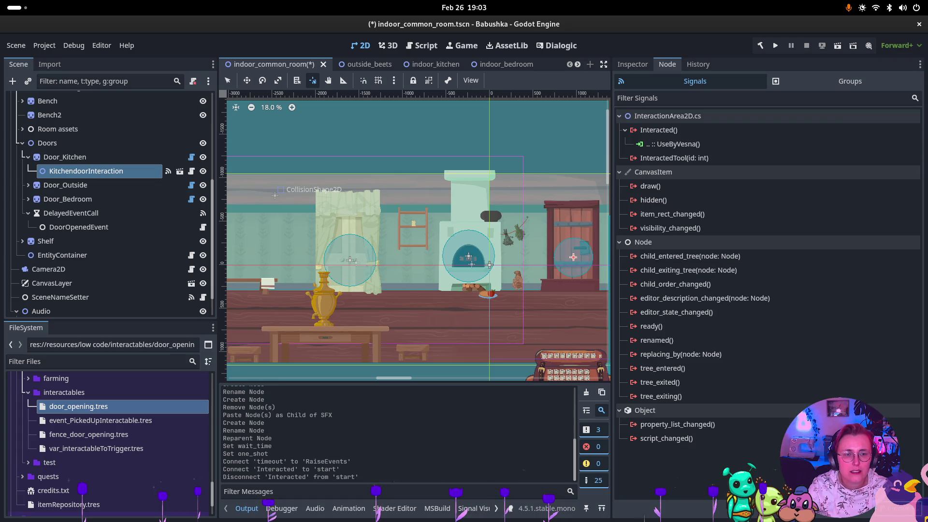
left_click(87, 188)
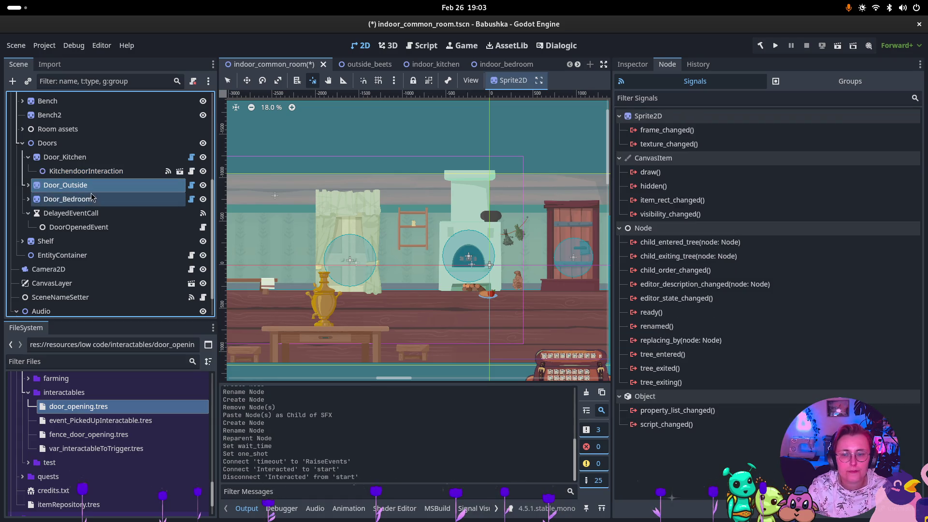
left_click(70, 230)
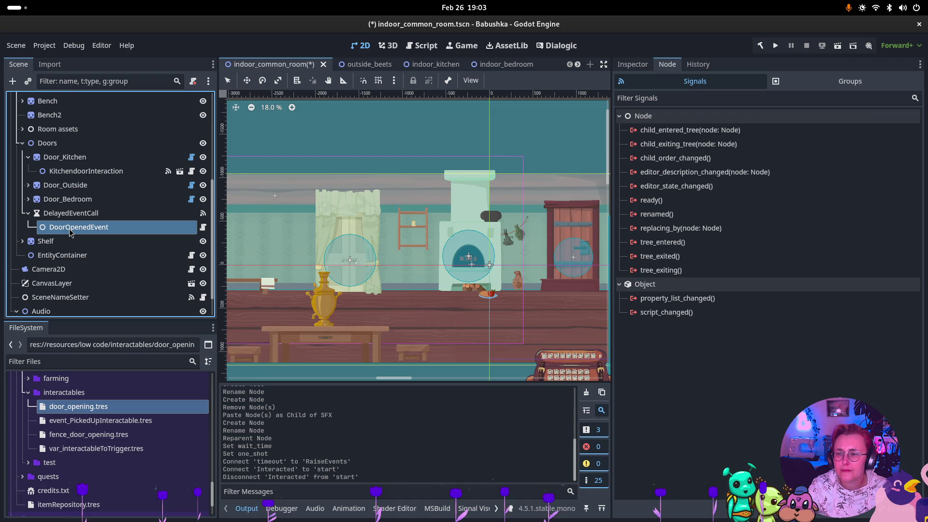
left_click(81, 219)
left_click(700, 144)
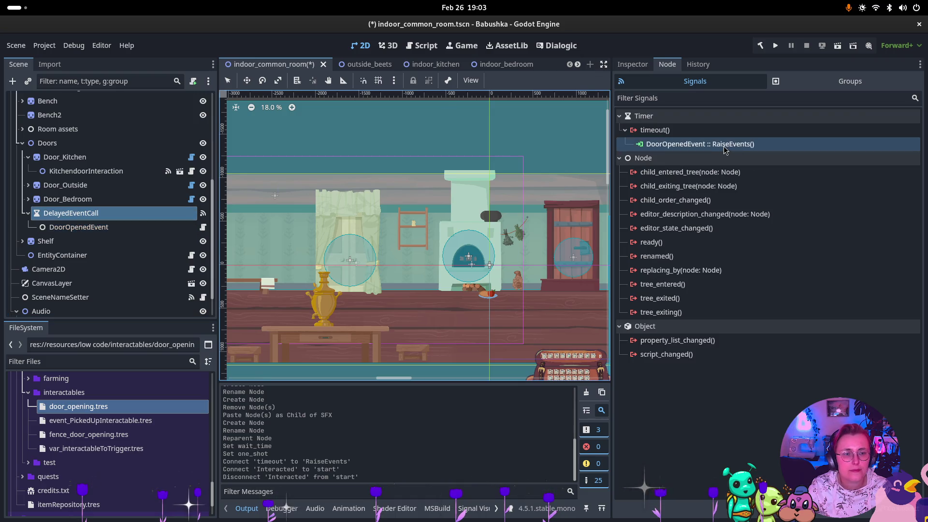
key("Delete")
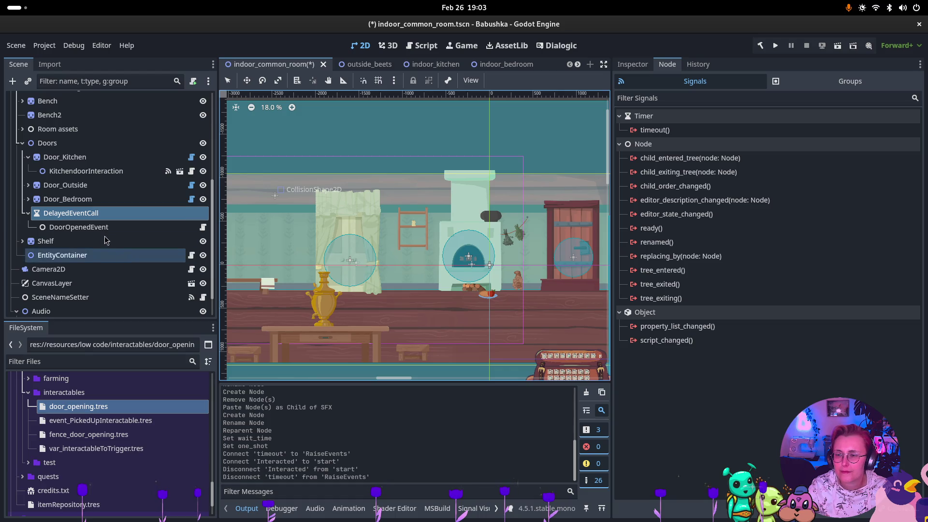
Step: Move DoorOpenedEvent out of the timer to sit directly under Doors
left_click(28, 185)
left_click(28, 213)
left_click(85, 171)
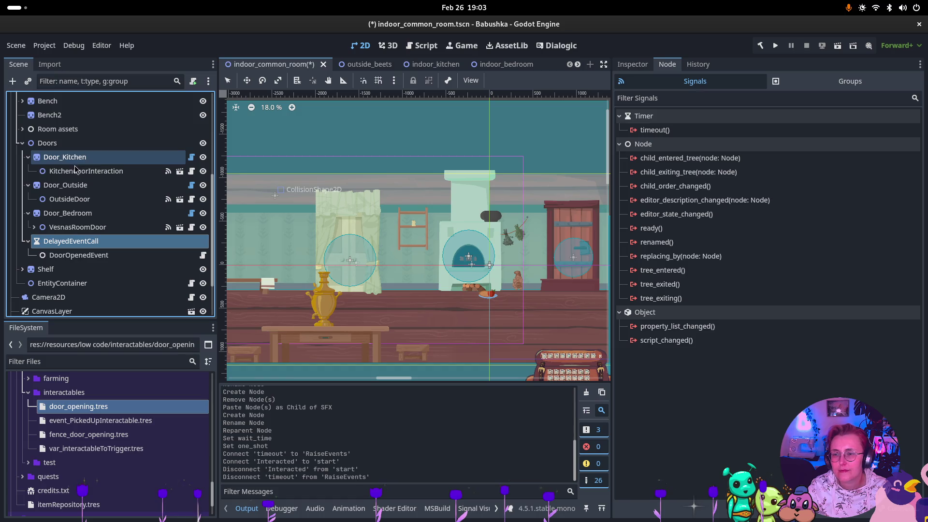
left_click(686, 144)
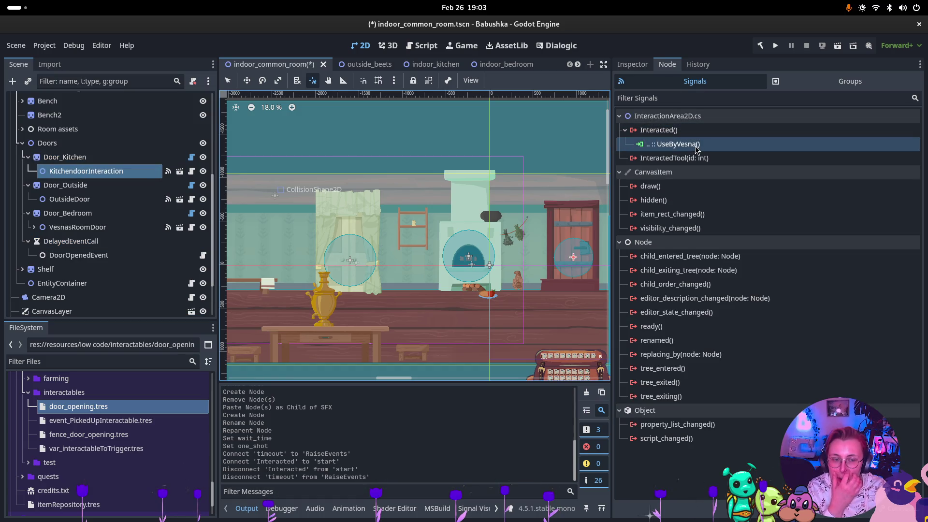
left_click(687, 130)
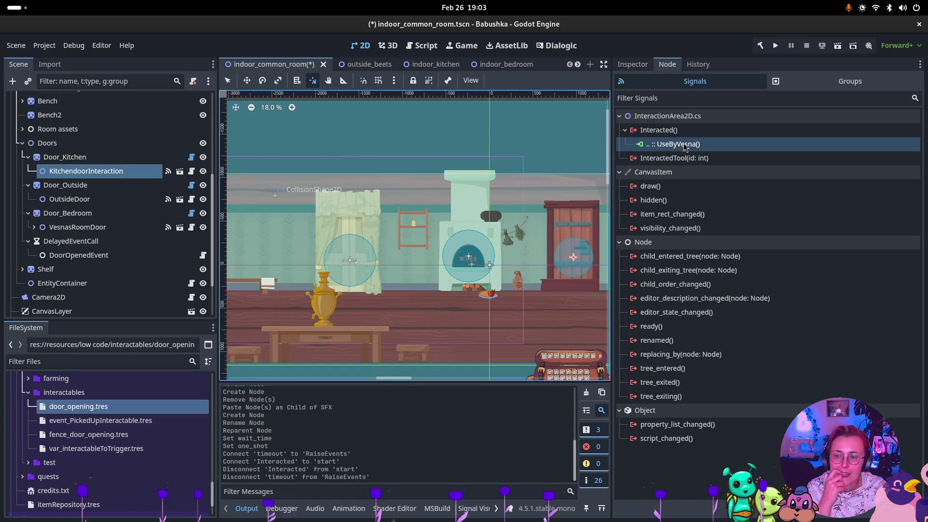
left_click(691, 144)
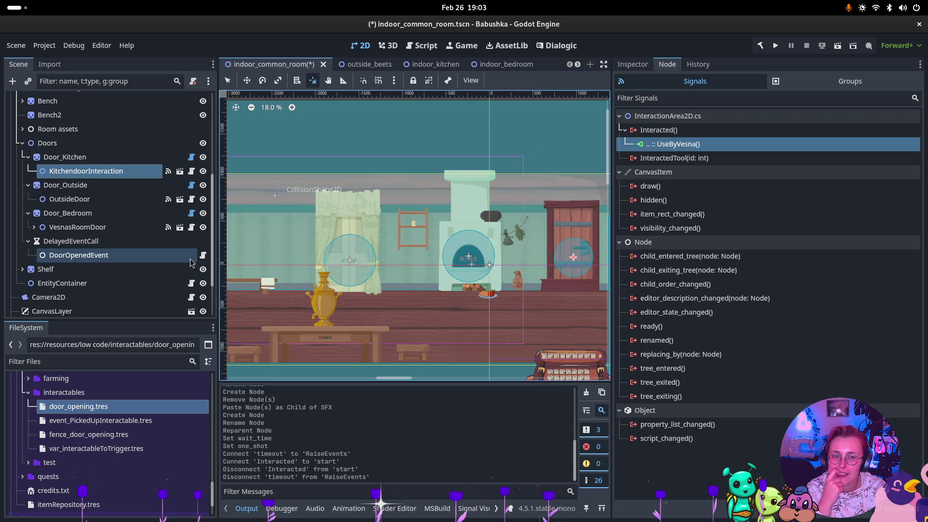
mouse_move(67, 255)
left_mouse_down()
mouse_move(54, 238)
mouse_move(63, 253)
mouse_move(72, 162)
mouse_move(86, 177)
left_mouse_up()
left_click(90, 173)
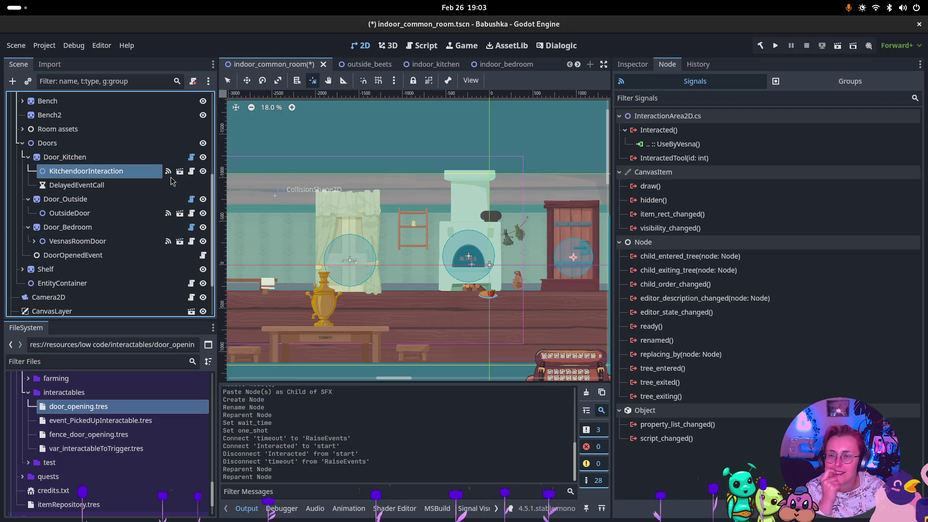
left_click(706, 143)
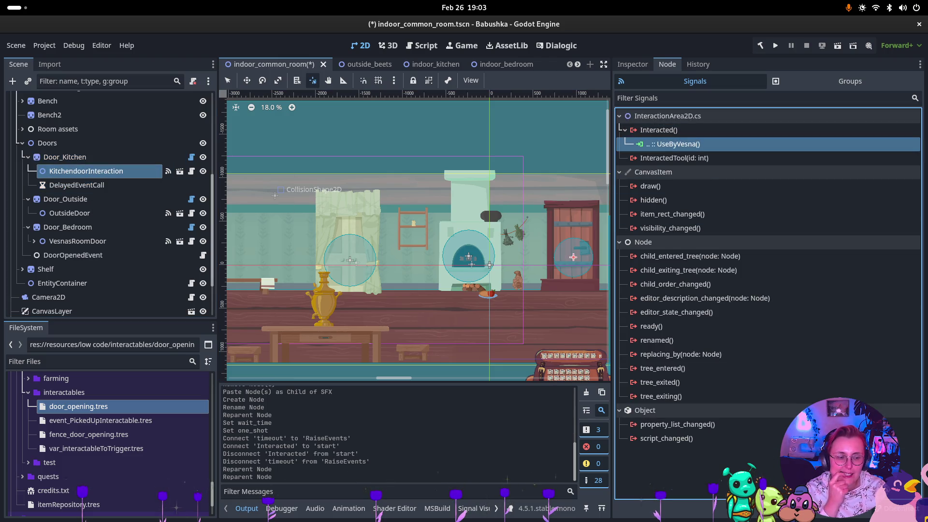
Step: Delete the Interacted→UseByVesna connection and begin connecting DelayedEventCall's timeout
key("Delete")
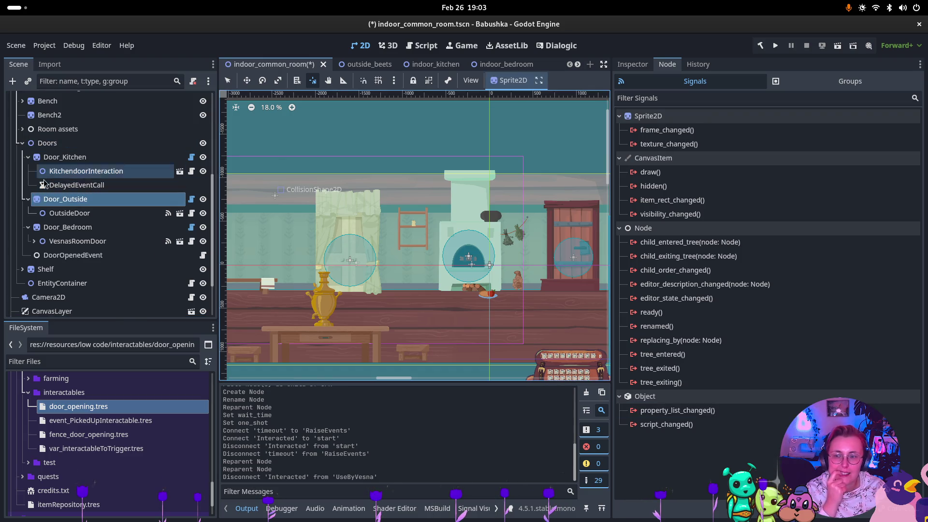
left_click(76, 185)
left_click(650, 130)
key("Return")
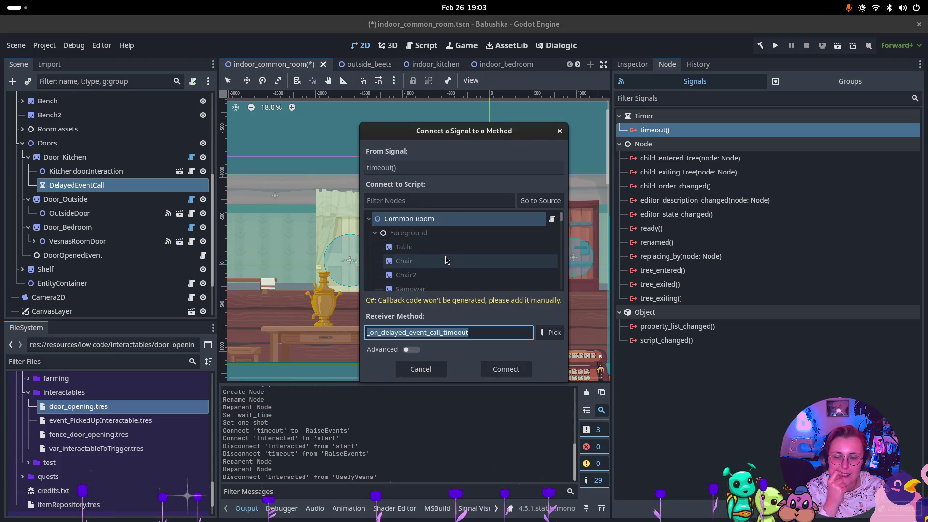
left_click(550, 332)
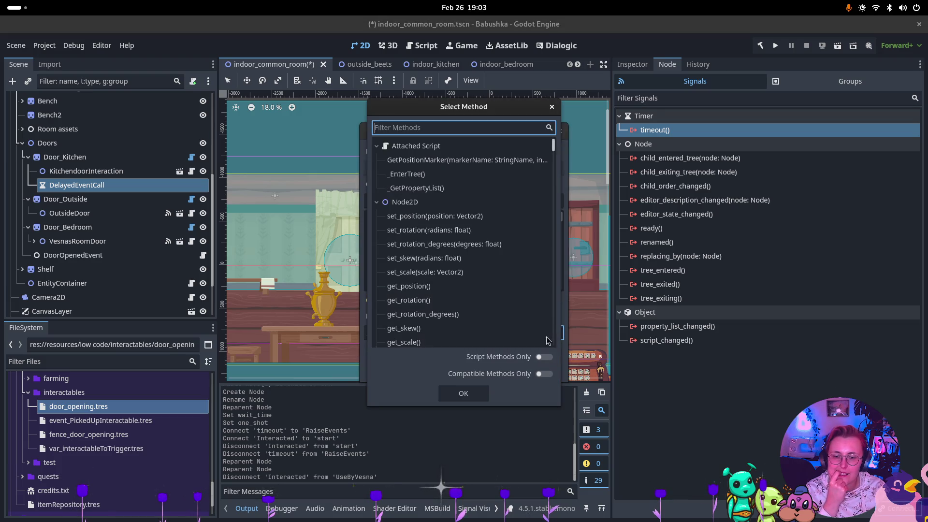
left_click(552, 107)
Step: Connect timeout to Door_Kitchen's UseByVesna() method
left_click(540, 200)
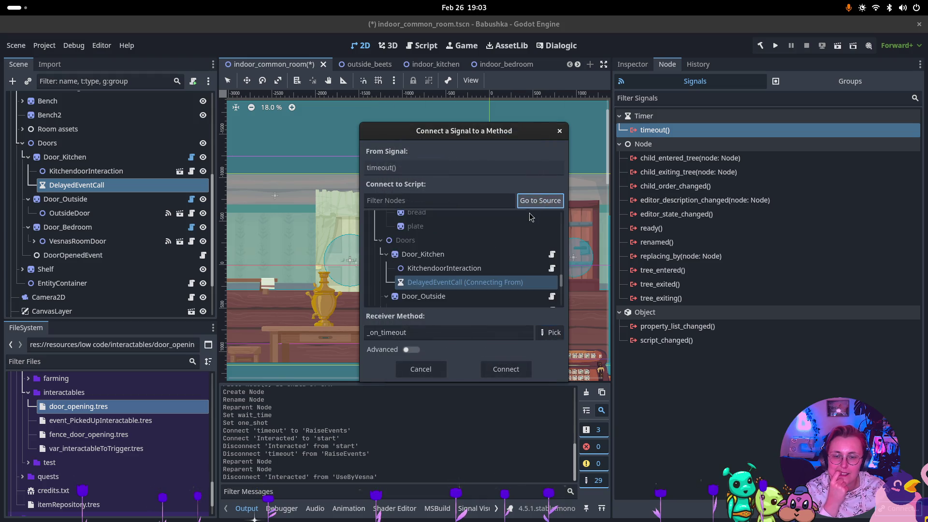
left_click(486, 255)
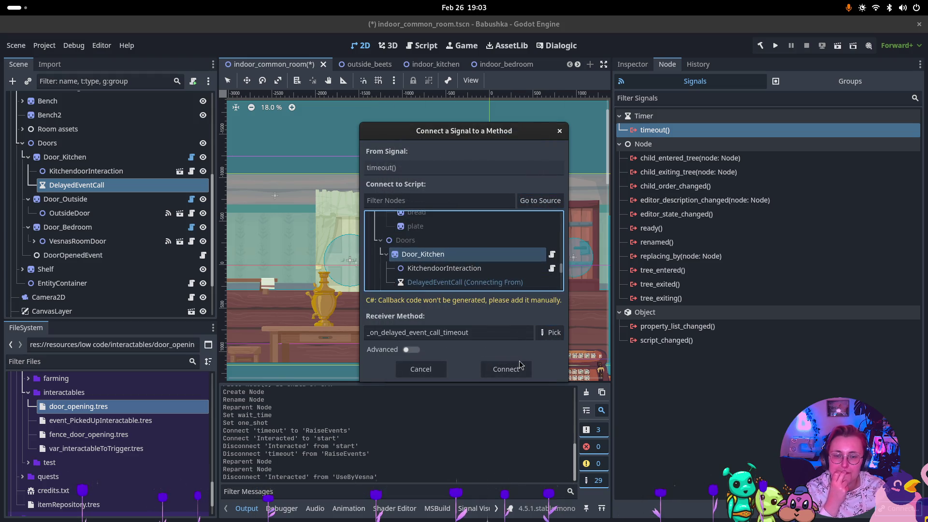
left_click(550, 333)
left_click(467, 161)
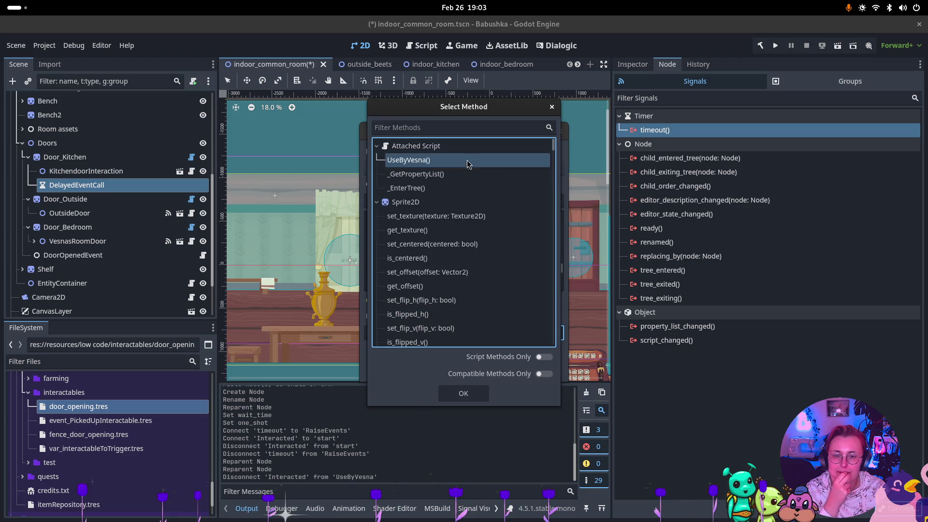
left_click(463, 393)
left_click(506, 369)
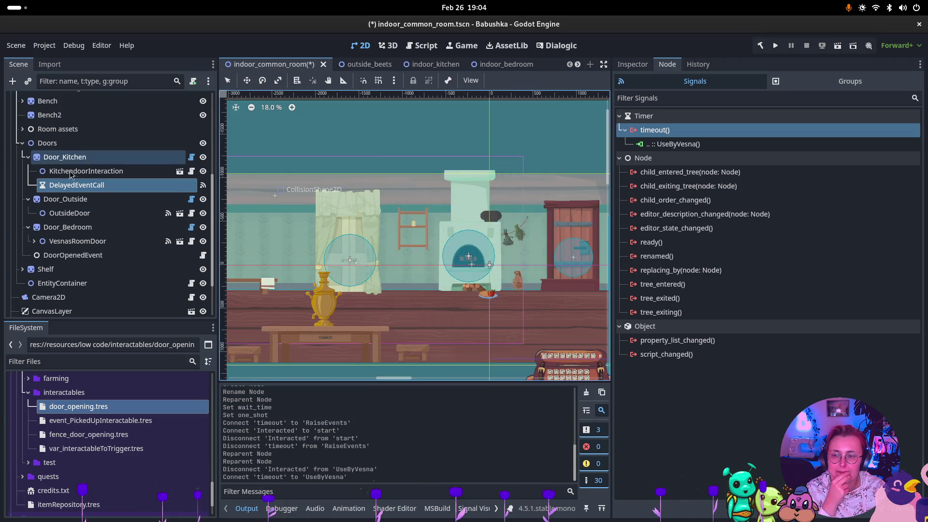
left_click(86, 171)
left_click(690, 134)
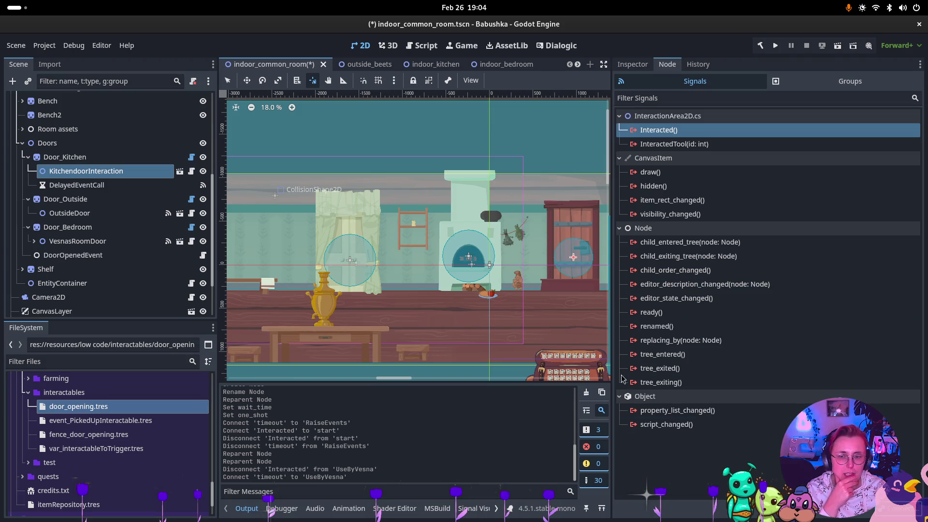
Step: Connect KitchendoorInteraction's Interacted() to DelayedEventCall's start()
double_click(690, 134)
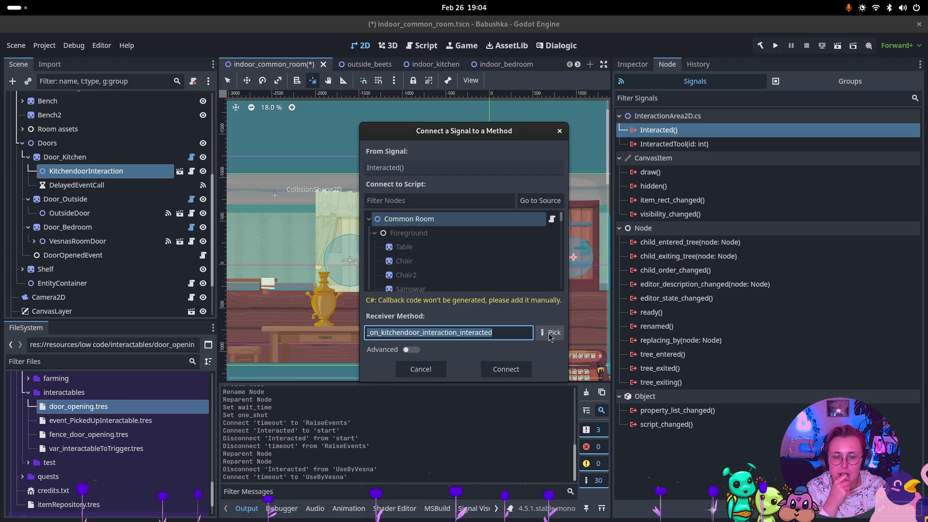
left_click(548, 204)
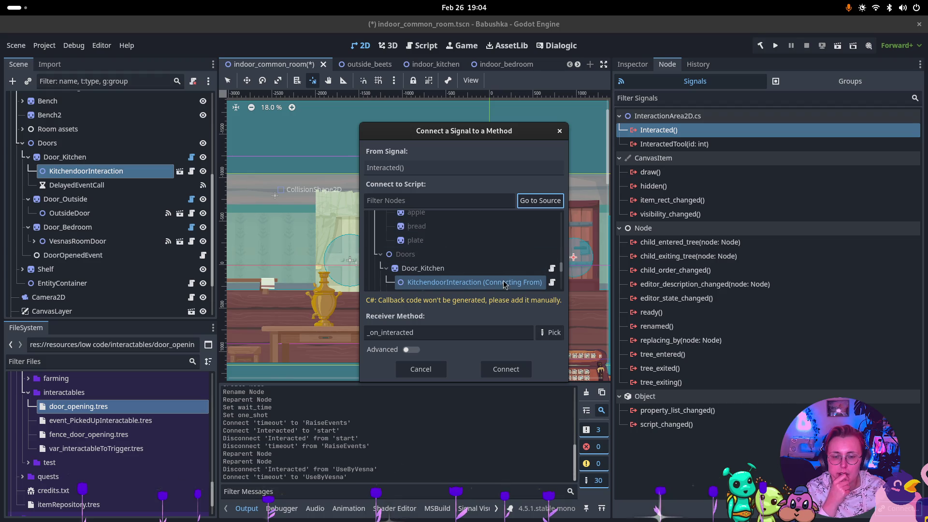
scroll(503, 281, "down", 1)
scroll(498, 276, "down", 4)
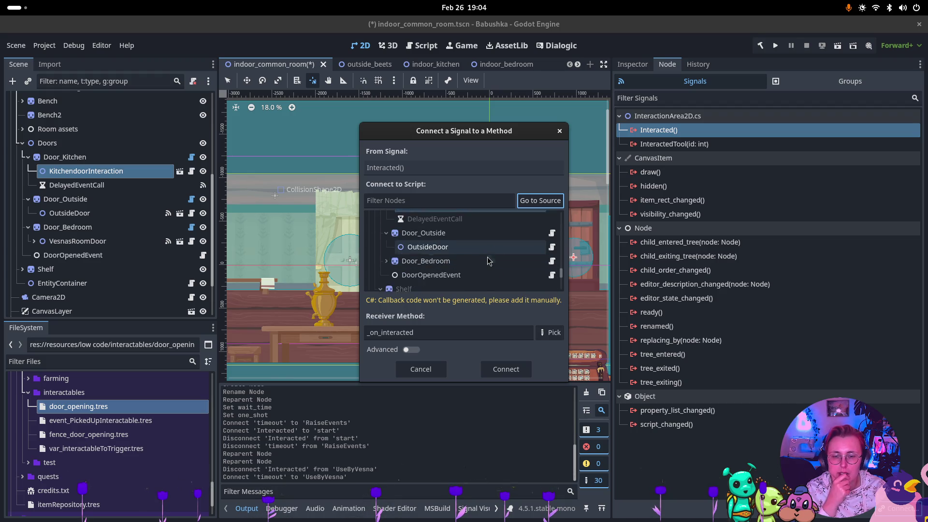
scroll(463, 271, "up", 4)
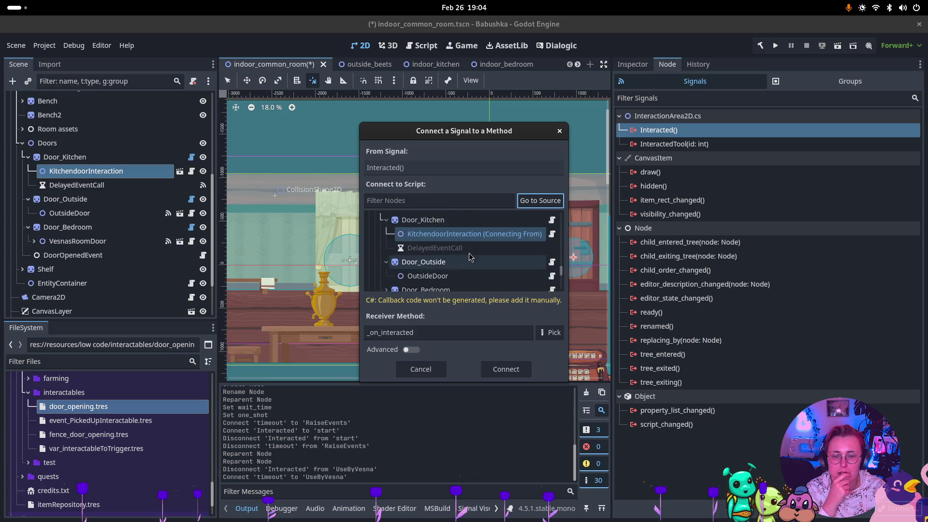
left_click(467, 277)
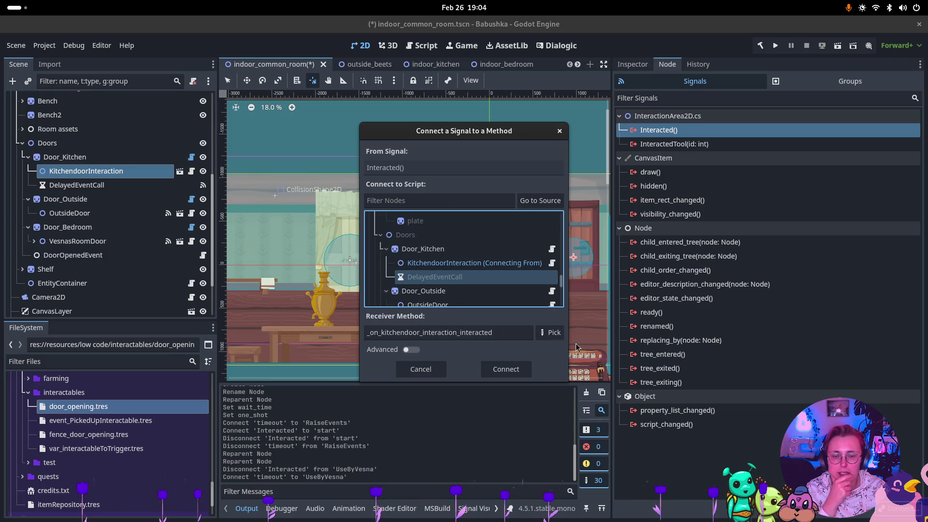
left_click(551, 333)
left_click(429, 246)
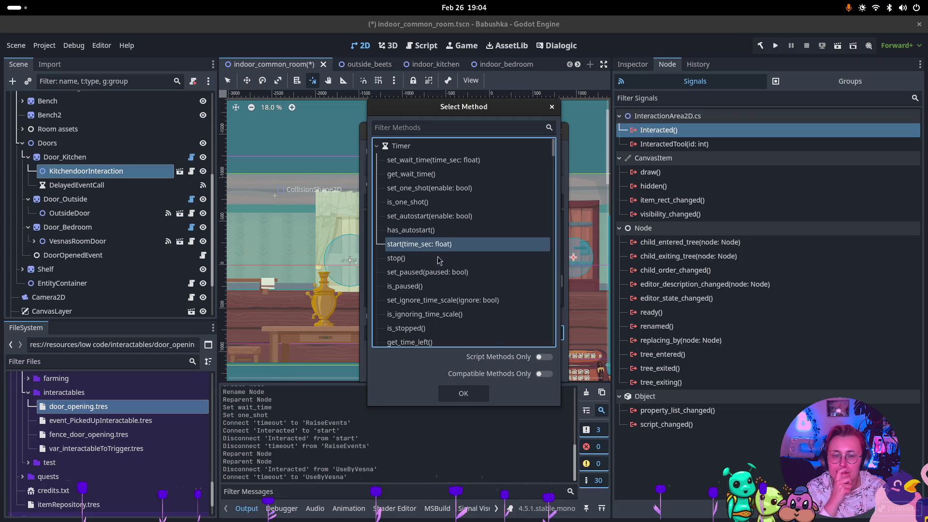
left_click(477, 393)
left_click(492, 371)
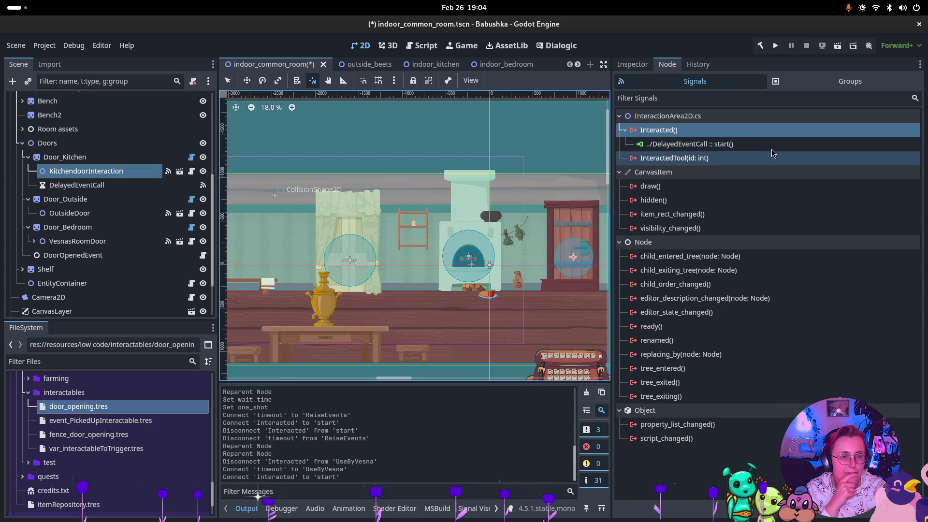
Step: Also connect Interacted() to DoorOpenedEvent's RaiseEvents()
left_click(770, 131)
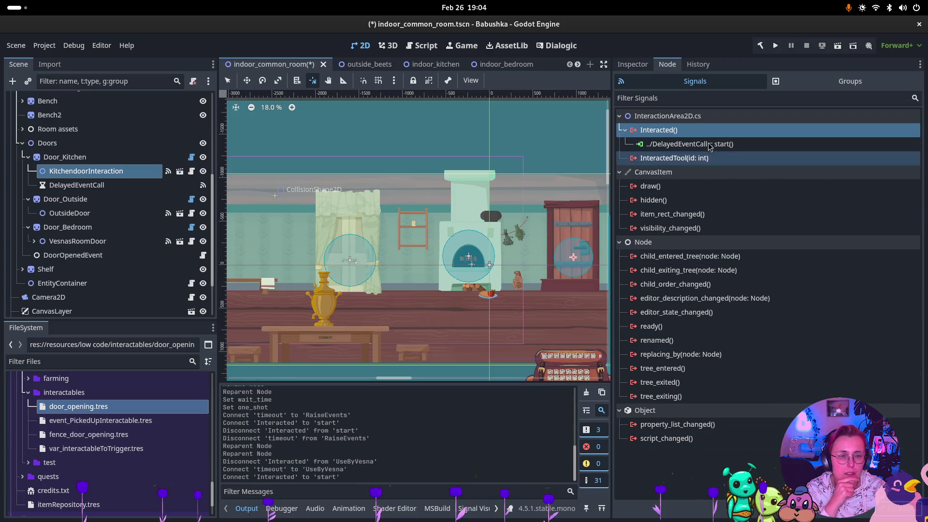
left_click(896, 508)
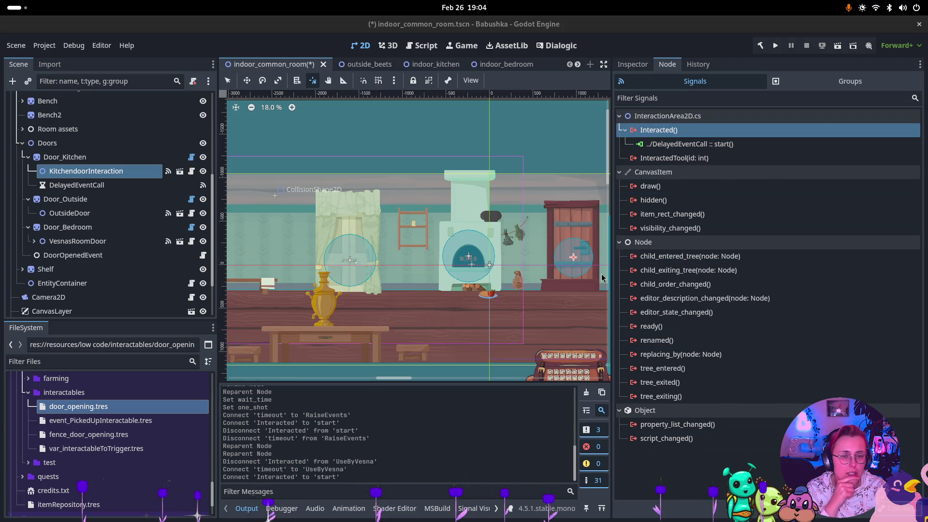
left_click(540, 200)
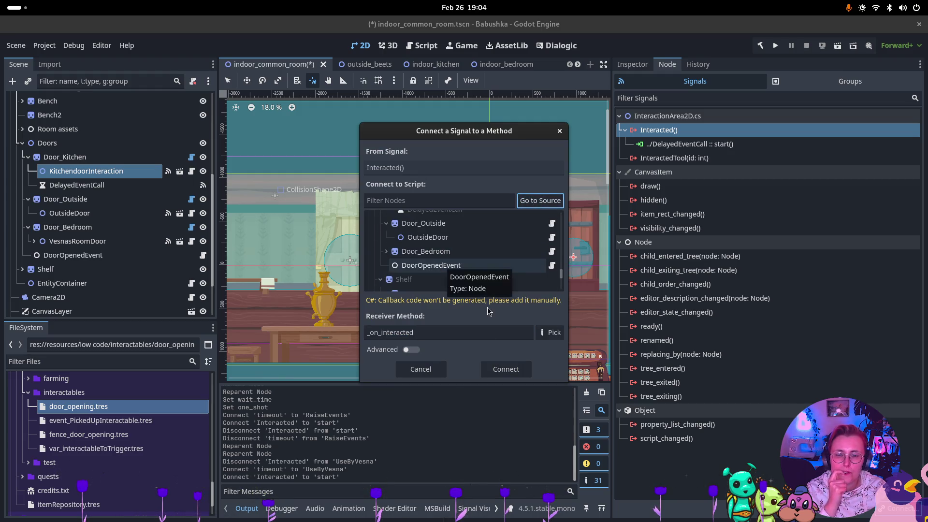
left_click(444, 267)
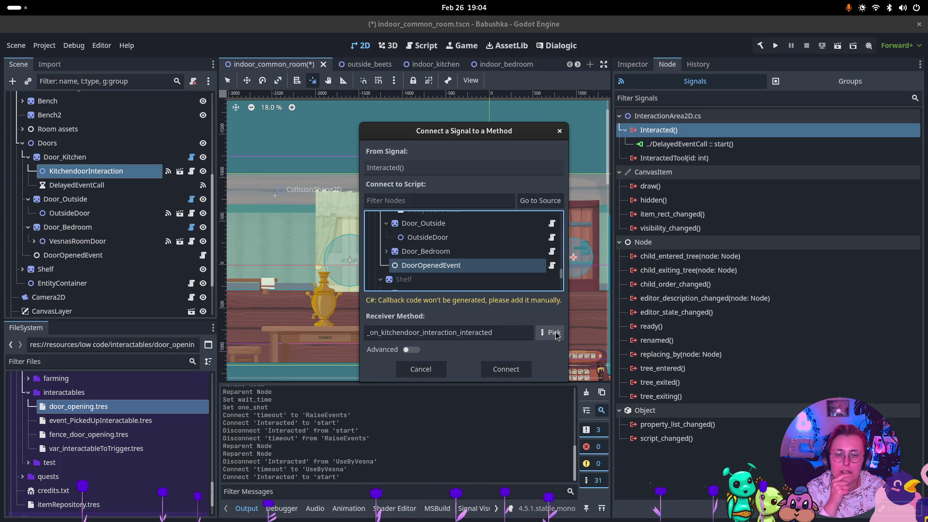
left_click(550, 332)
left_click(459, 160)
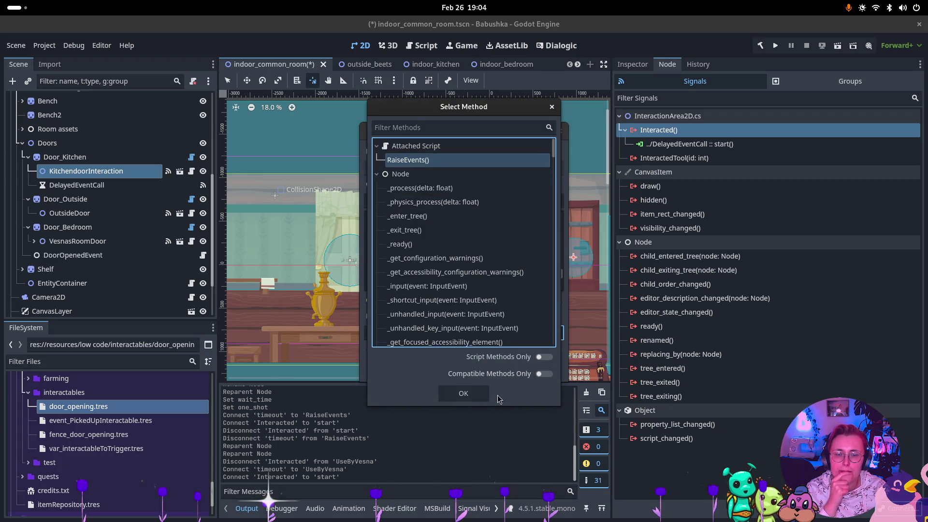
left_click(463, 393)
left_click(499, 370)
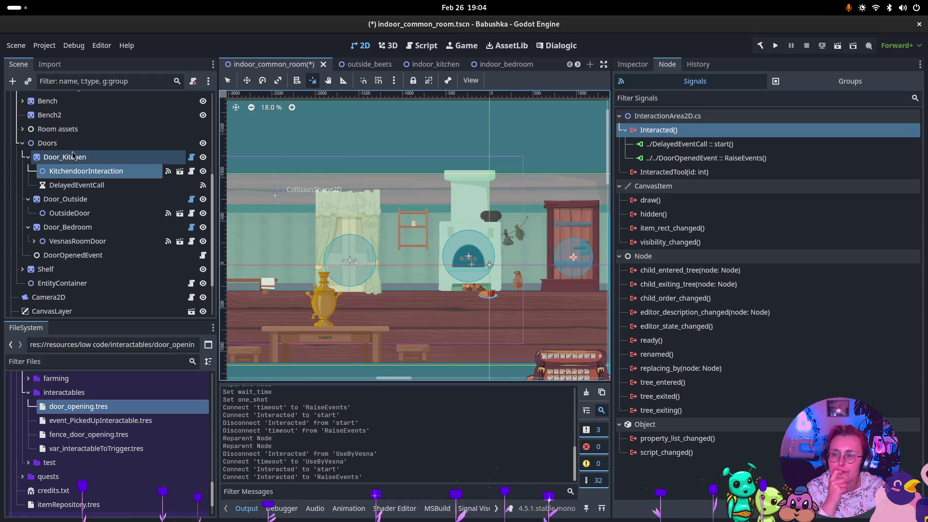
left_click(83, 187)
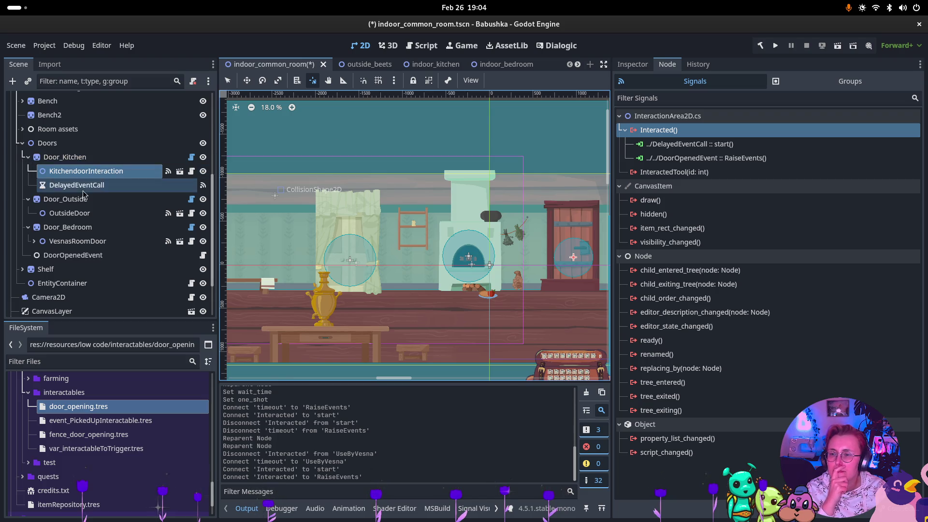
Step: Paste the copied DelayedEventCall timer under Door_Outside
left_click(28, 158)
left_click(65, 171)
key("ctrl+v")
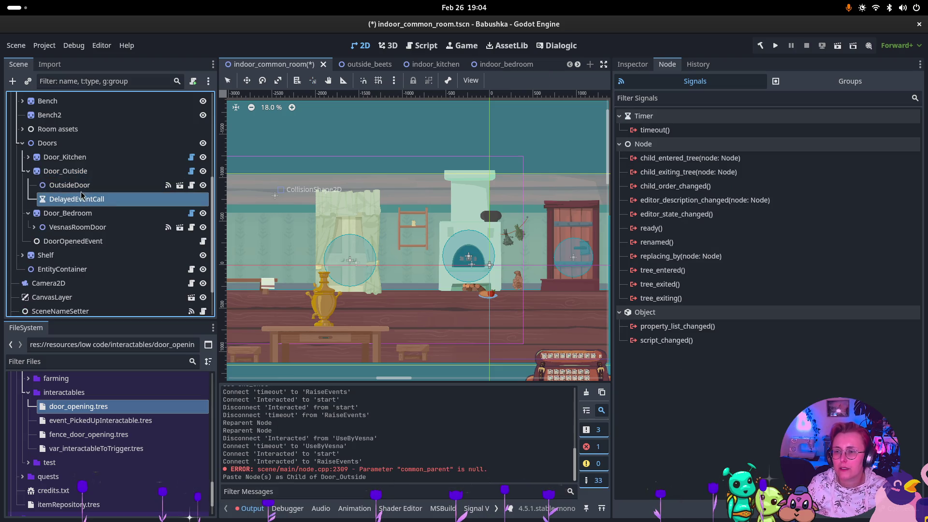
Step: Connect the new timer's timeout() to Door_Outside's UseByVesna()
left_click(639, 130)
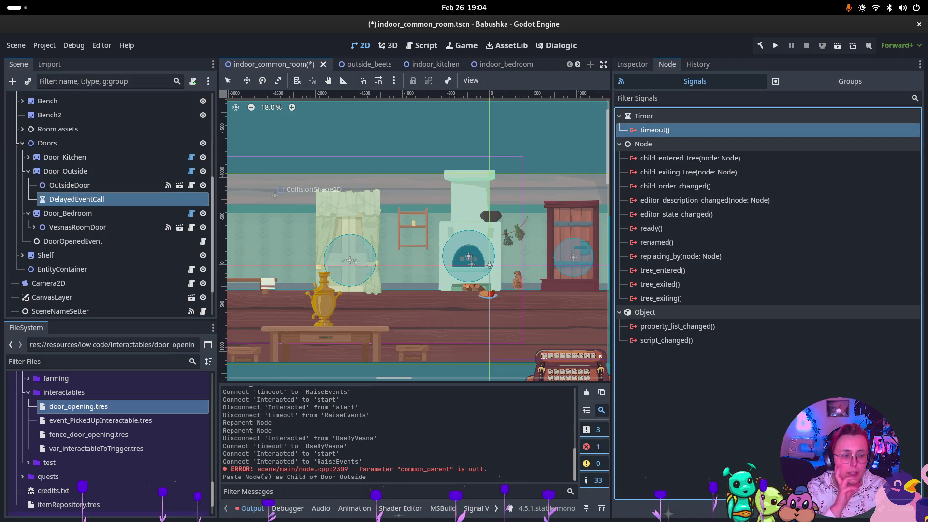
key("Return")
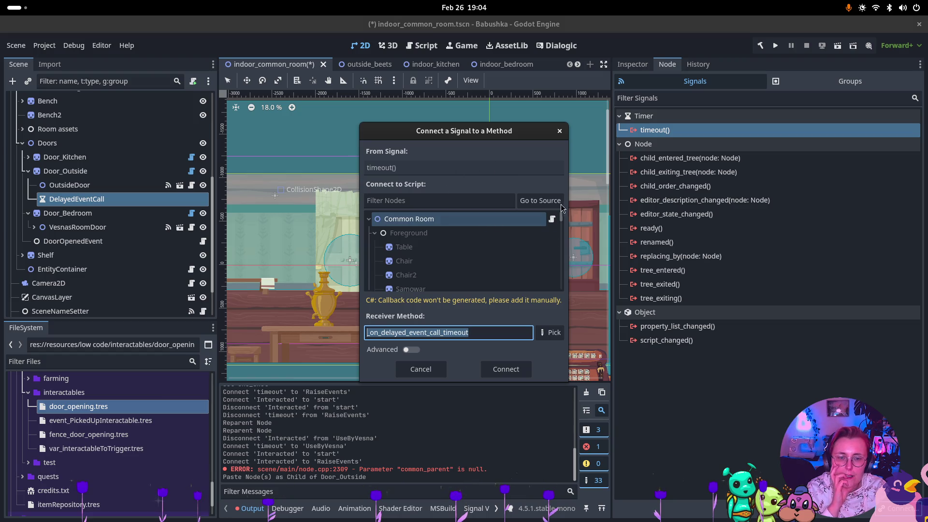
left_click(560, 203)
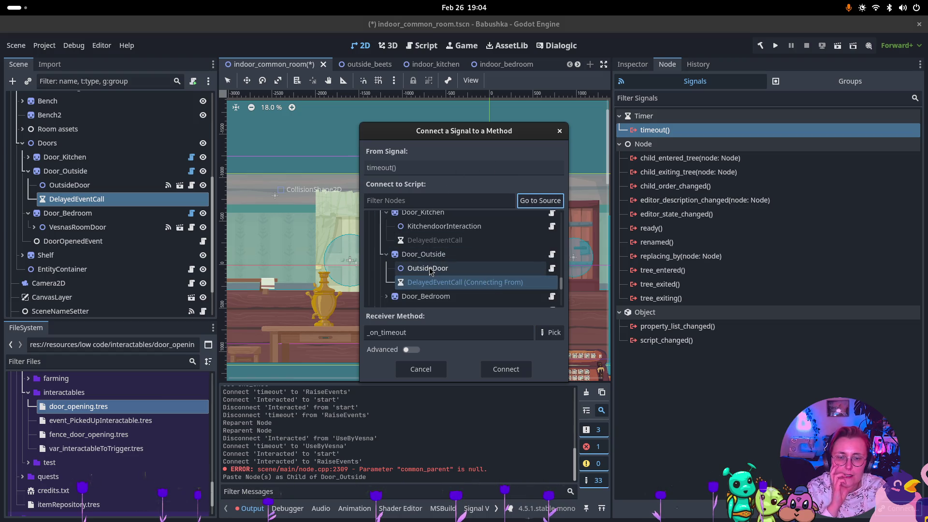
left_click(520, 255)
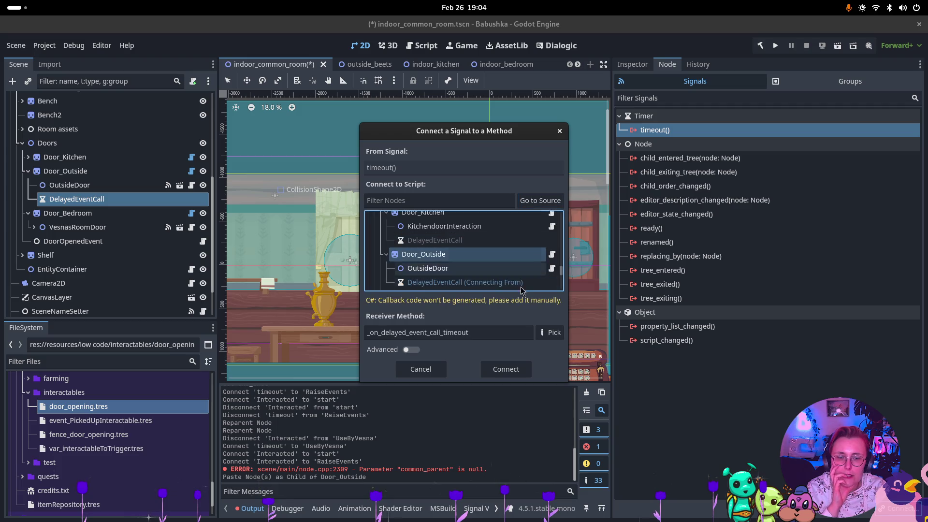
left_click(553, 333)
left_click(409, 160)
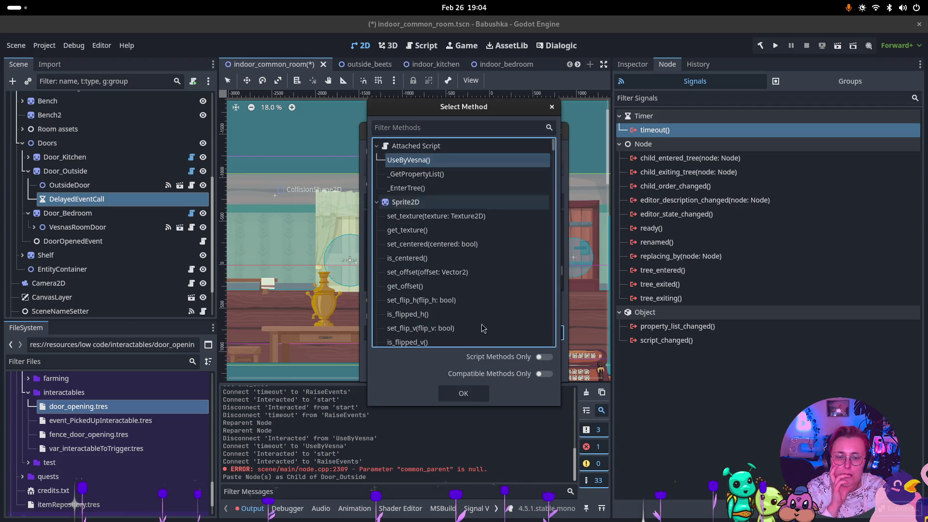
left_click(464, 394)
left_click(505, 371)
Step: Delete OutsideDoor's direct Interacted→UseByVesna connection
left_click(77, 186)
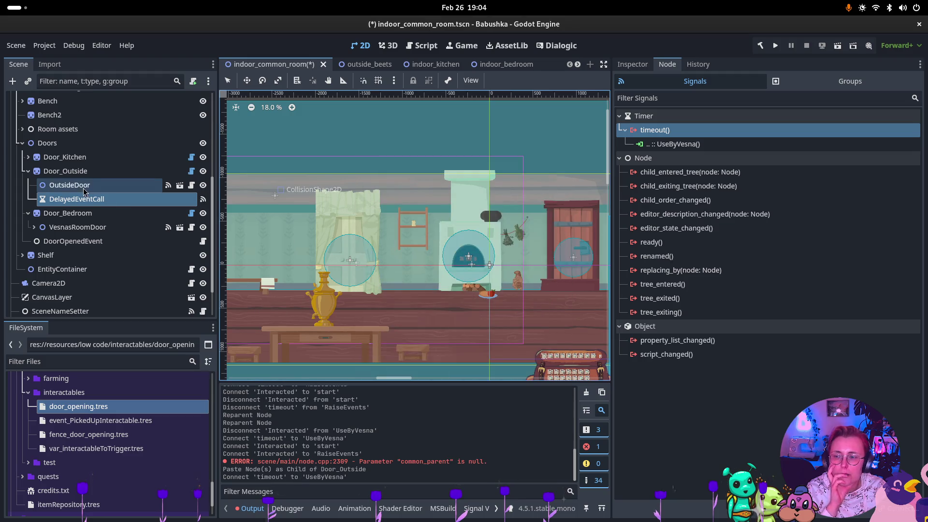
left_click(677, 144)
key("Delete")
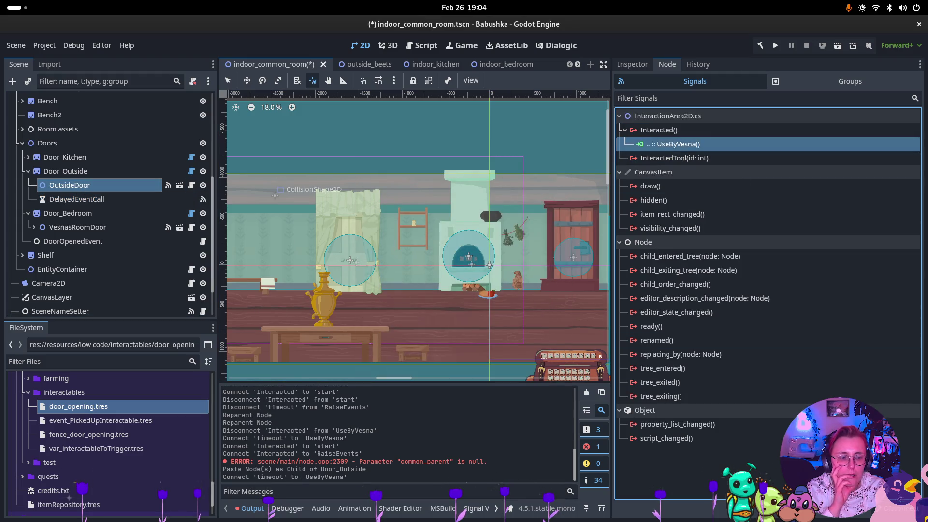
Step: Connect OutsideDoor's Interacted() to its DelayedEventCall start()
left_click(686, 130)
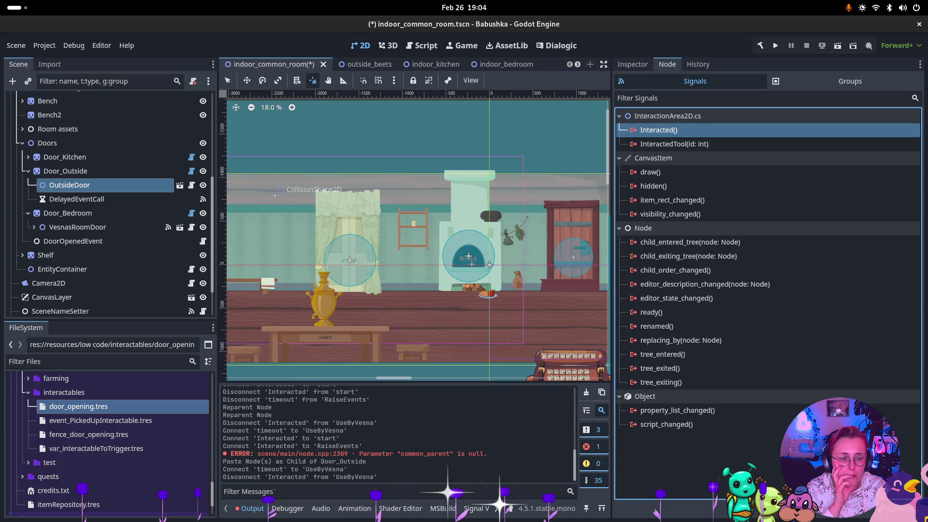
key("Return")
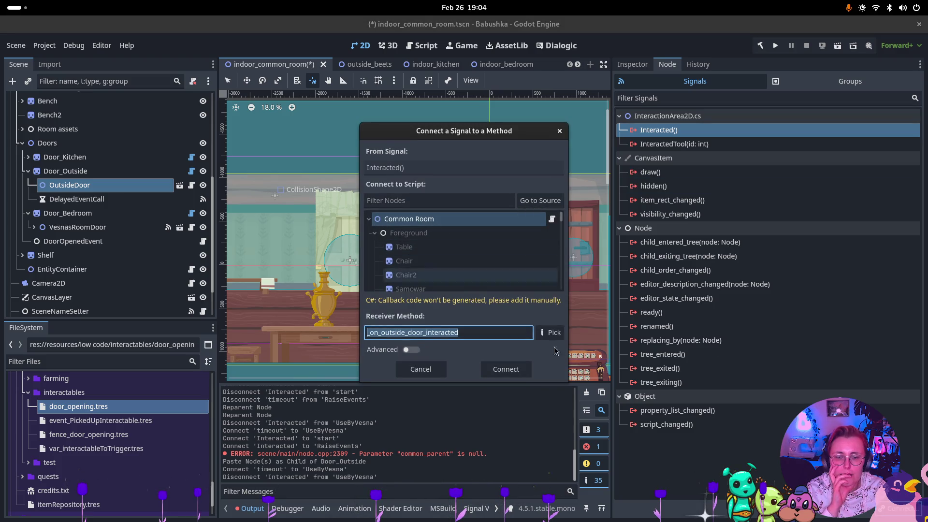
left_click(540, 201)
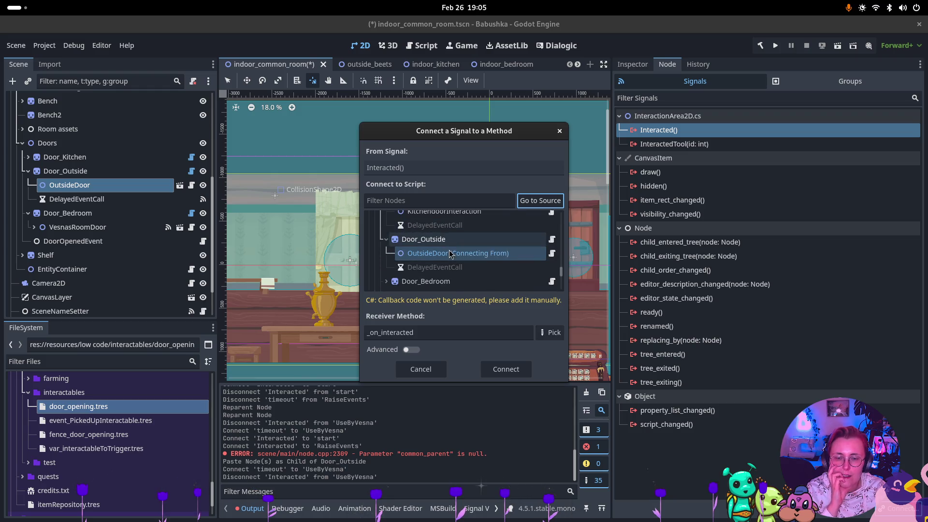
left_click(460, 267)
left_click(554, 334)
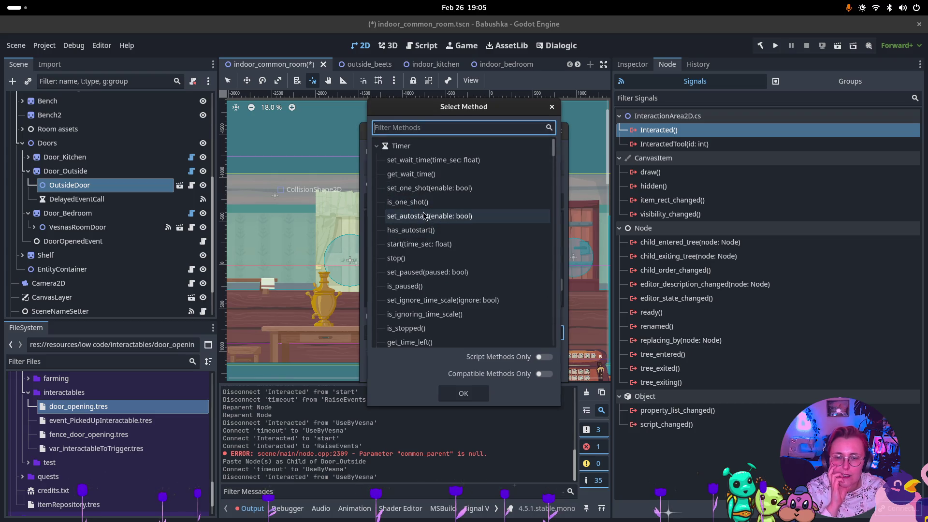
left_click(429, 244)
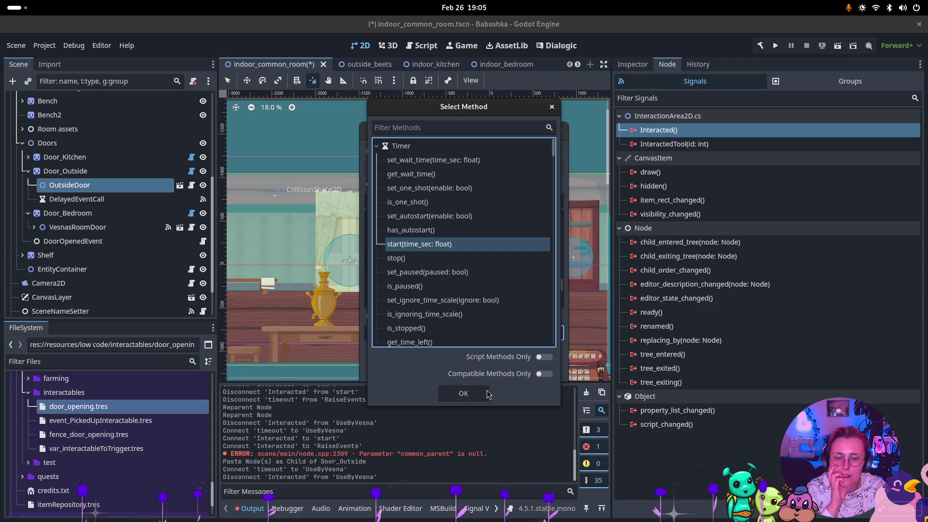
left_click(487, 393)
left_click(506, 372)
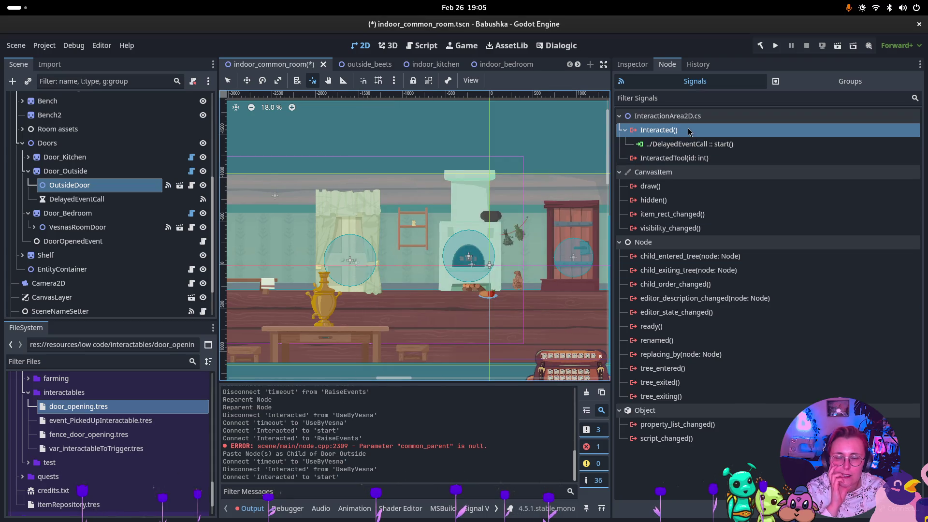
Step: Also connect Interacted() to DoorOpenedEvent's RaiseEvents()
left_click(704, 139)
double_click(704, 130)
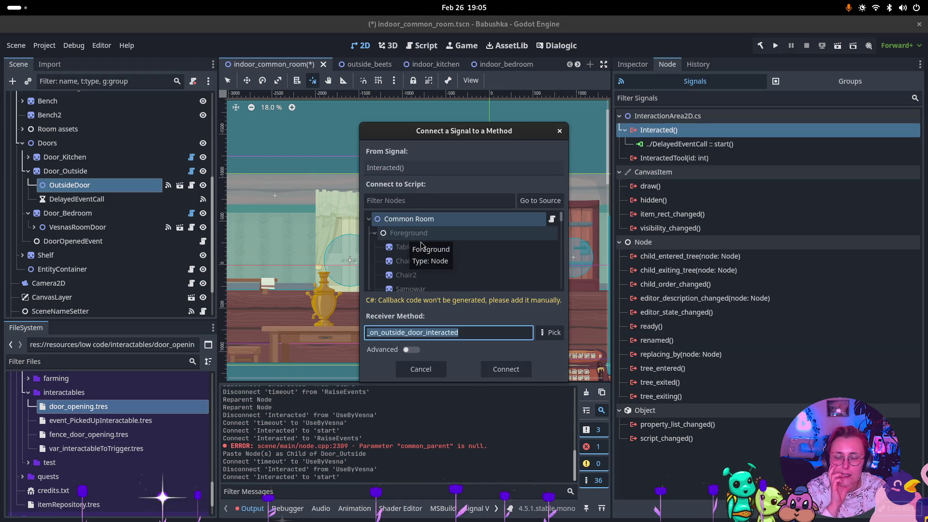
left_click(540, 200)
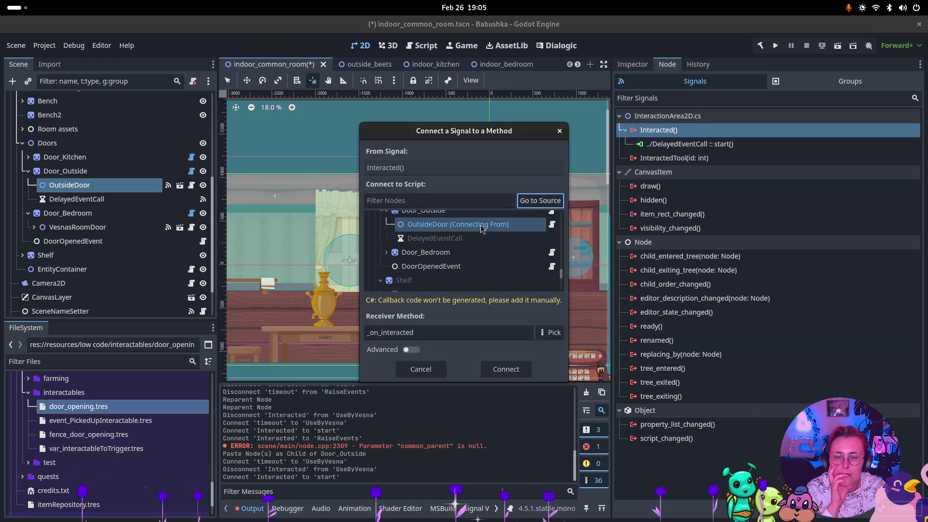
left_click(430, 267)
left_click(551, 332)
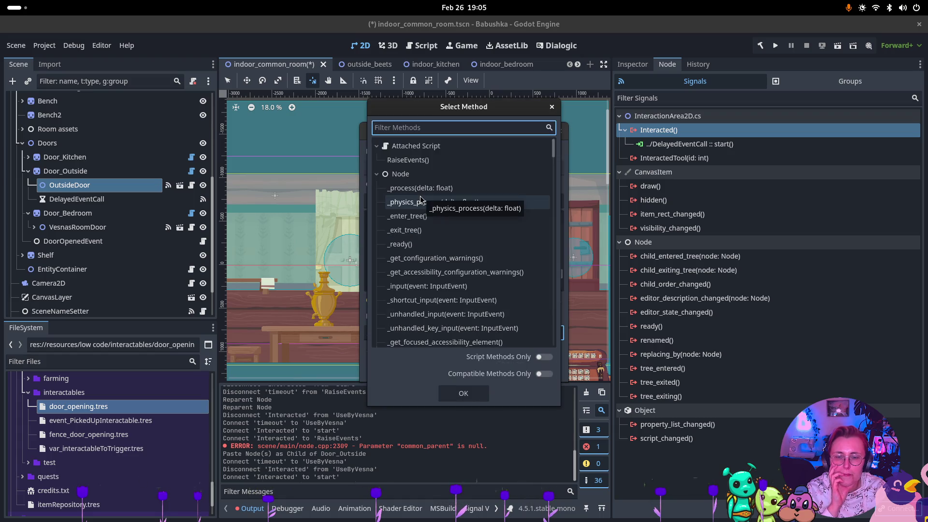
left_click(408, 160)
left_click(463, 393)
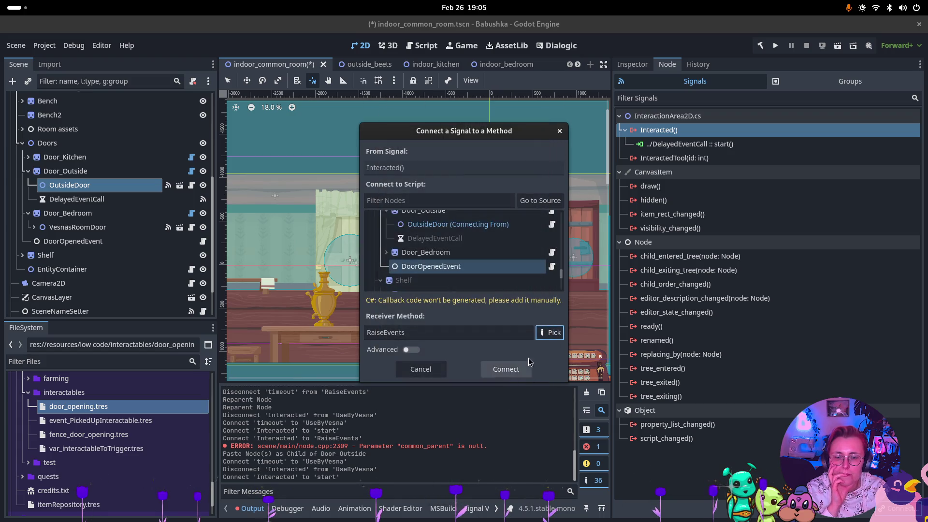
left_click(506, 369)
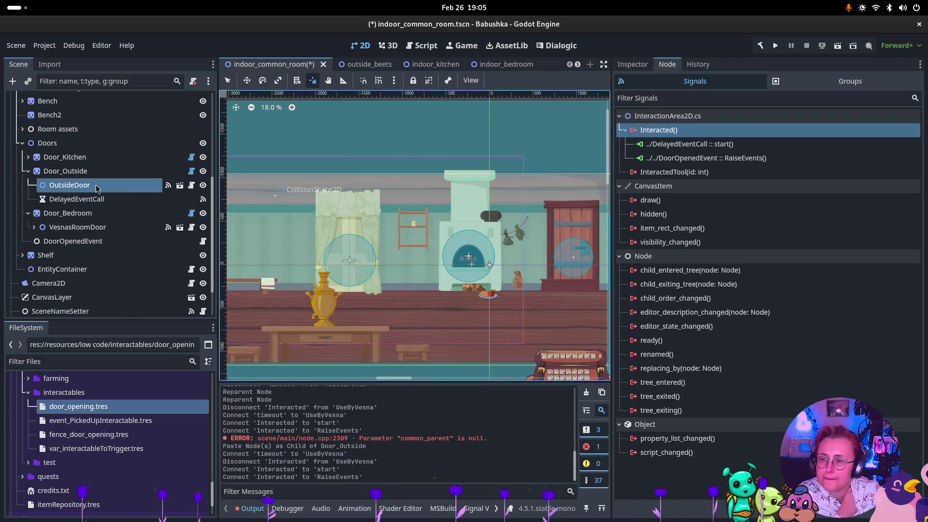
left_click(28, 171)
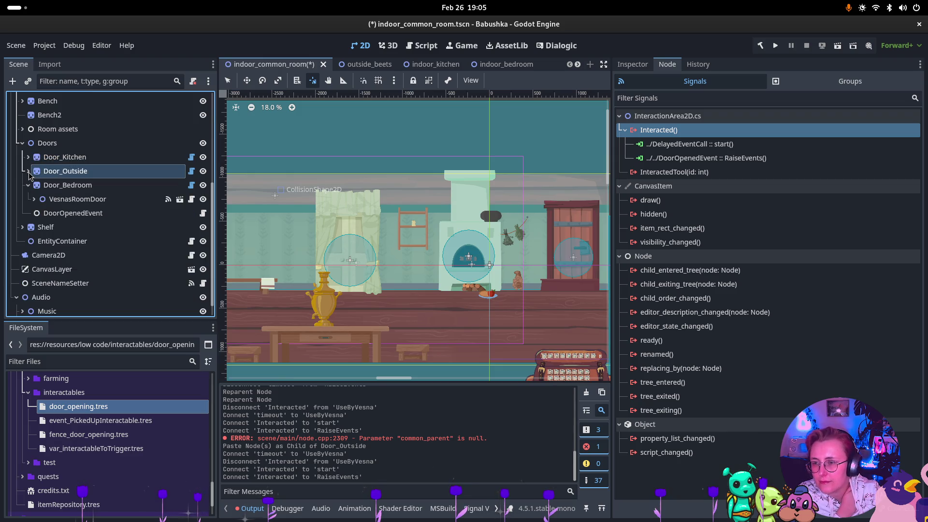
Step: Paste a copy of the DelayedEventCall timer as a child of Door_Bedroom, undoing an accidental duplicate
left_click(30, 185)
left_click(28, 186)
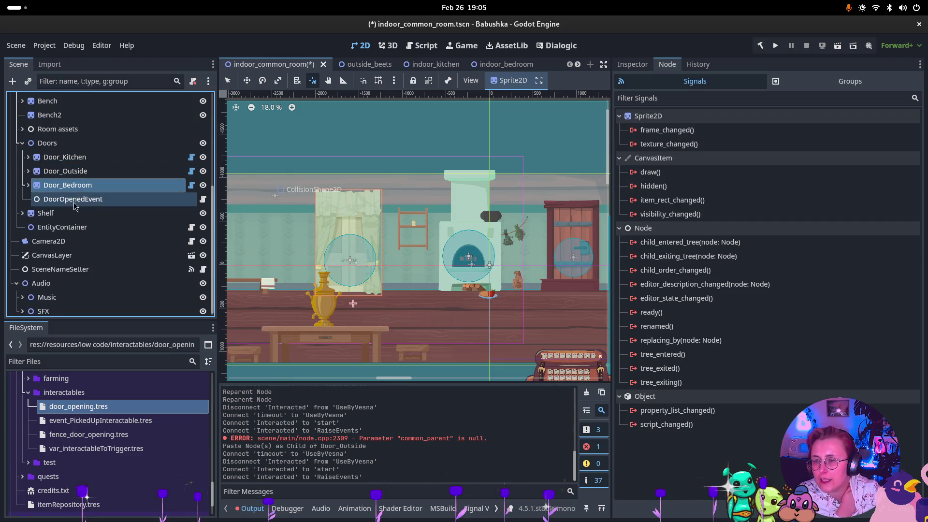
left_click(106, 240)
left_click(98, 186)
key("ctrl+d")
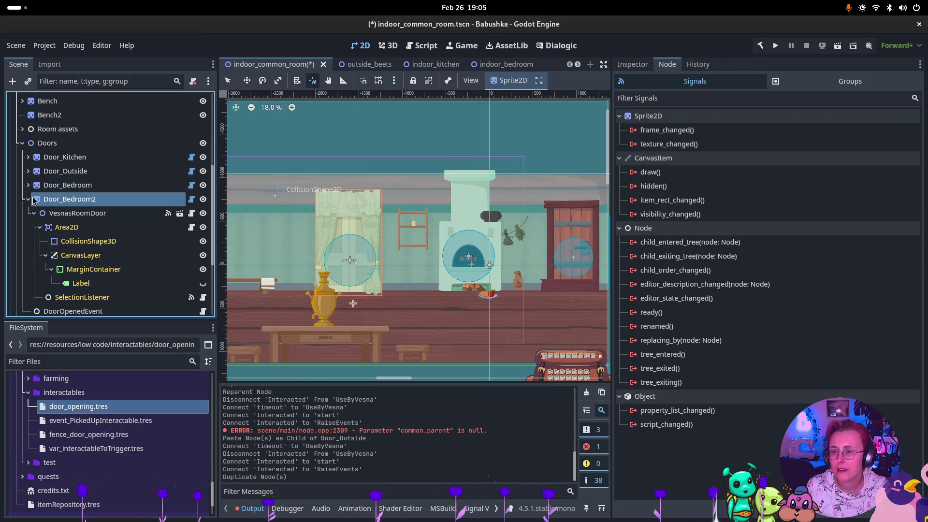
key("ctrl+z")
left_click(73, 186)
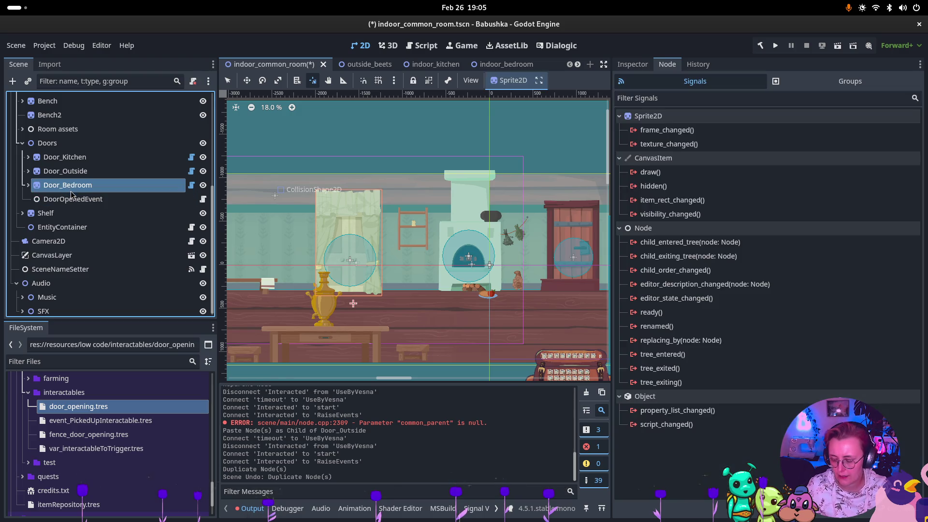
key("ctrl+v")
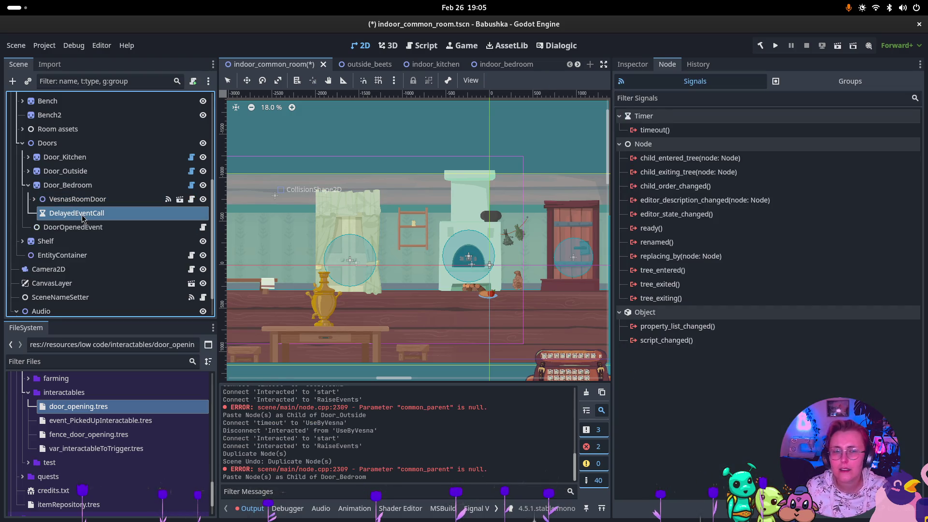
Step: Connect the pasted timer's timeout() signal to Door_Bedroom's UseByVesna() method
double_click(655, 130)
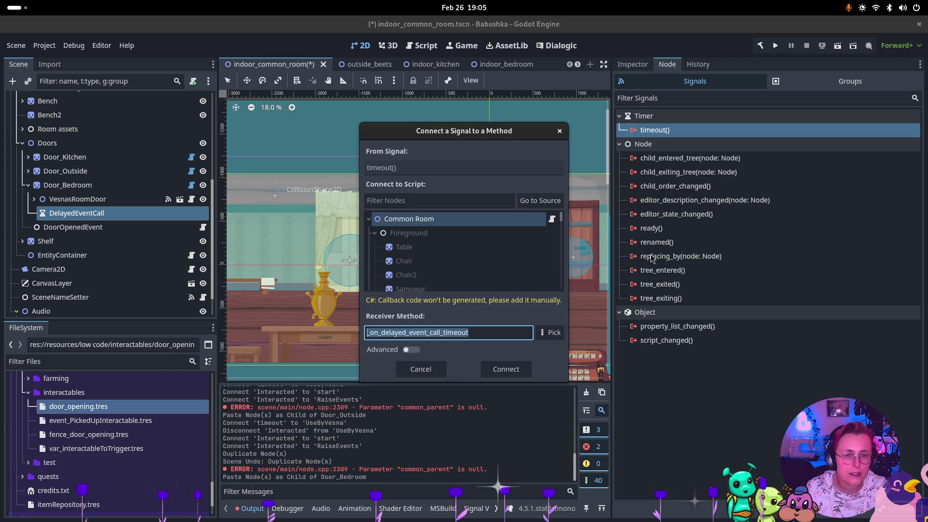
left_click(527, 205)
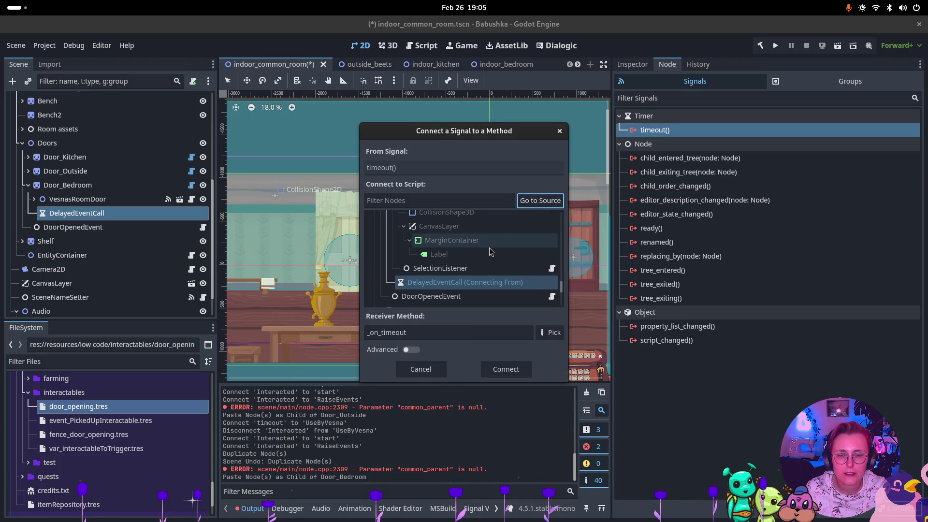
scroll(478, 244, "down", 2)
left_click(482, 231)
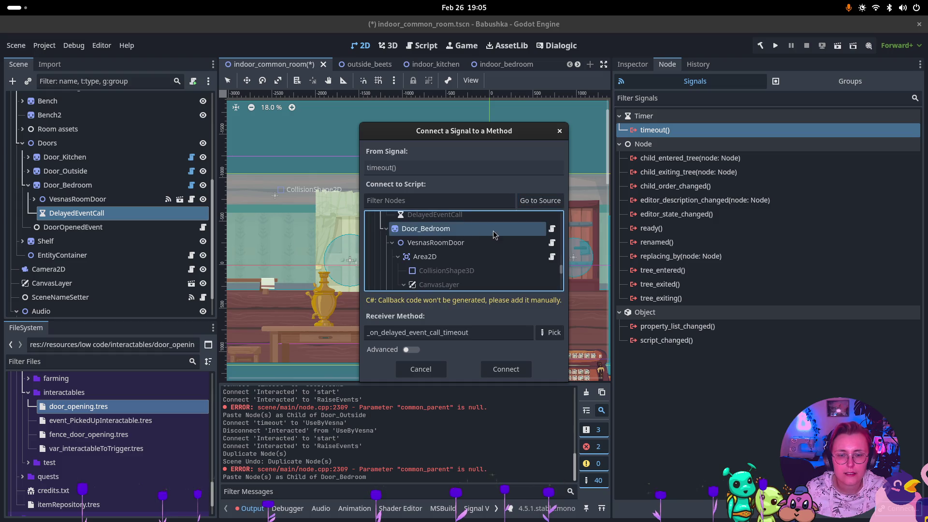
scroll(489, 237, "down", 3)
scroll(492, 236, "up", 3)
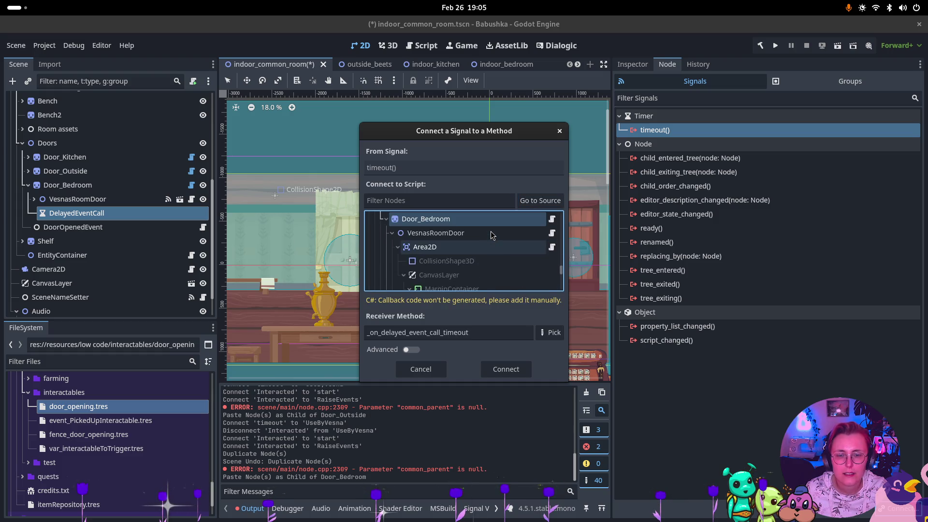
left_click(551, 333)
left_click(415, 160)
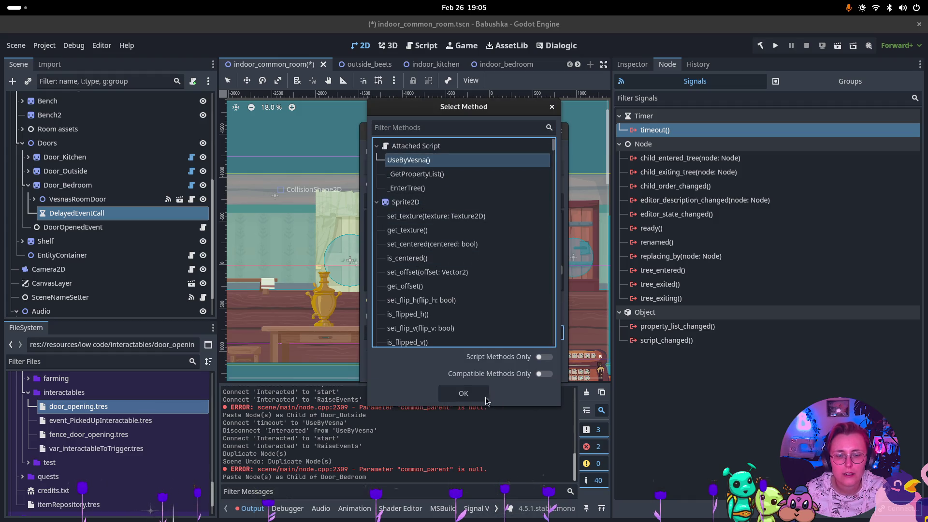
left_click(463, 393)
left_click(516, 370)
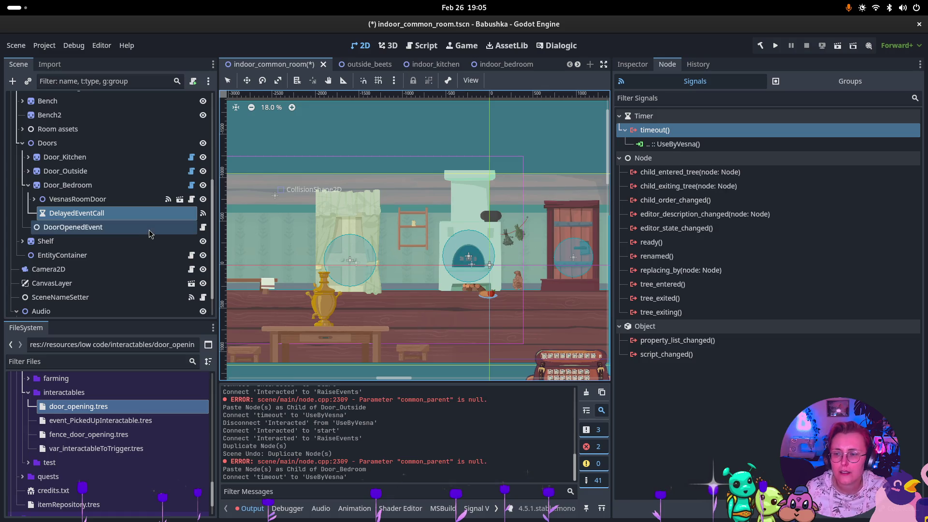
left_click(111, 199)
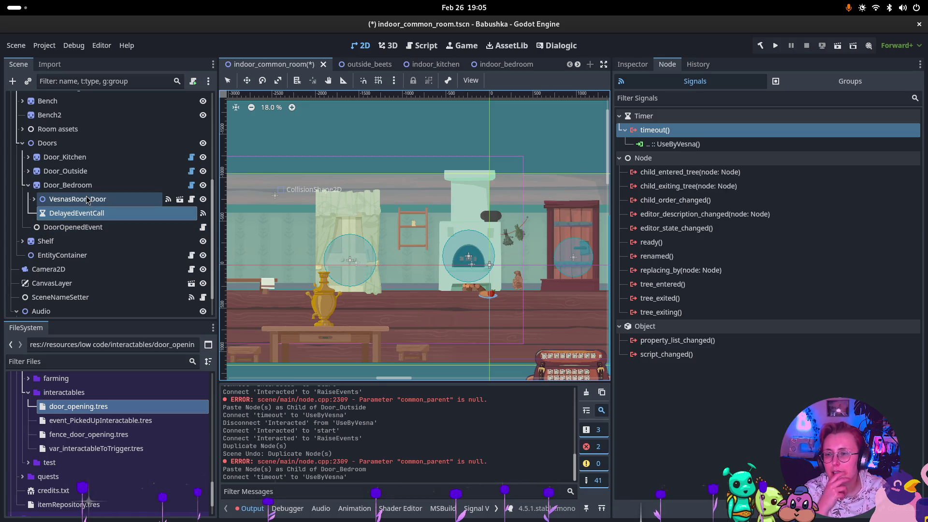
Step: Replace VesnasRoomDoor's Interacted→UseByVesna connection with one calling DelayedEventCall's start()
left_click(677, 144)
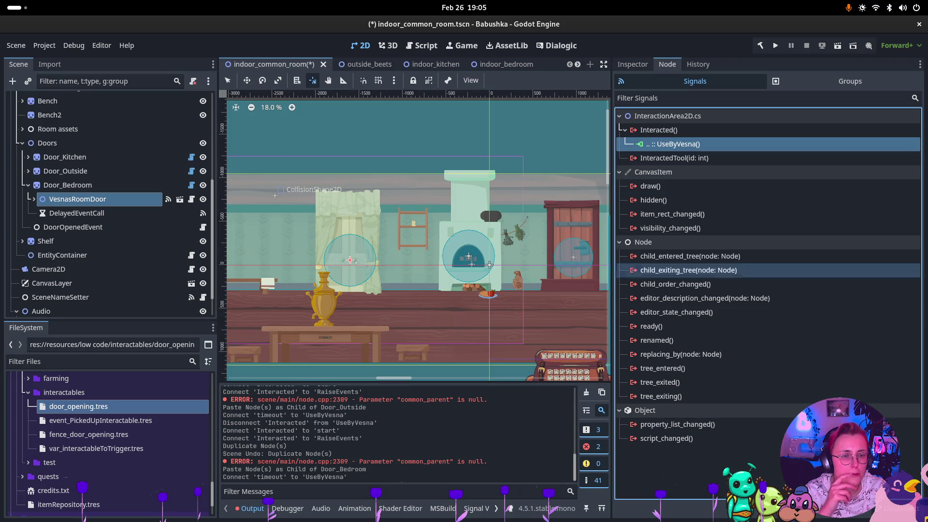
key("Delete")
left_click(759, 131)
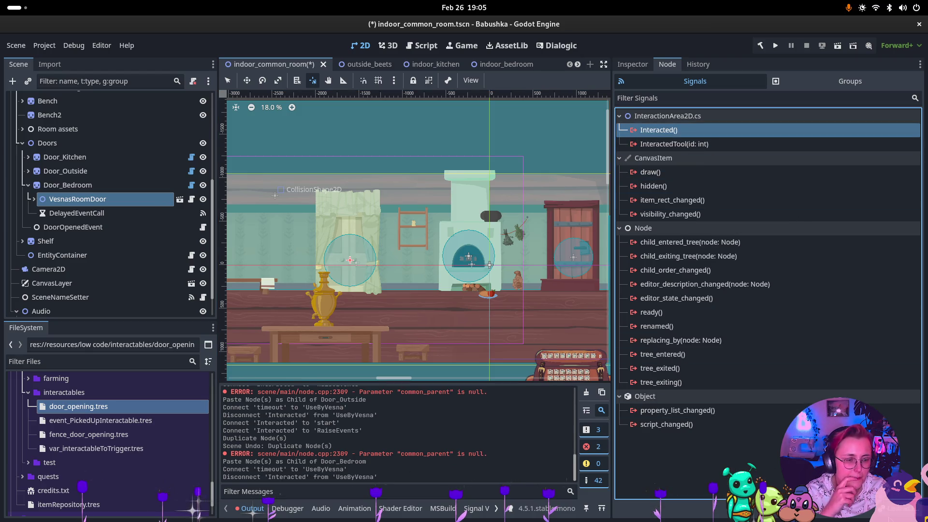
key("Return")
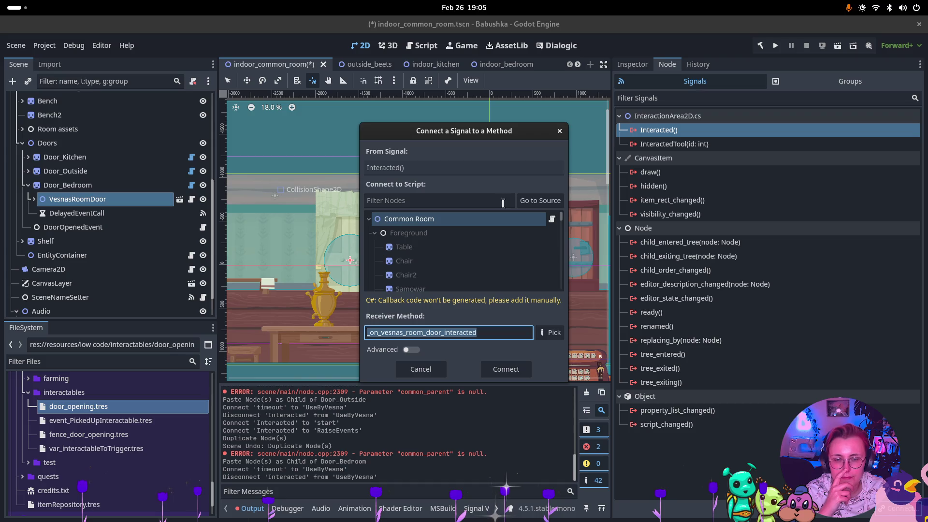
scroll(455, 252, "down", 10)
left_click(454, 274)
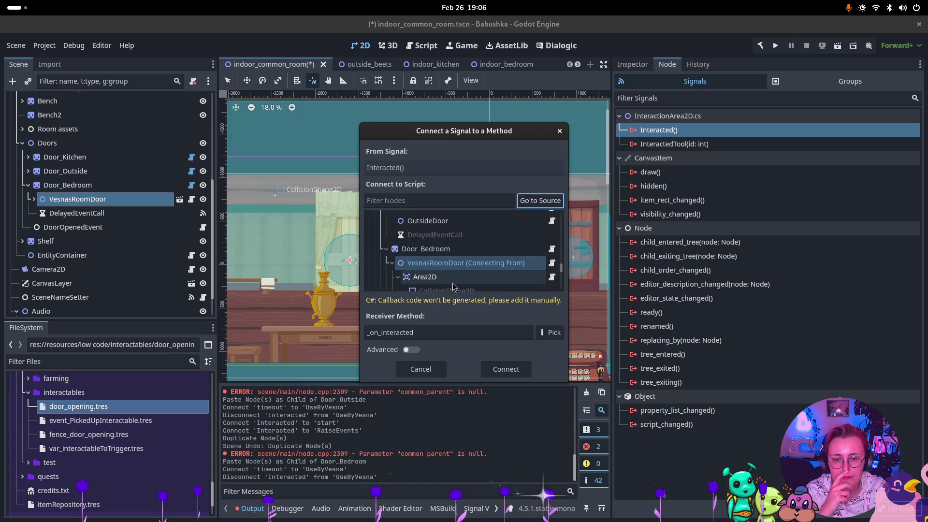
scroll(454, 277, "down", 1)
left_click(392, 254)
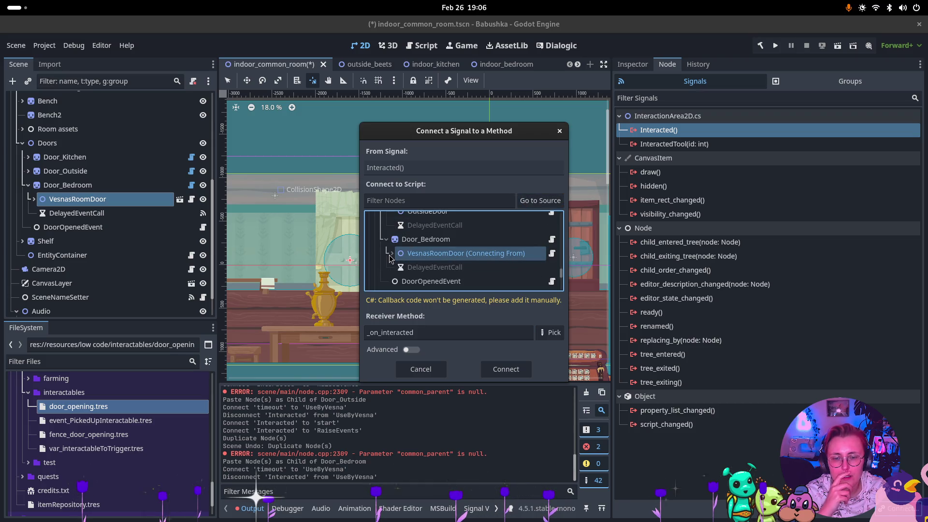
left_click(436, 267)
left_click(561, 332)
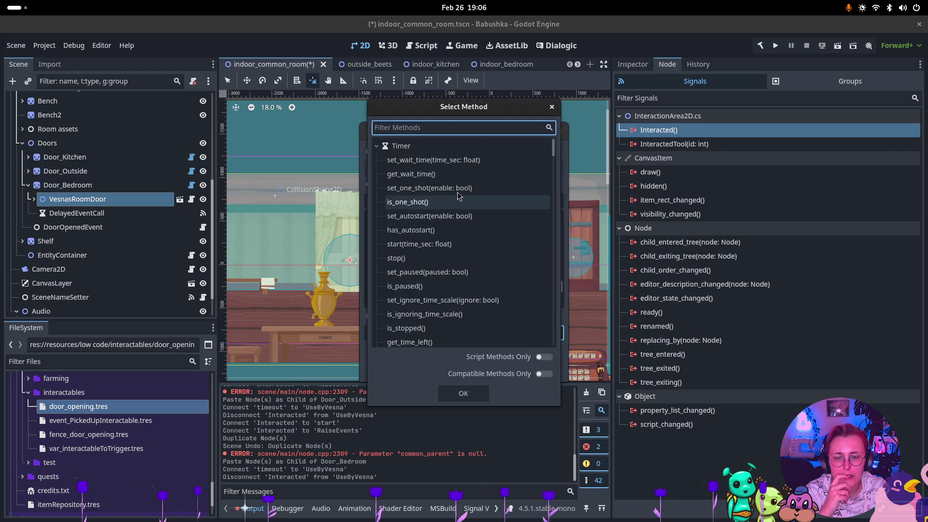
double_click(419, 244)
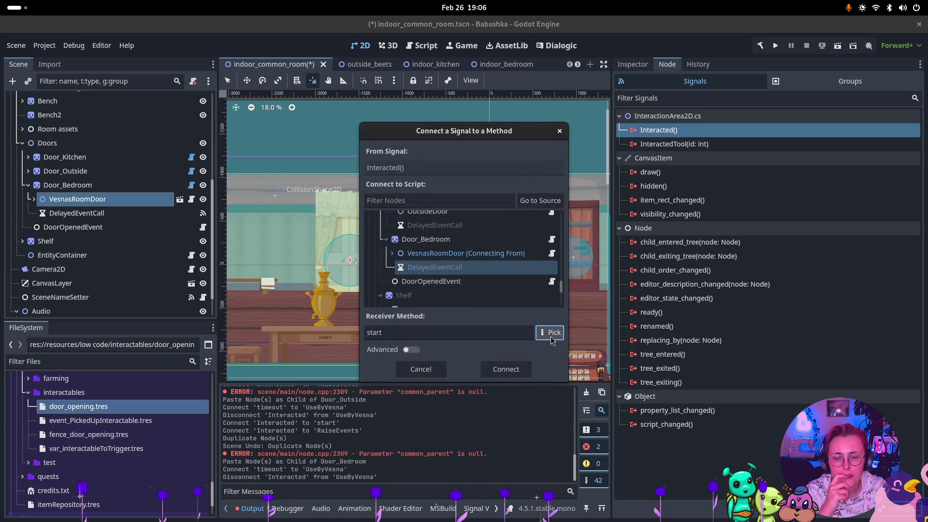
left_click(552, 333)
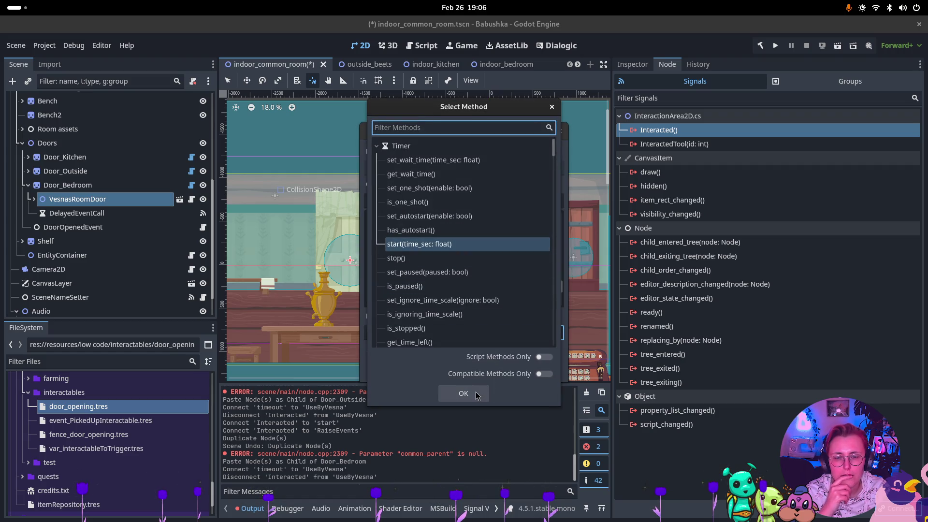
left_click(476, 395)
left_click(507, 364)
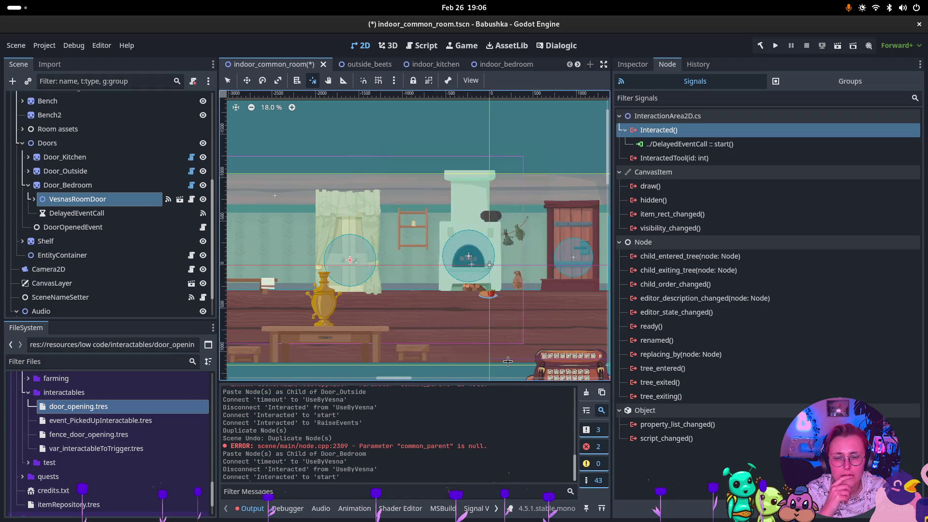
Step: Also connect Interacted to DoorOpenedEvent's RaiseEvents() and save the common room scene
left_click(712, 130)
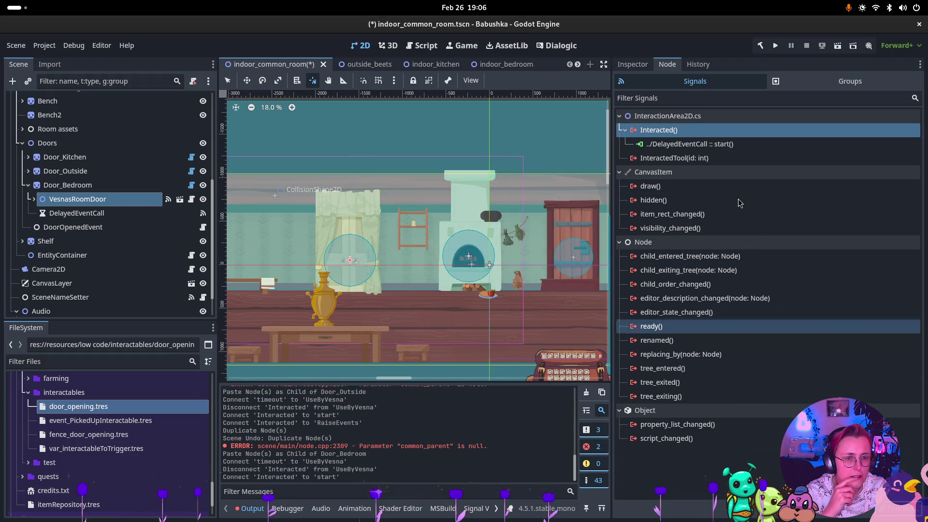
key("Return")
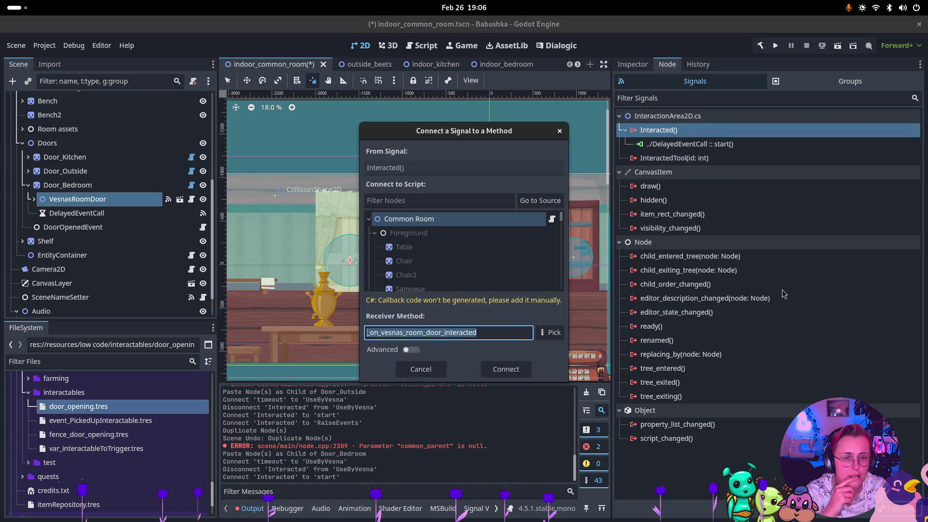
left_click(539, 200)
scroll(521, 216, "down", 2)
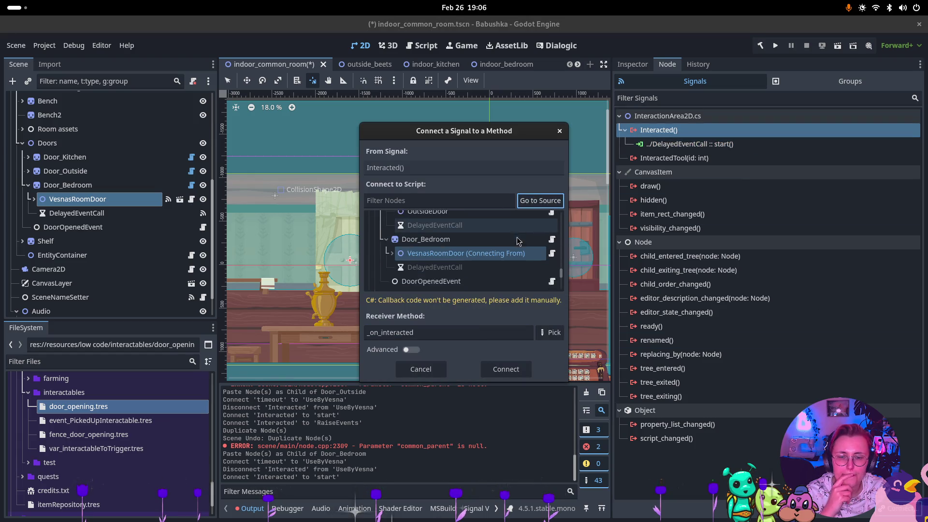
left_click(437, 262)
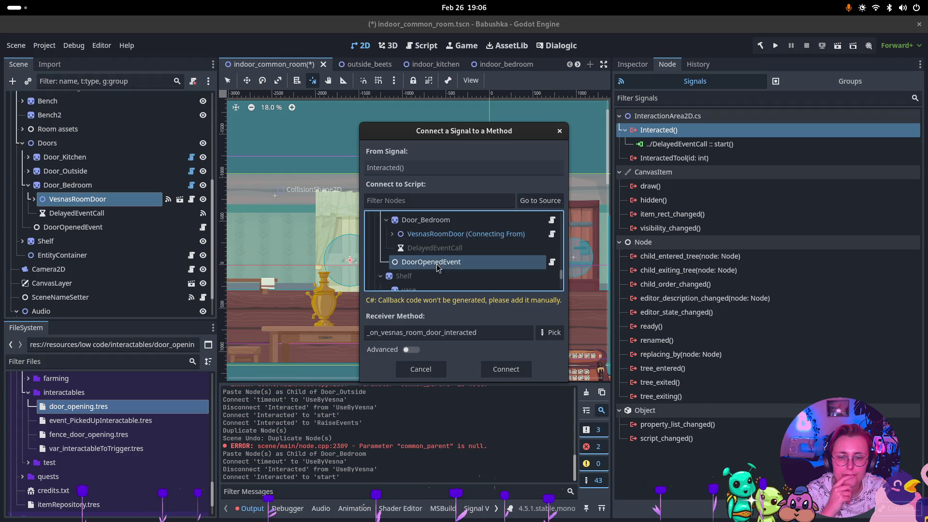
left_click(553, 333)
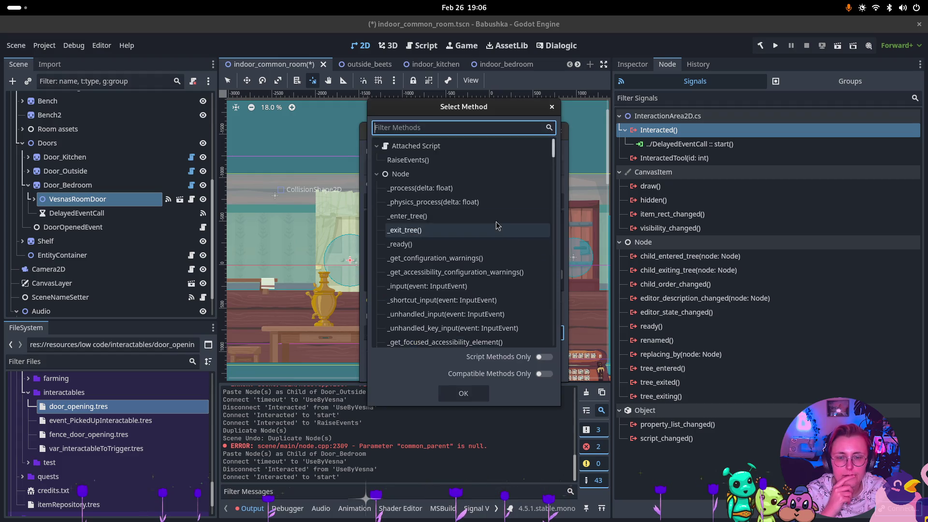
left_click(453, 160)
left_click(464, 393)
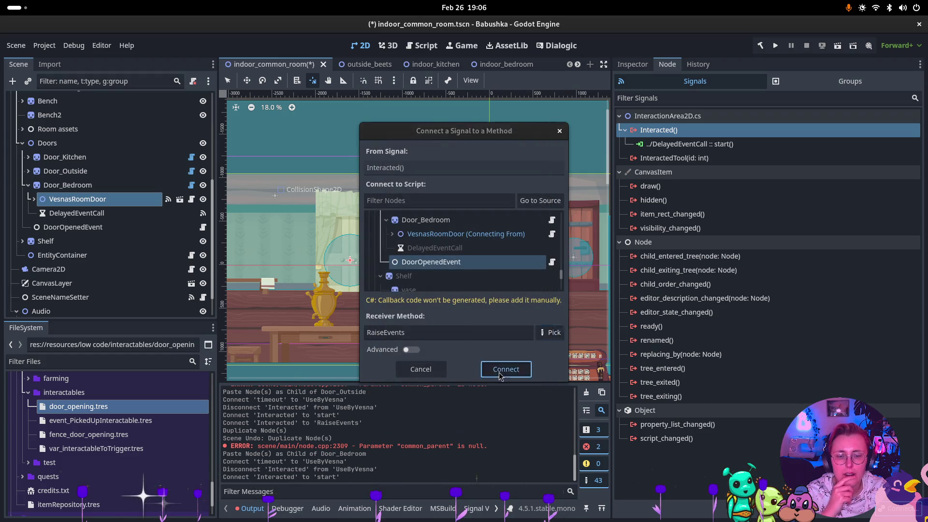
left_click(504, 373)
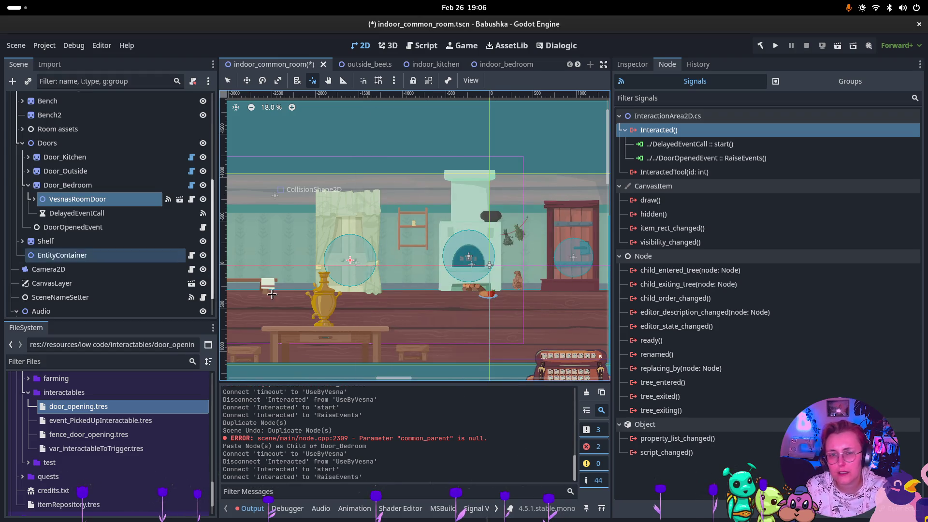
key("ctrl+s")
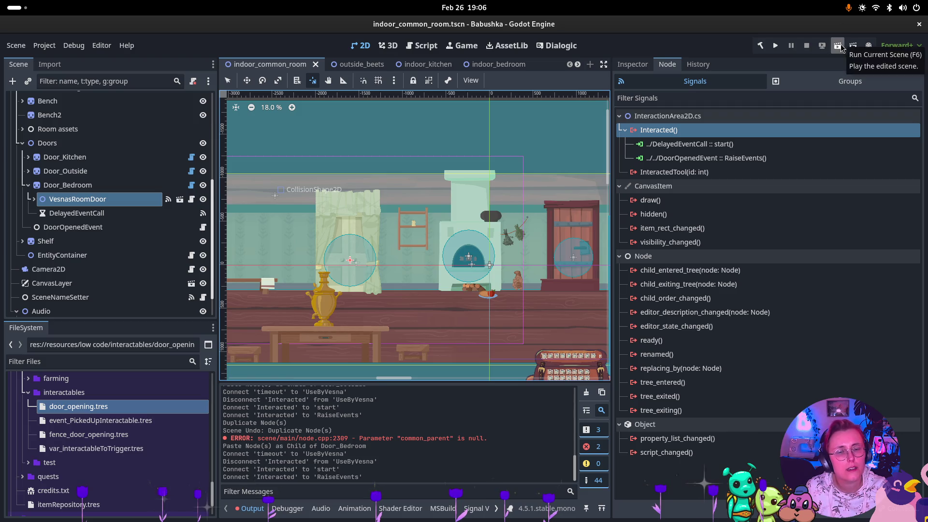
left_click(834, 47)
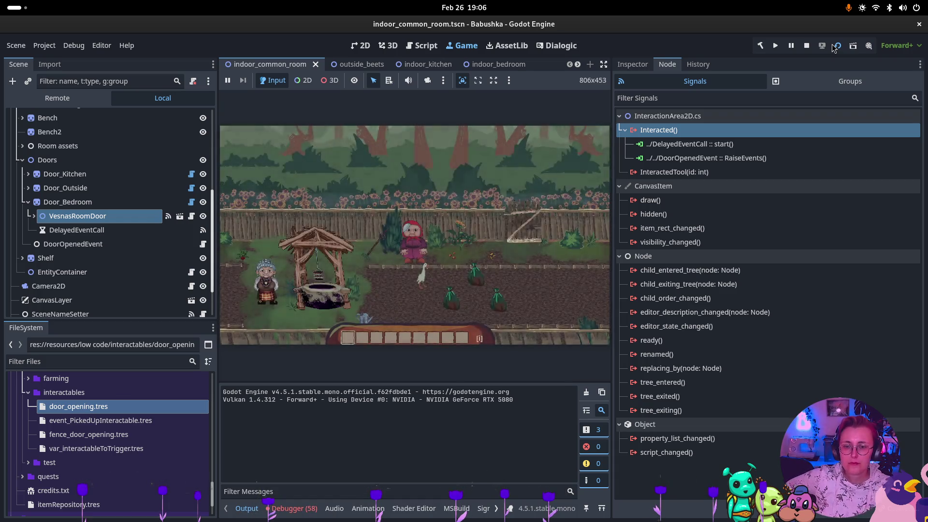
left_click(404, 241)
key("a")
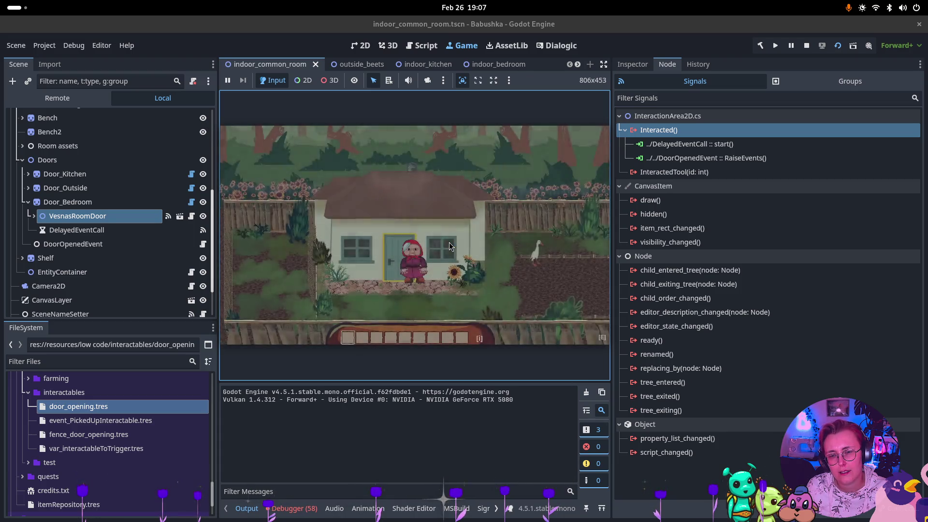
key("e")
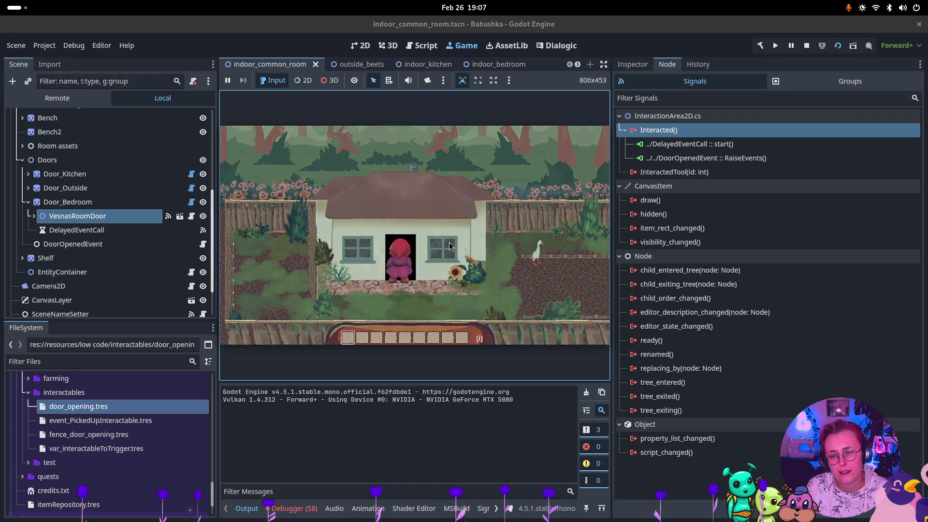
key("d")
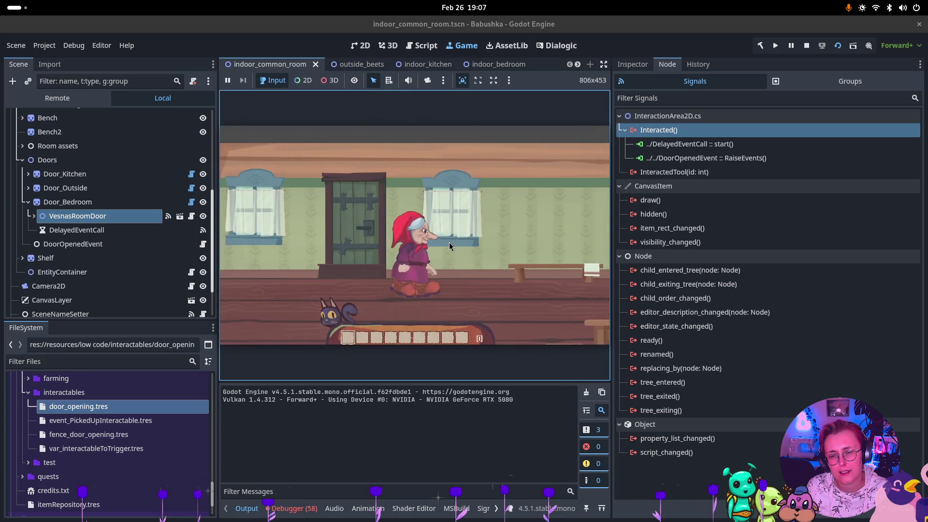
key("d")
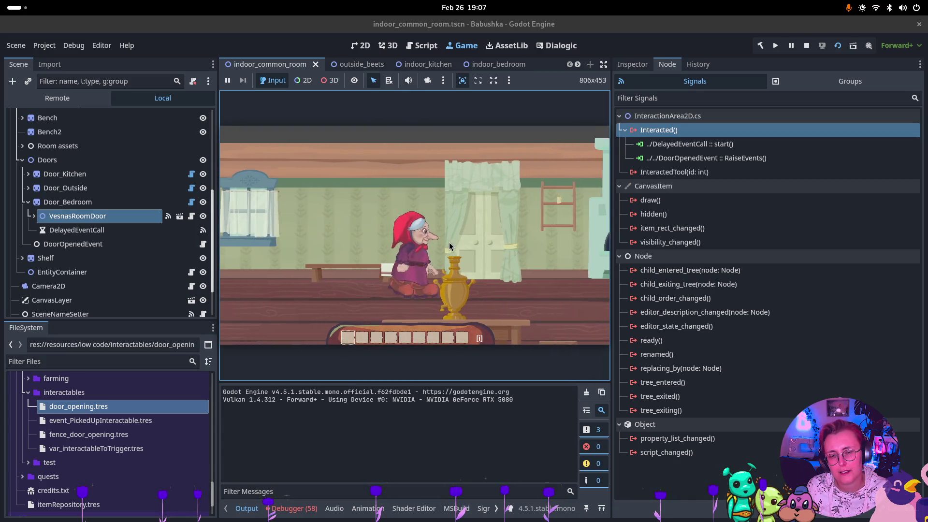
key("e")
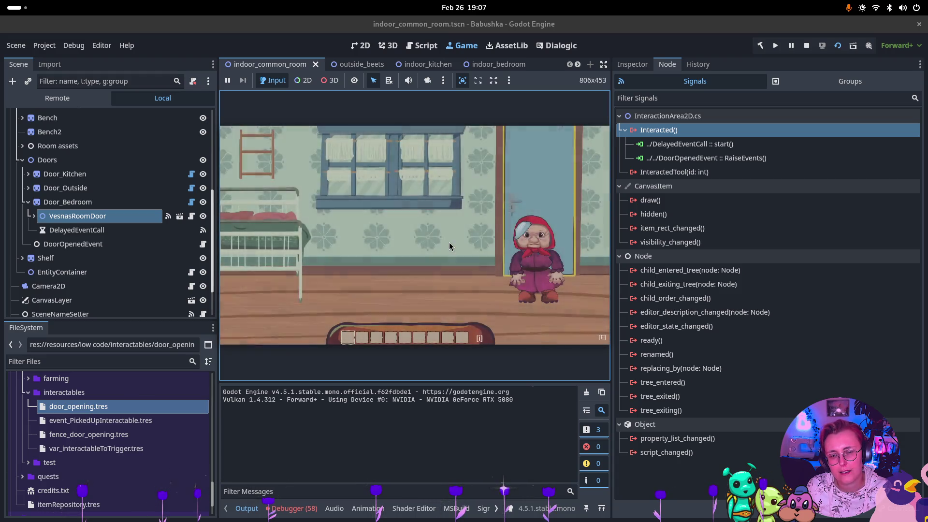
left_click(806, 45)
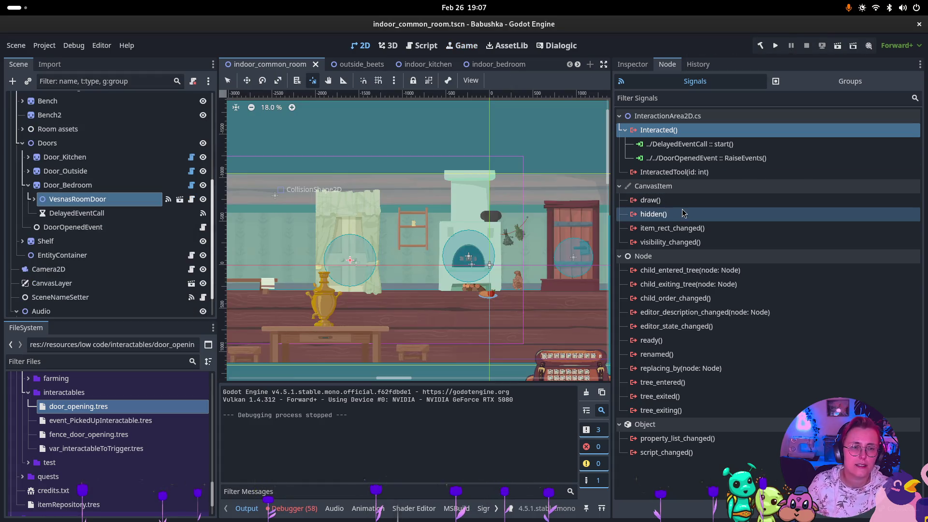
key("super")
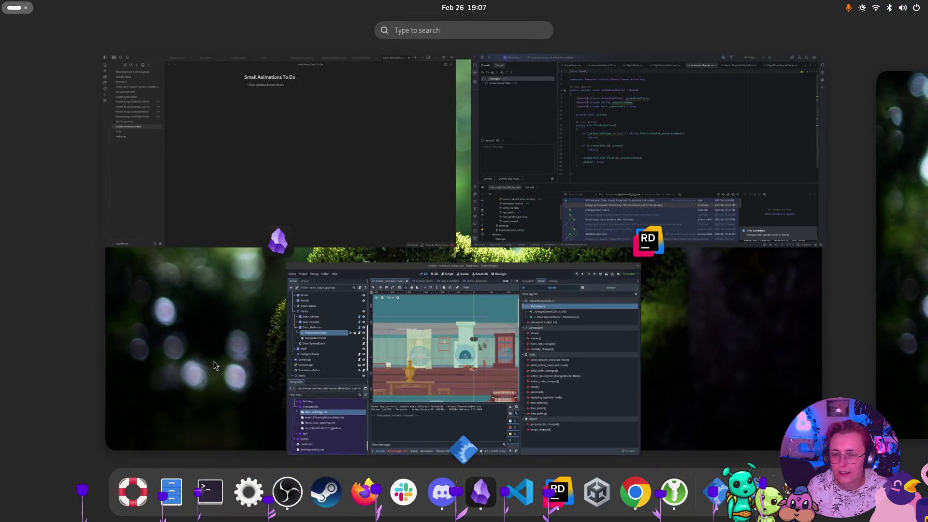
Step: Add 'Door SFX etwas schneller zum knarzen kommen' to the SFX Wunschliste note, then return to Godot
left_click(266, 149)
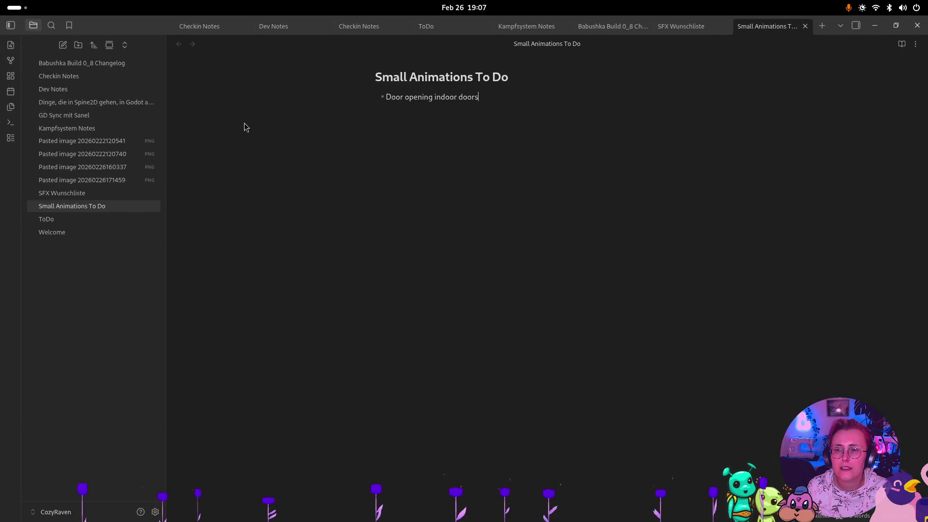
left_click(688, 32)
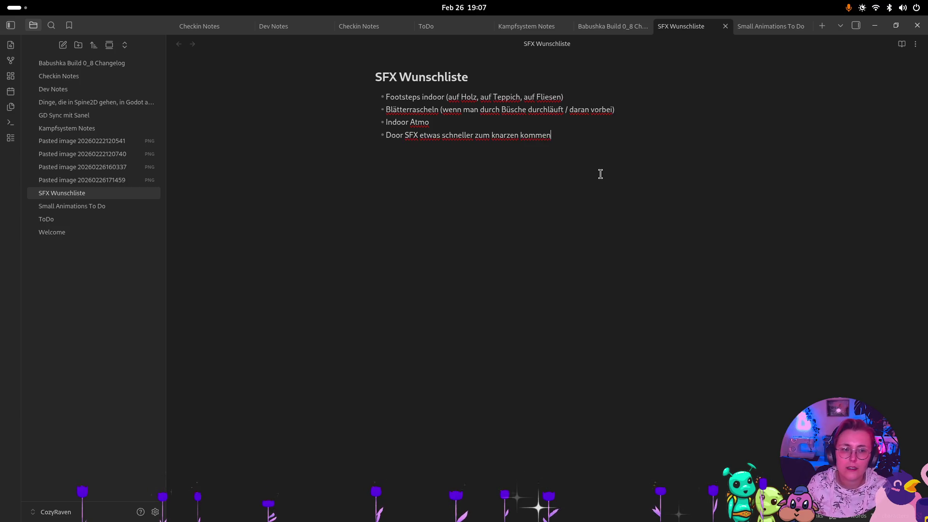
key("super")
left_click(510, 289)
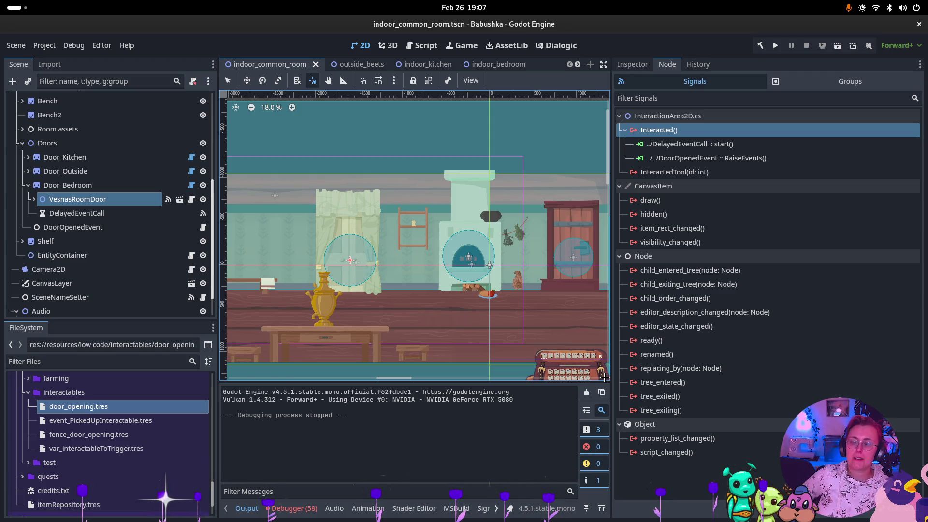
Step: Clear the 58 old errors from the Debugger's Errors list, then bring up the window overview
scroll(451, 202, "left", 5)
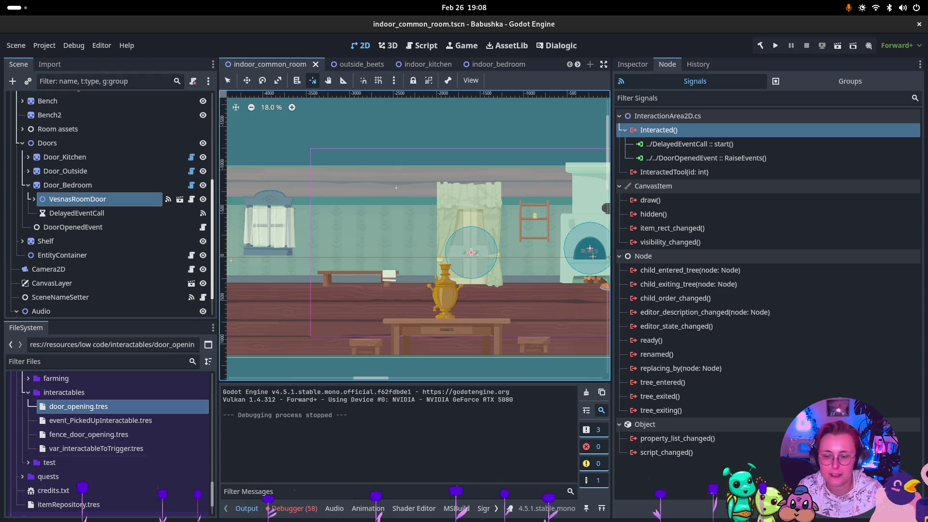
left_click(293, 508)
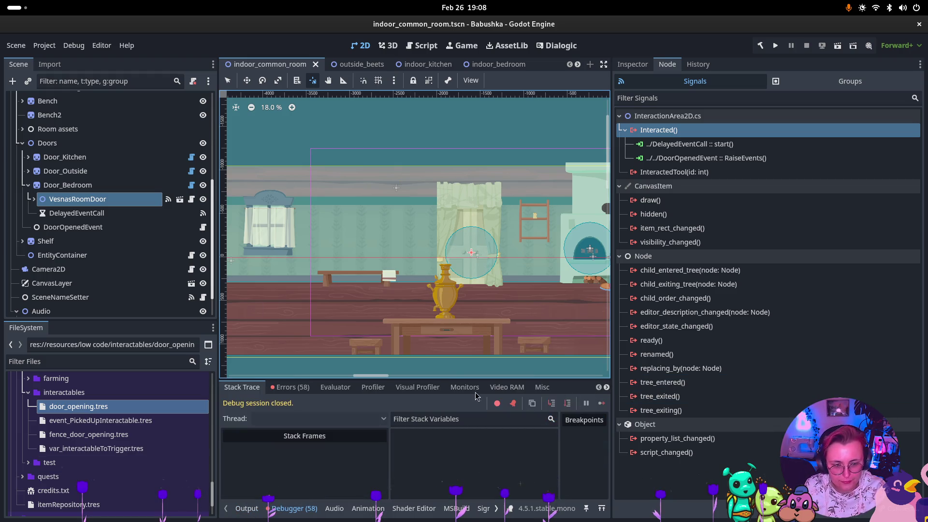
left_click(290, 388)
left_click(598, 404)
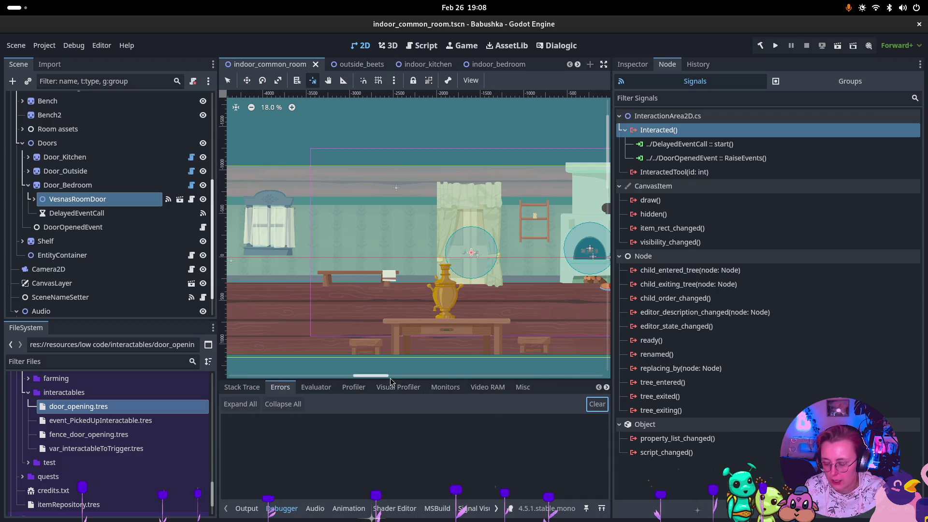
key("super")
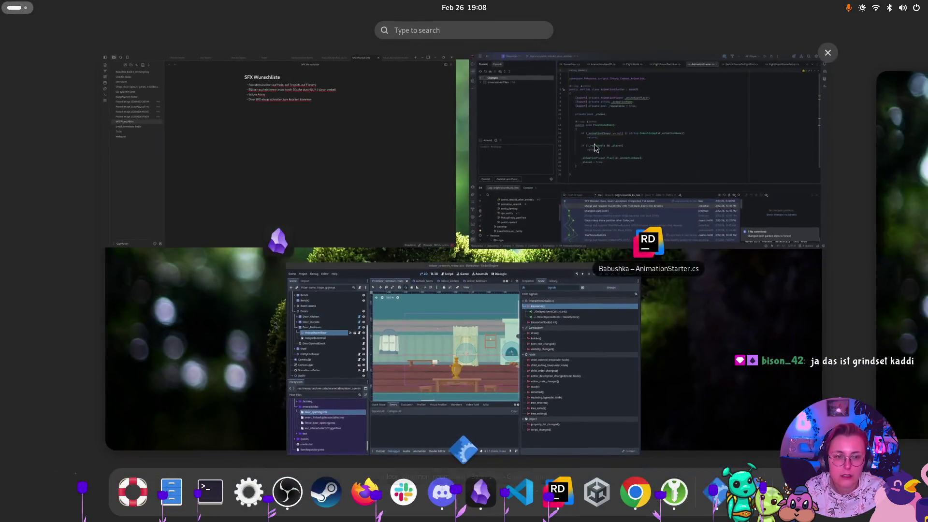
Step: Tick the unversioned door_opening.tres file in Rider's commit list, then return to Godot
left_click(663, 160)
left_click(29, 81)
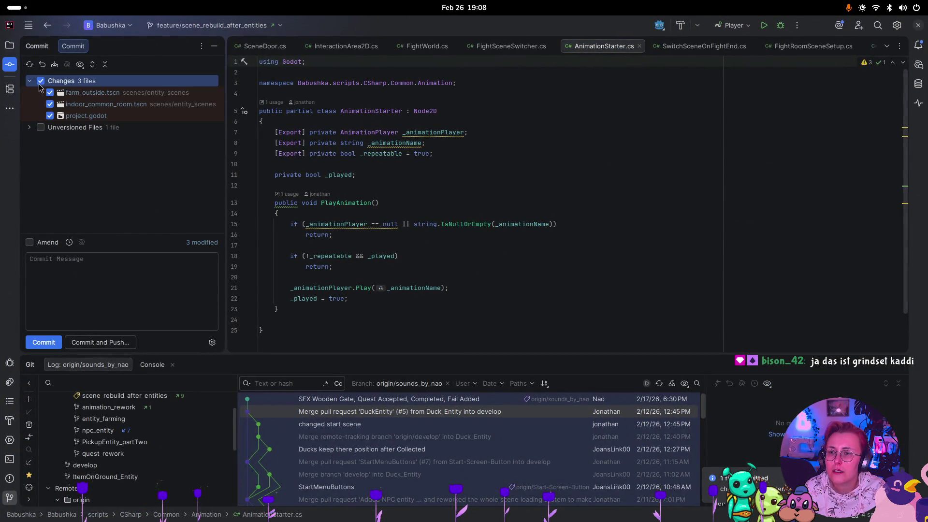
left_click(29, 127)
left_click(83, 302)
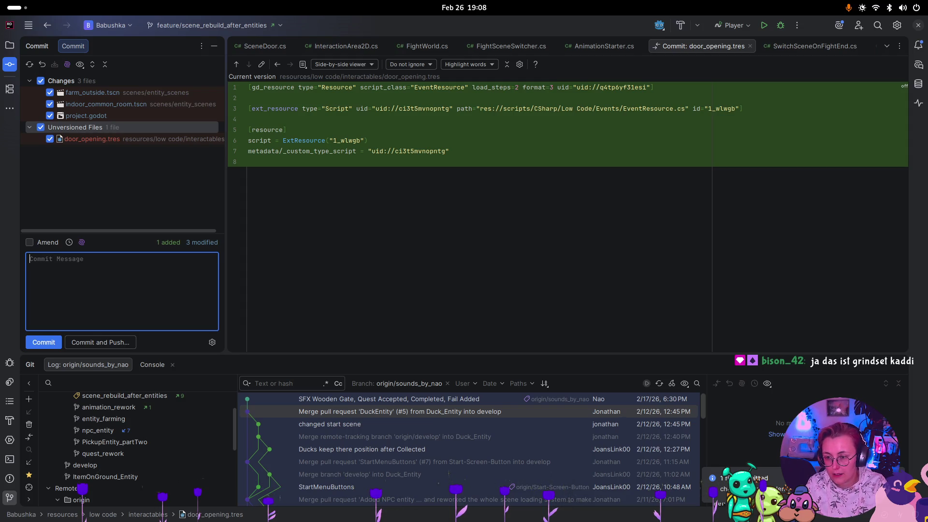
type(":")
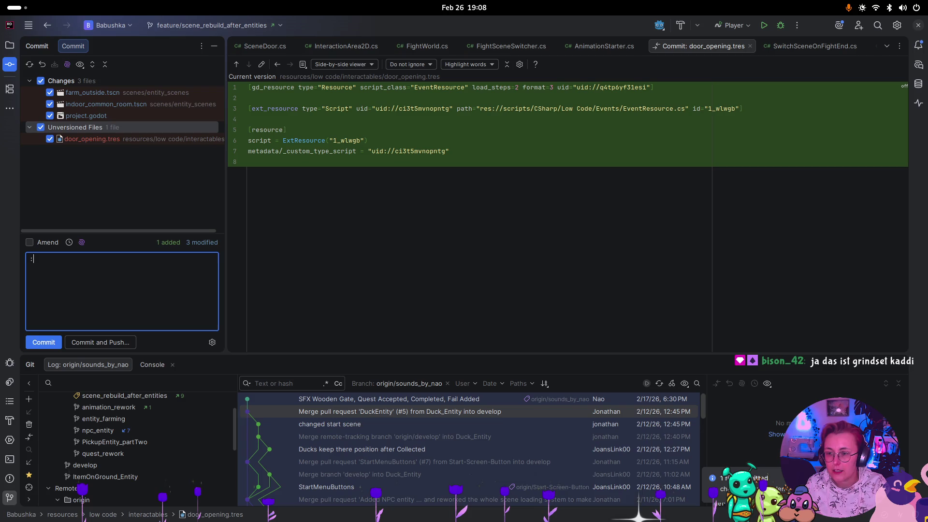
key("super")
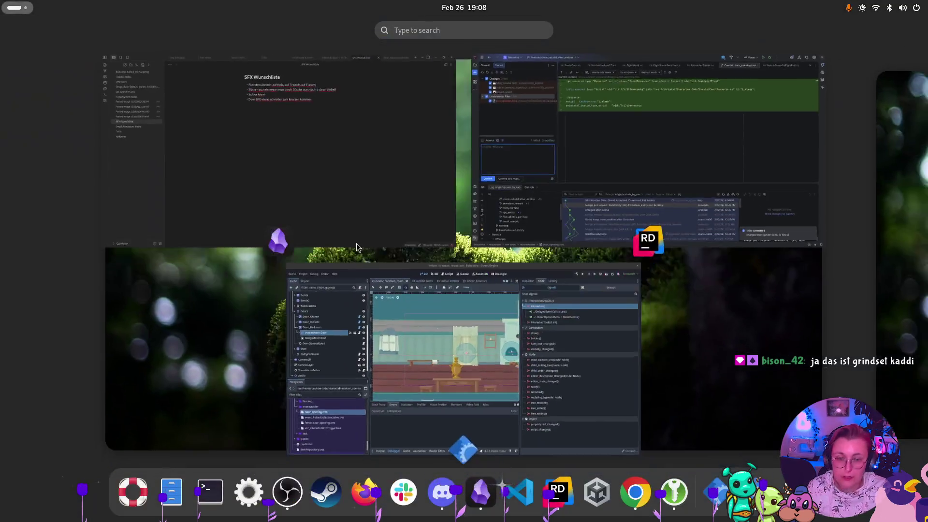
left_click(368, 290)
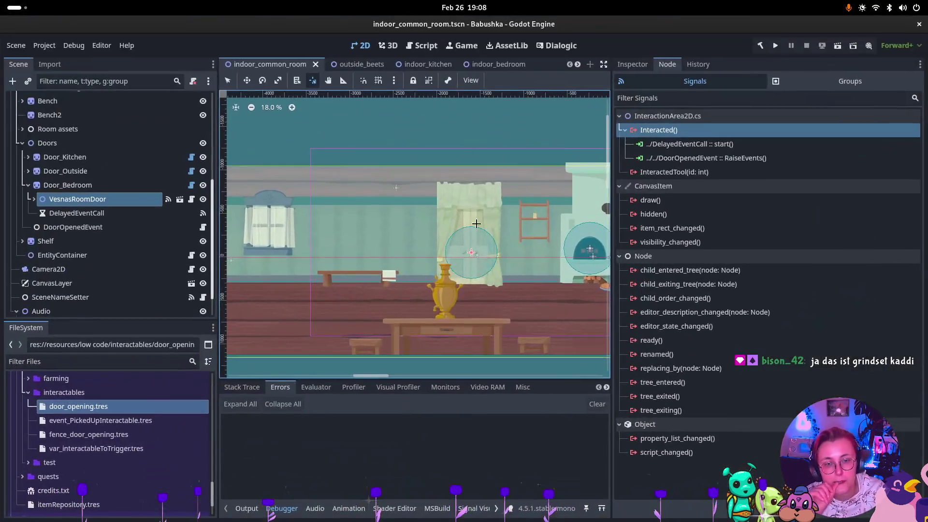
Step: Inspect the common room's DoorOpening SFX player under Audio > SFX, then select Audio in indoor_bedroom
left_click(497, 64)
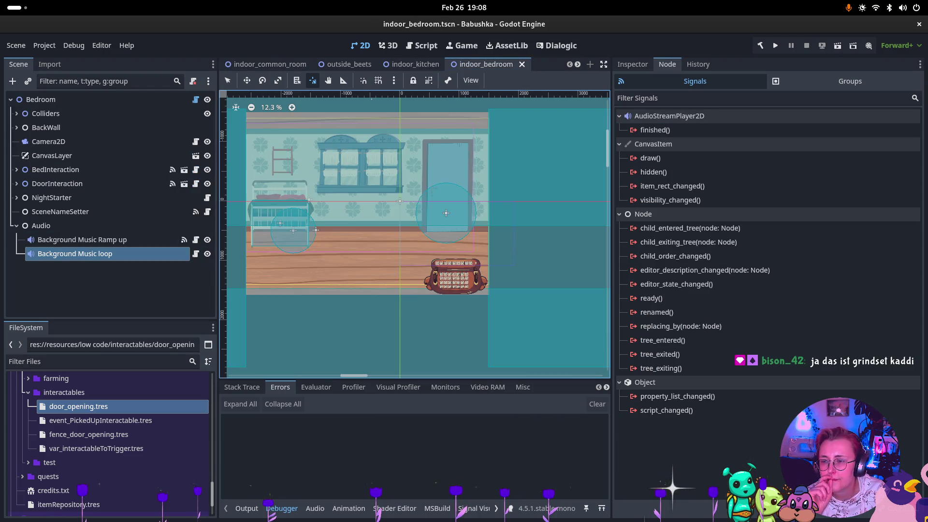
left_click(270, 64)
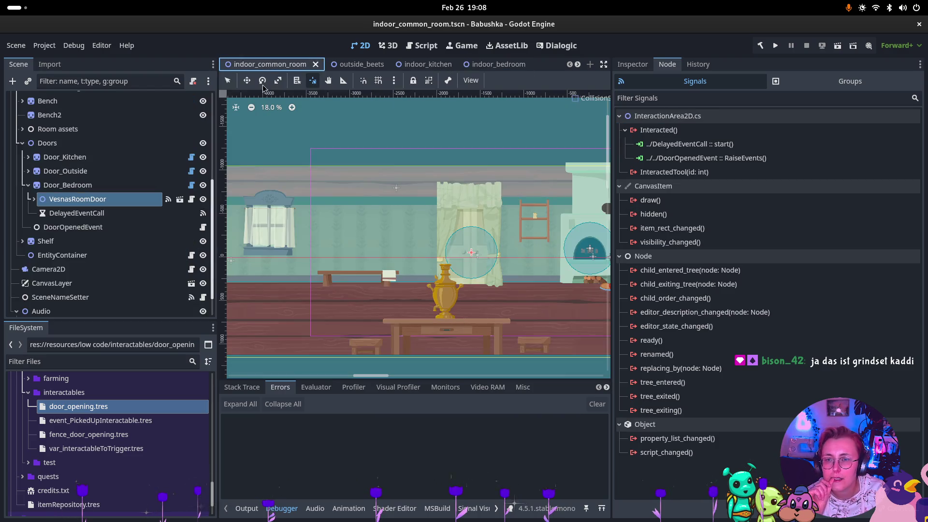
scroll(32, 282, "down", 2)
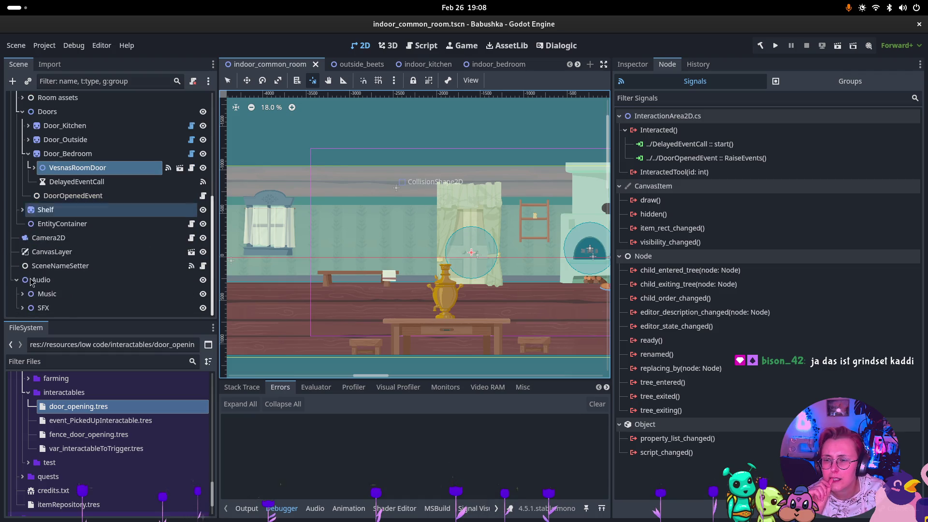
left_click(22, 308)
scroll(48, 290, "down", 1)
left_click(70, 294)
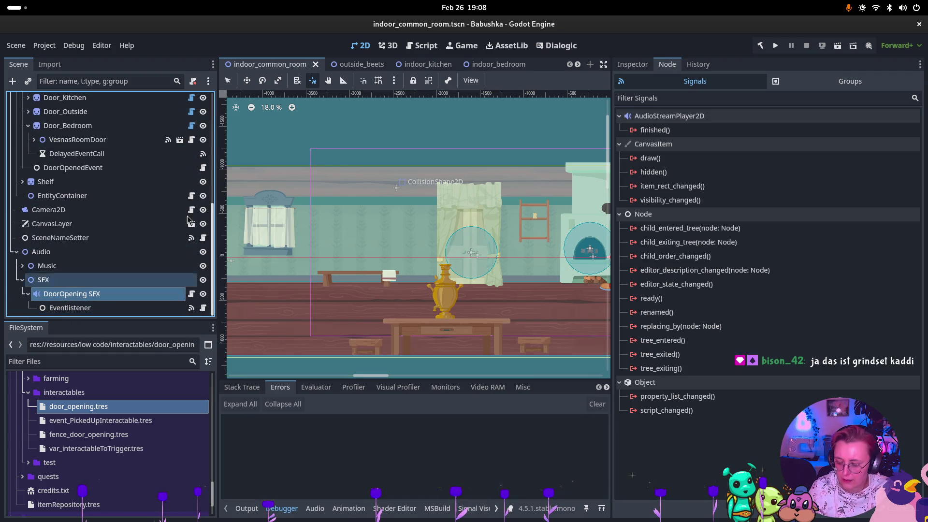
left_click(488, 64)
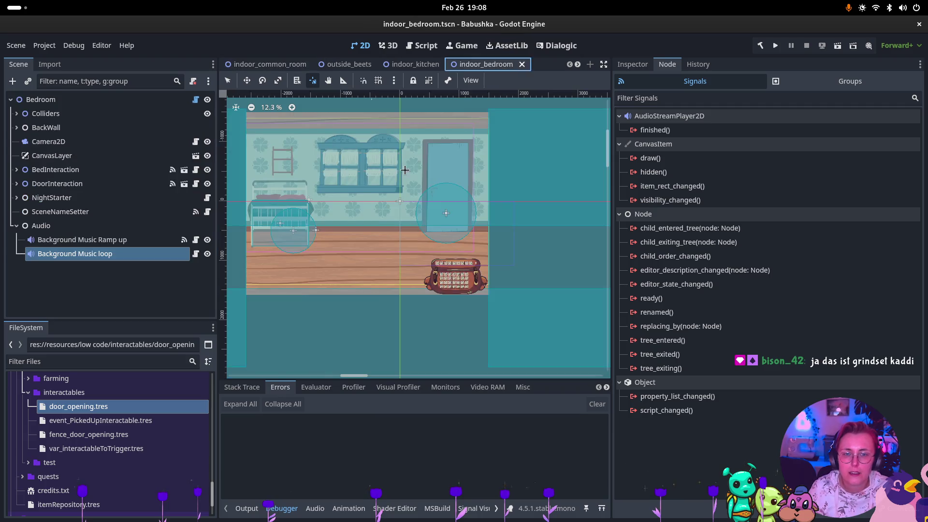
left_click(41, 226)
Step: Add a Node2D named Music under Audio and move both background music players into it
right_click(63, 226)
left_click(87, 200)
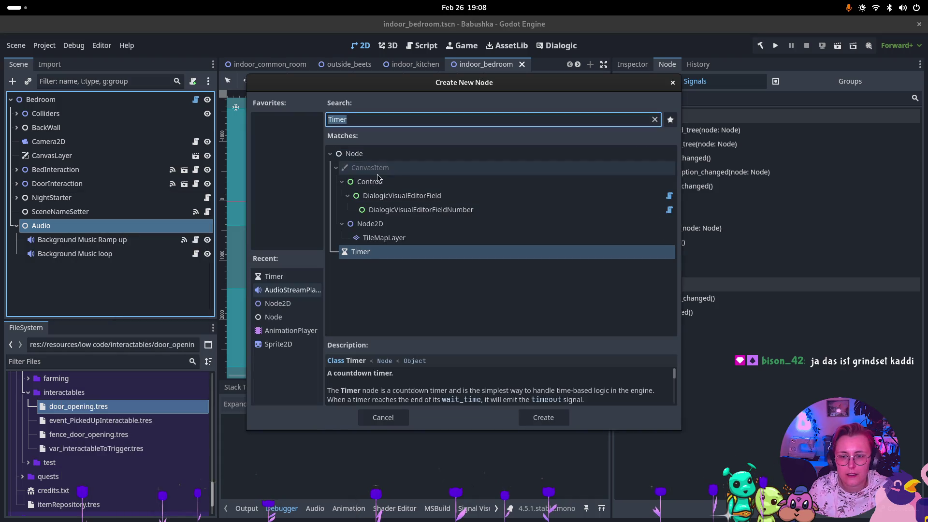
left_click(370, 224)
left_click(543, 417)
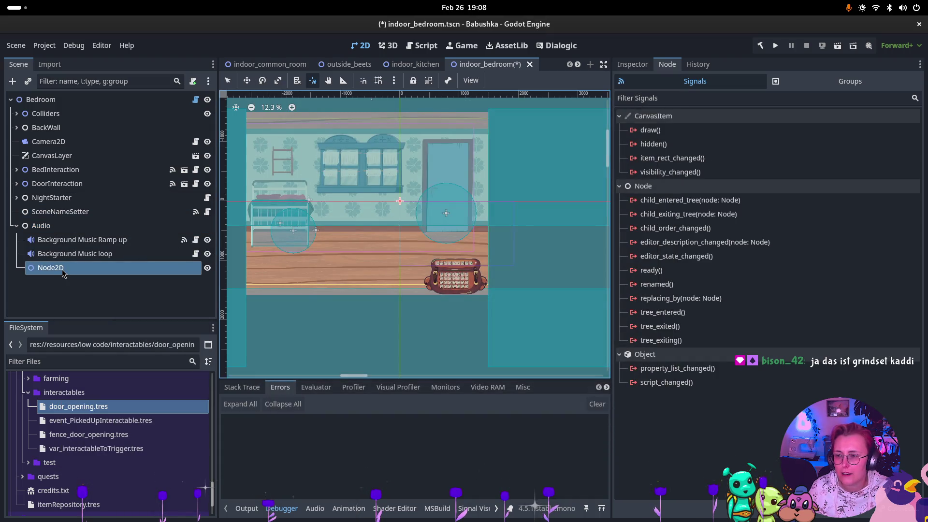
left_click(62, 270)
type("M")
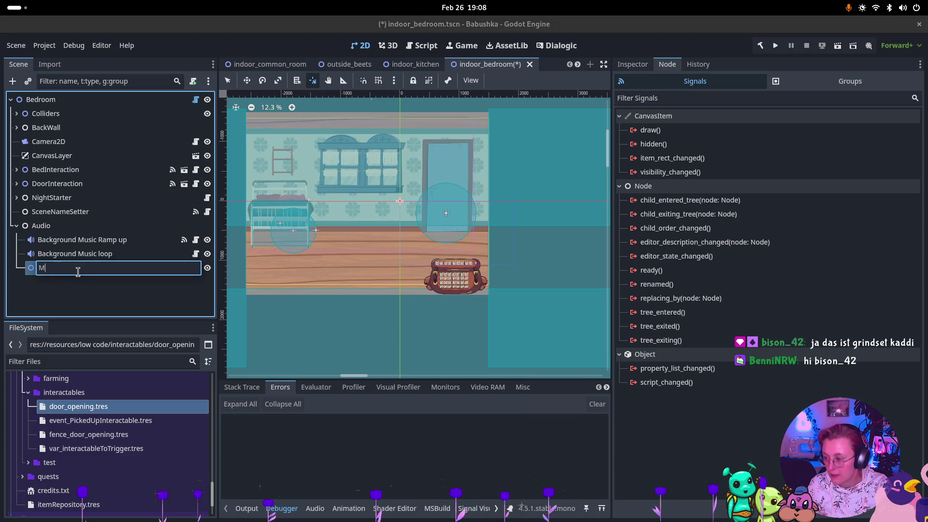
type("usic")
key("Return")
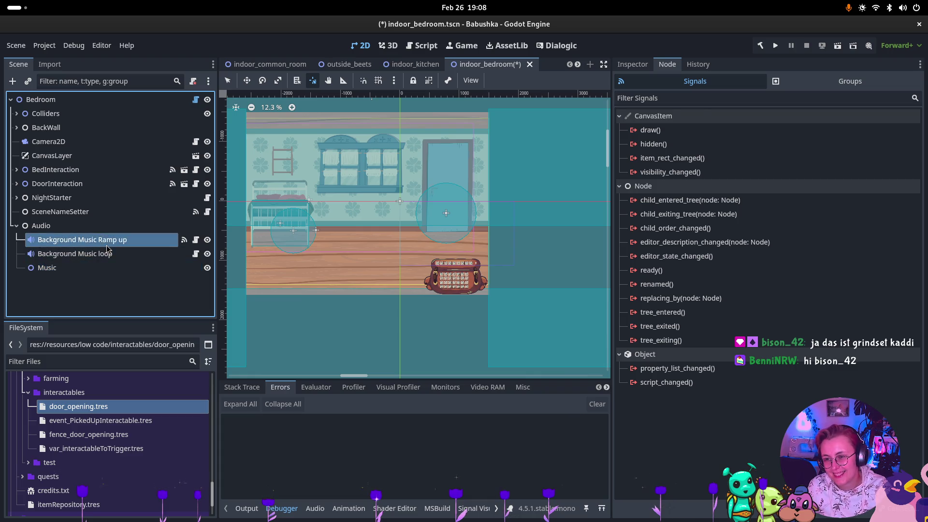
left_click(82, 240)
left_click(110, 254, "shift")
mouse_move(110, 254)
left_mouse_down()
mouse_move(96, 269)
mouse_move(53, 266)
left_mouse_up()
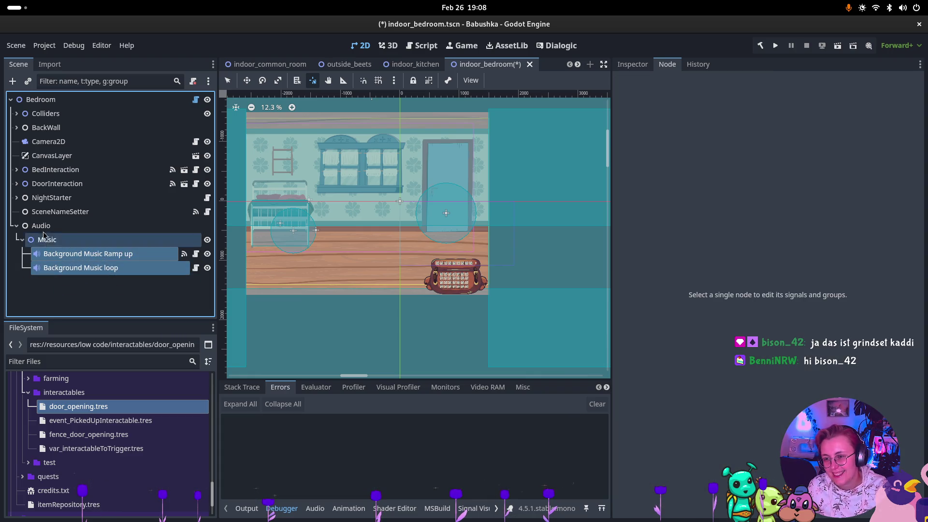
left_click(22, 239)
Step: Add a Node2D named SFX under Audio and paste the DoorOpening SFX player into it
left_click(32, 226)
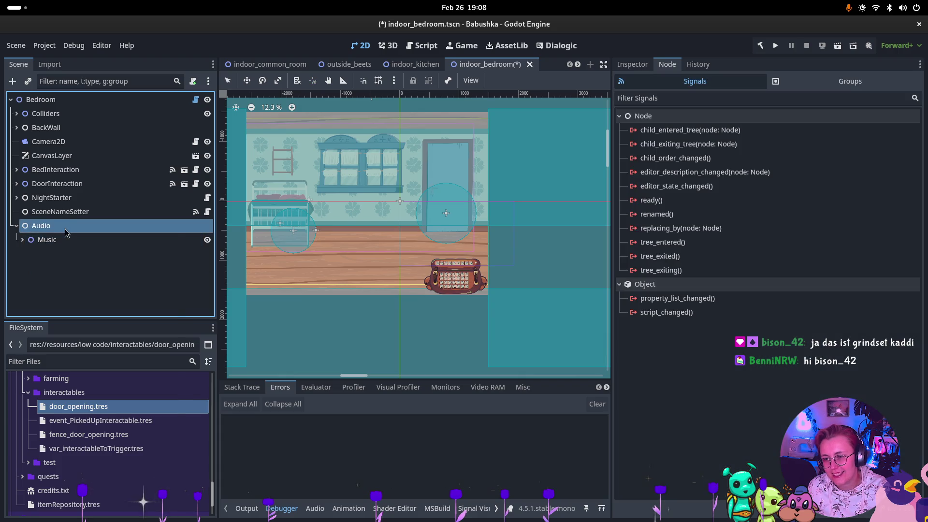
right_click(32, 226)
left_click(375, 238)
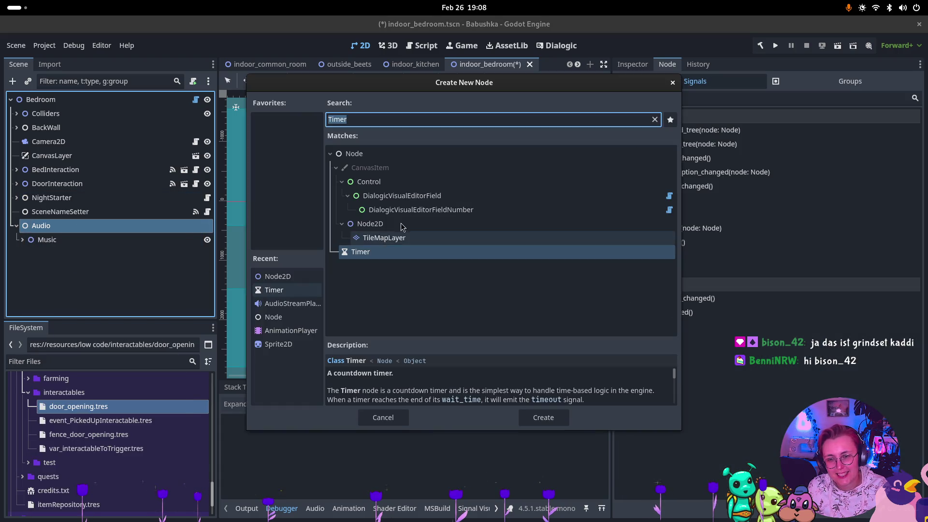
left_click(371, 223)
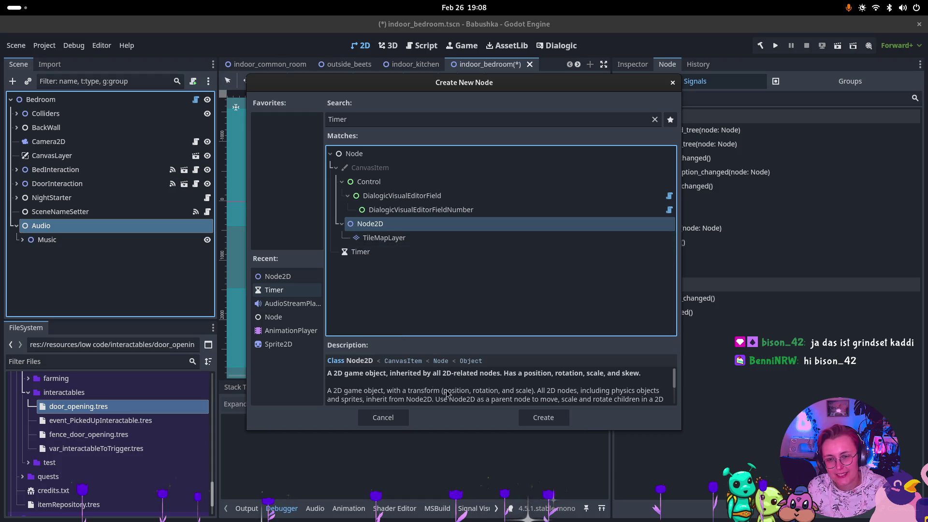
left_click(549, 418)
double_click(69, 256)
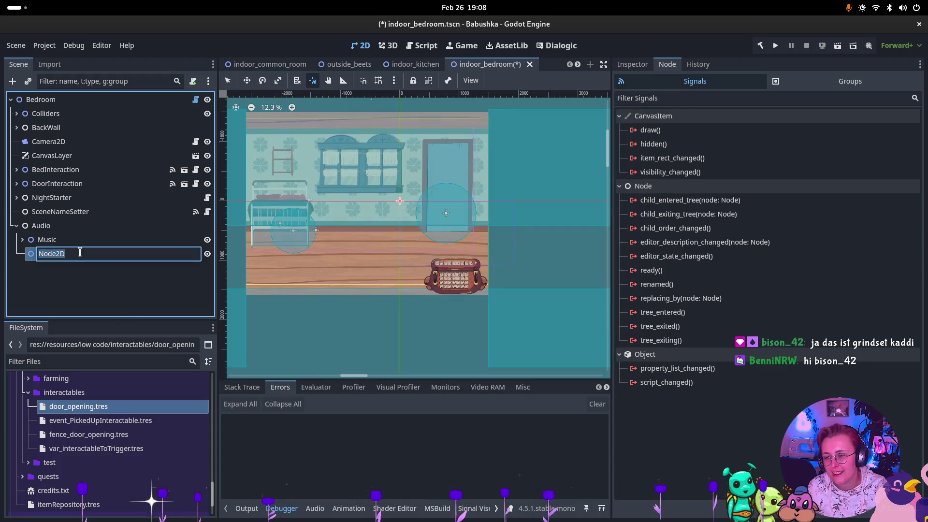
type("SFX")
key("Return")
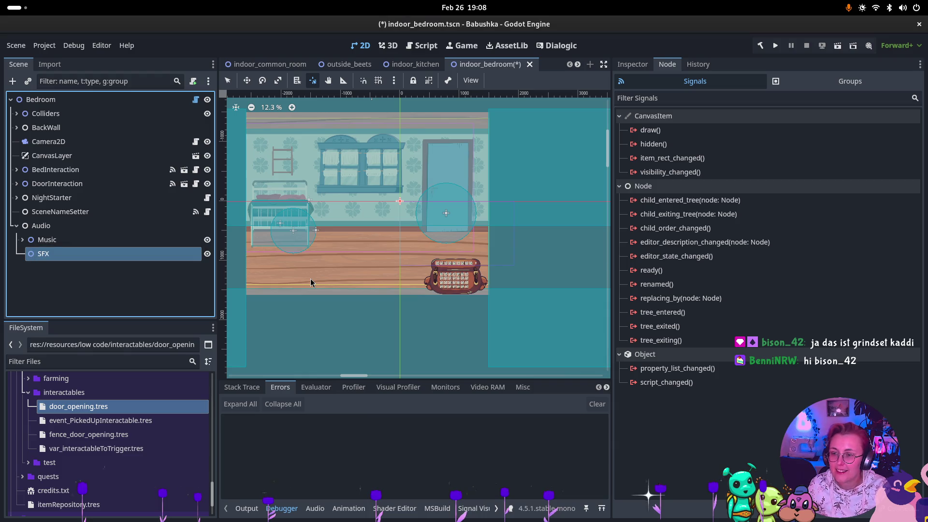
left_click(76, 260)
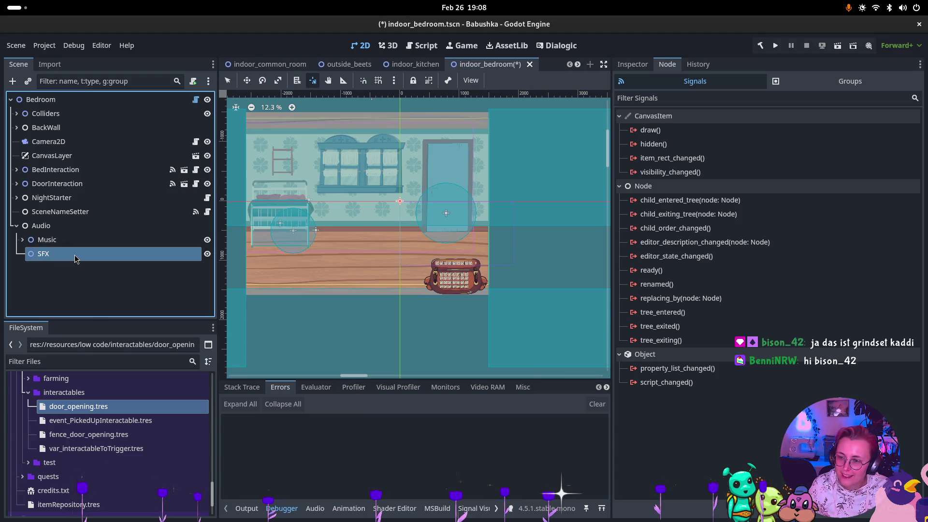
key("ctrl+v")
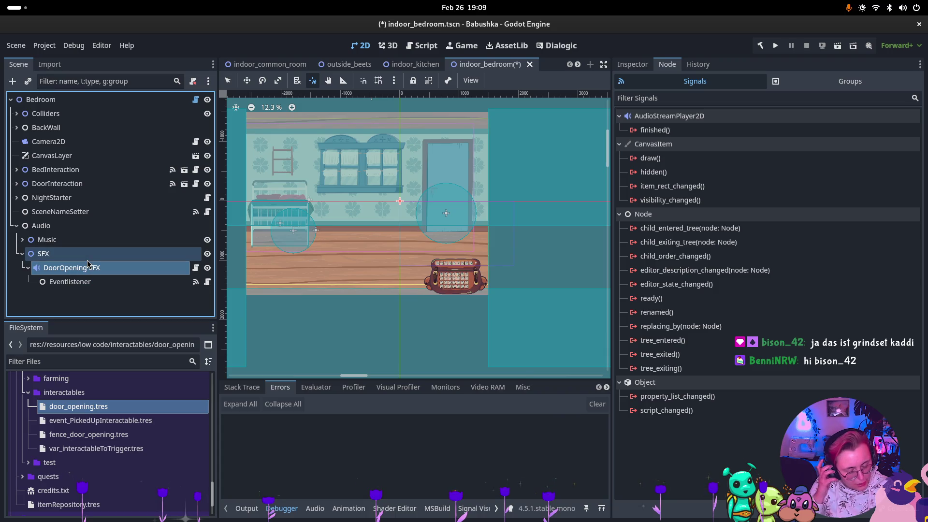
type("SFX")
key("Return")
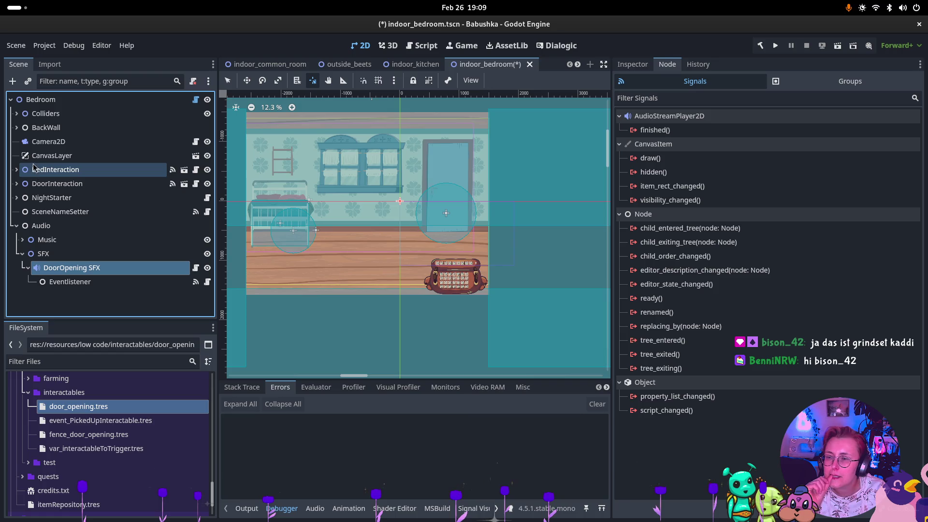
left_click(17, 184)
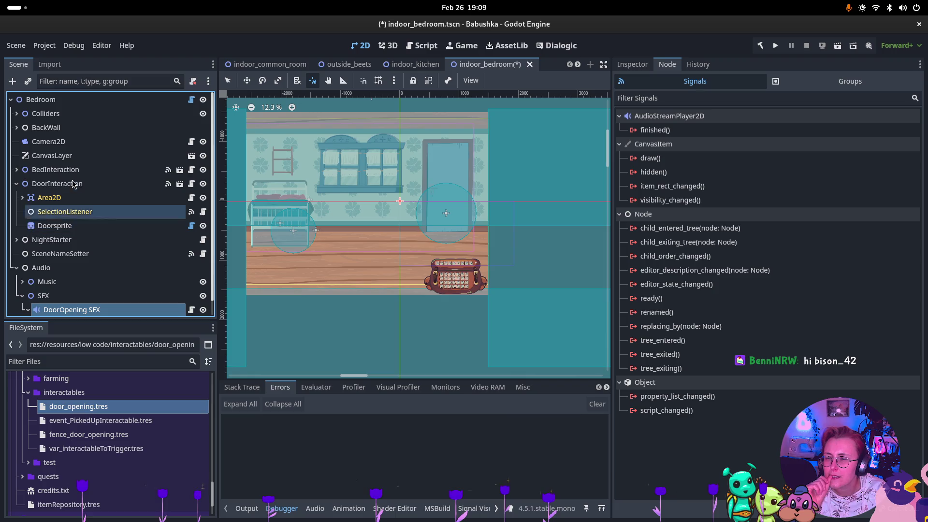
Step: Copy DelayedEventCall and DoorOpenedEvent from indoor_common_room and paste them under the bedroom's DoorInteraction
right_click(75, 188)
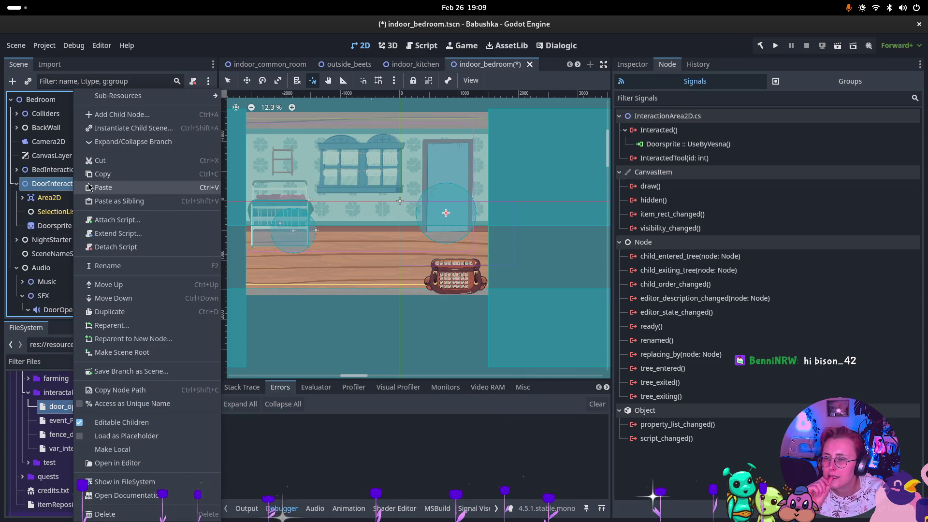
left_click(303, 79)
left_click(312, 80)
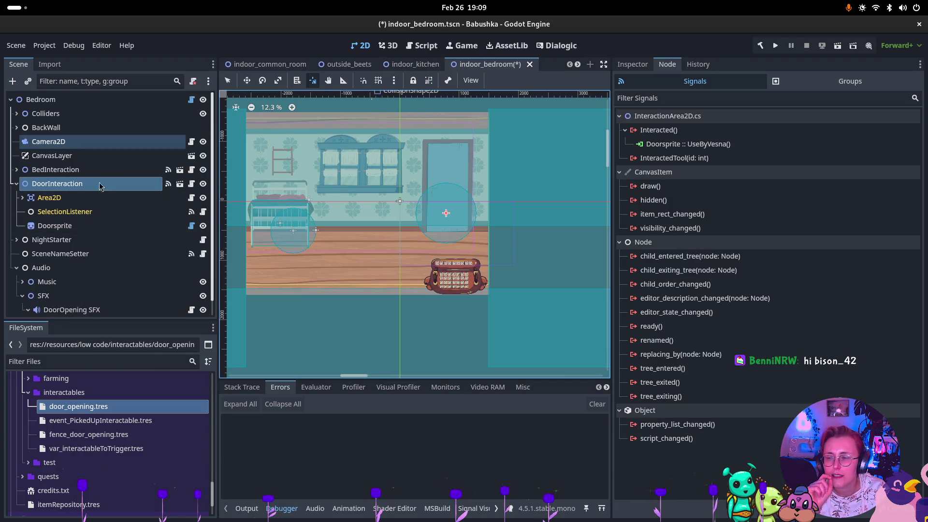
left_click(270, 66)
scroll(138, 251, "up", 6)
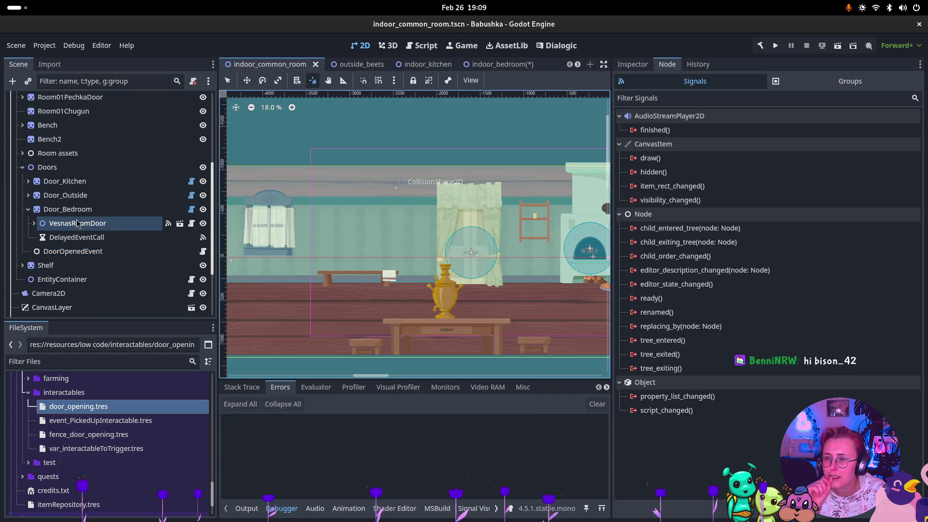
left_click(98, 240)
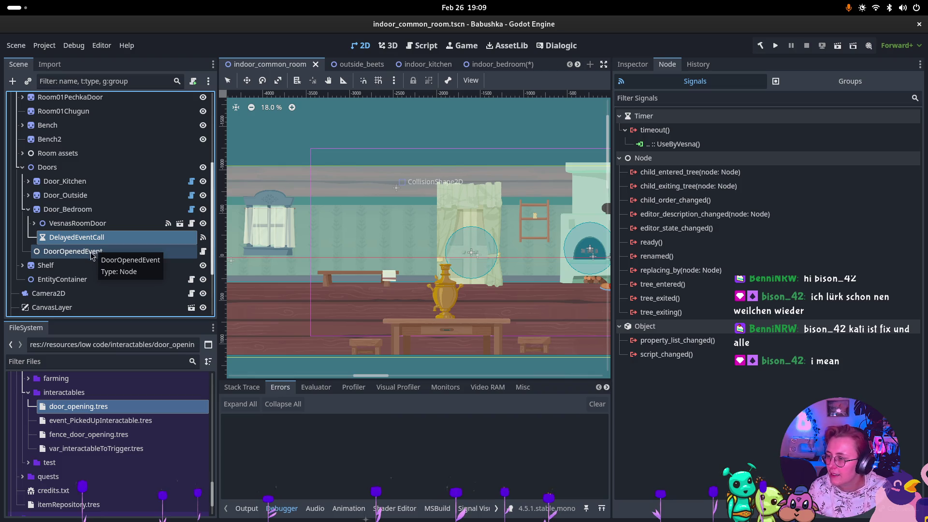
left_click(92, 254, "ctrl")
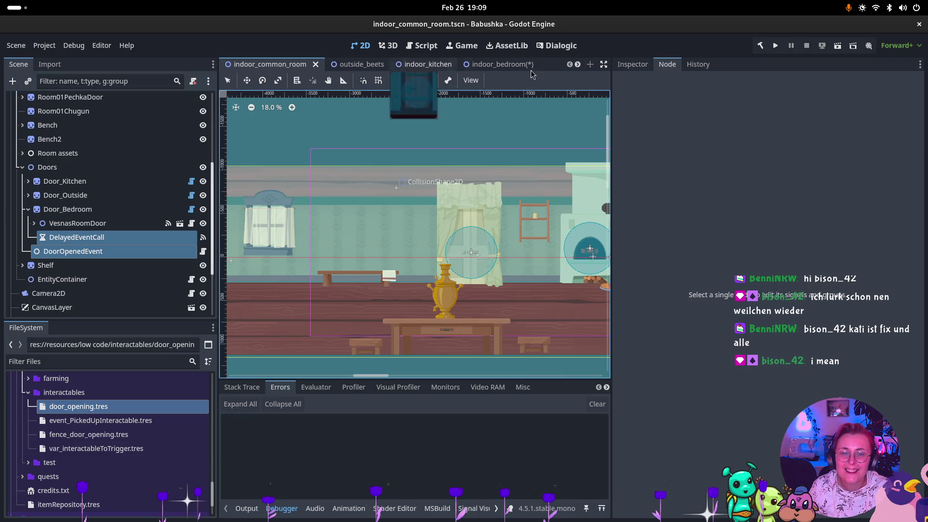
left_click(498, 64)
left_click(44, 184)
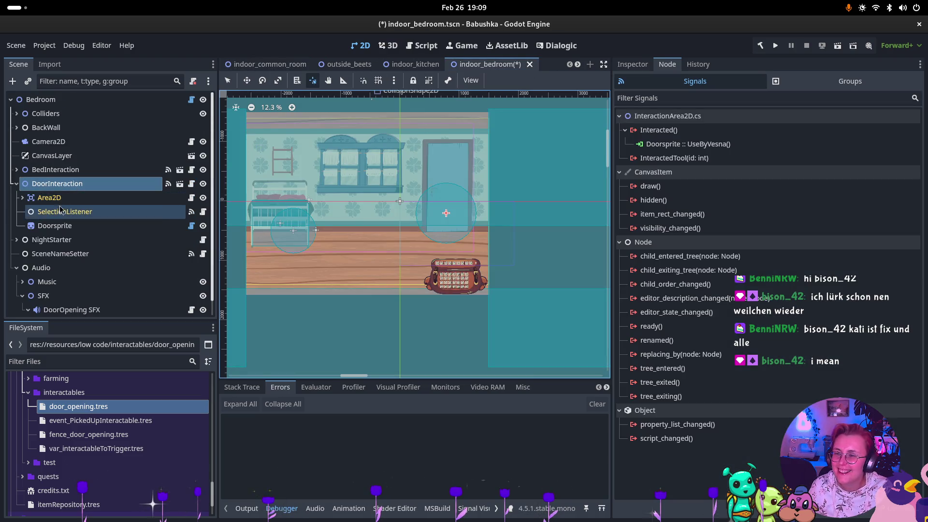
key("ctrl+v")
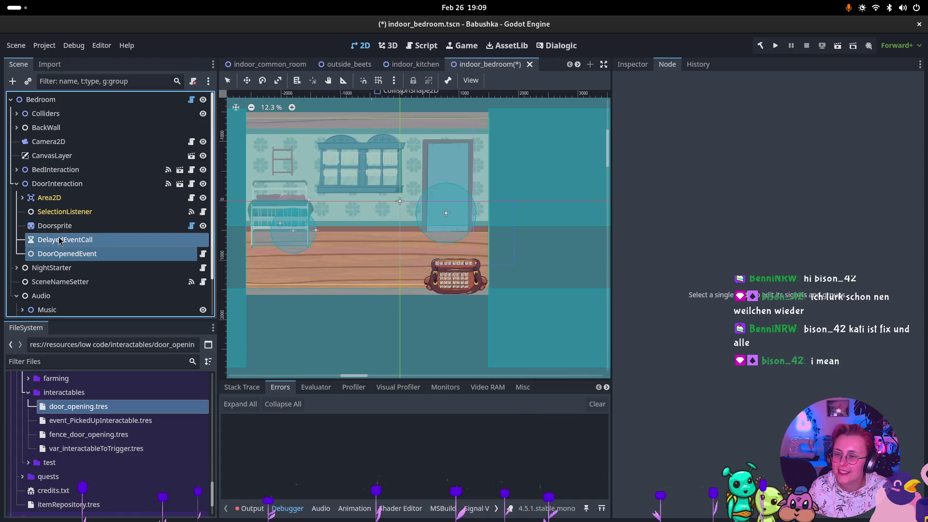
left_click(66, 255)
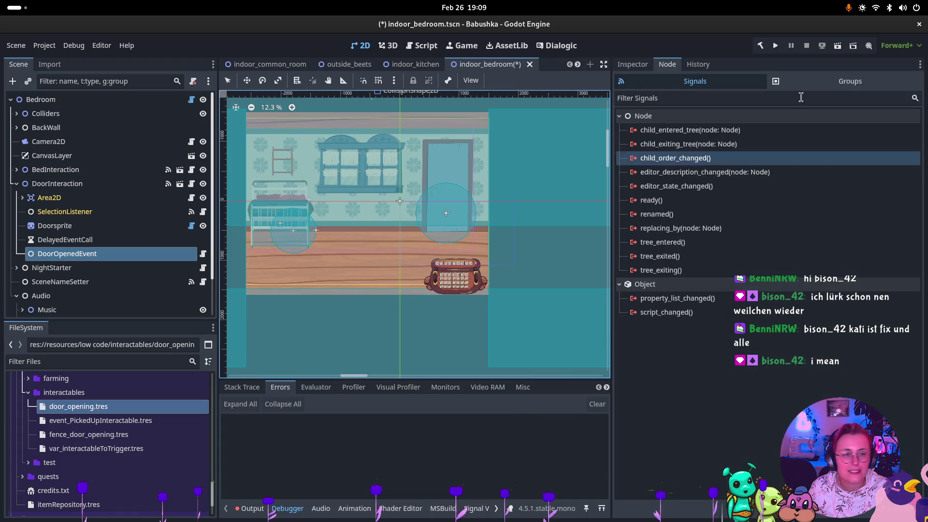
Step: Delete DoorInteraction's old Interacted connection to Doorsprite's UseByVesna()
left_click(648, 68)
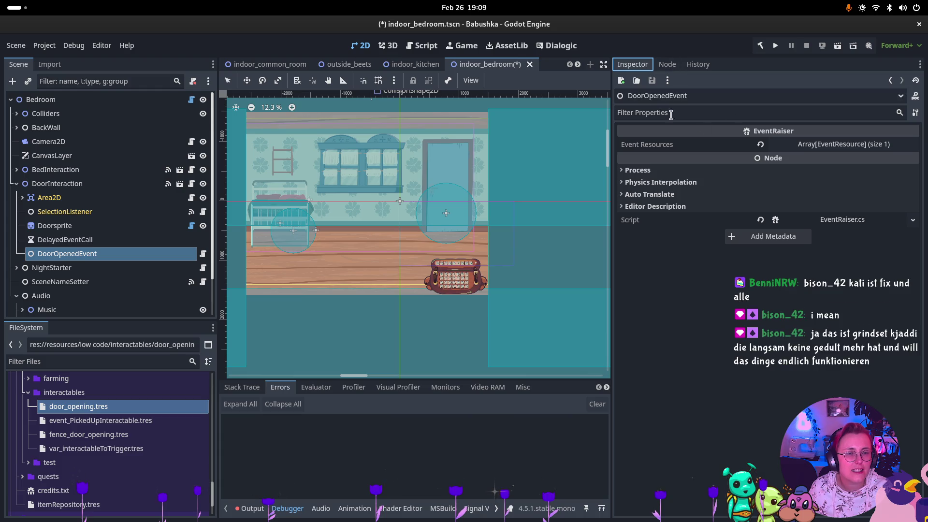
left_click(668, 66)
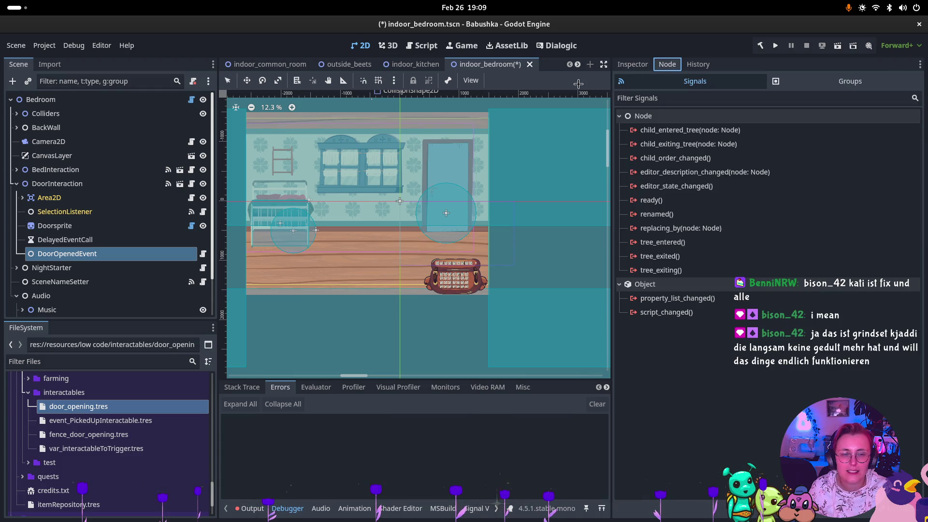
left_click(92, 183)
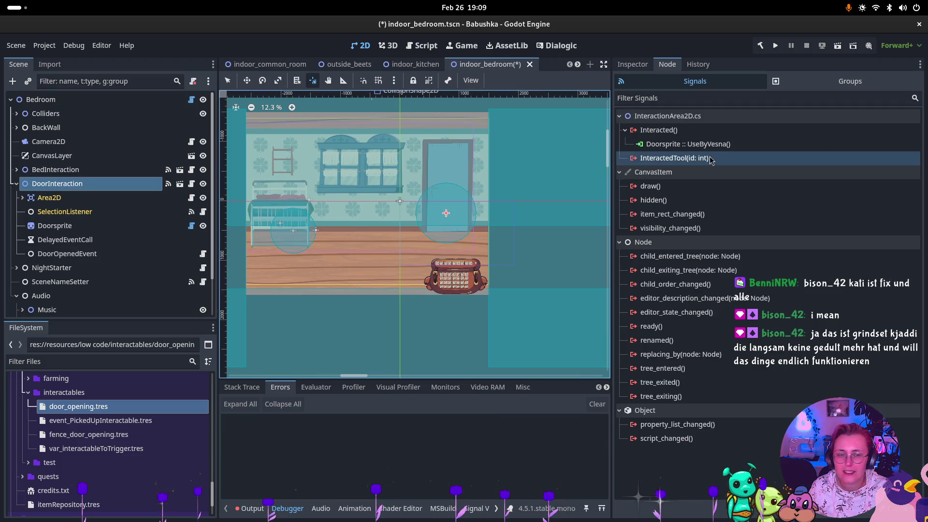
left_click(744, 144)
left_click(744, 144)
key("Delete")
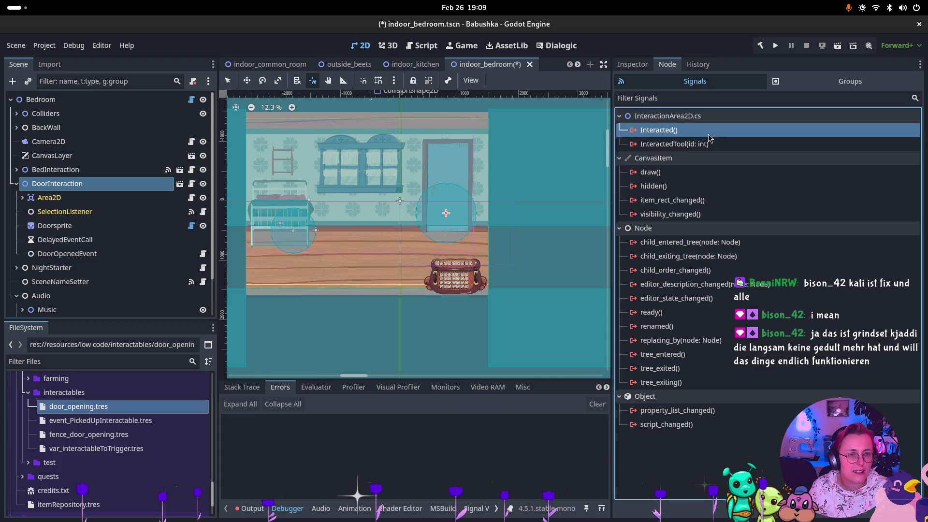
Step: Connect DoorInteraction's Interacted() signal to DoorOpenedEvent's RaiseEvents() method
key("Return")
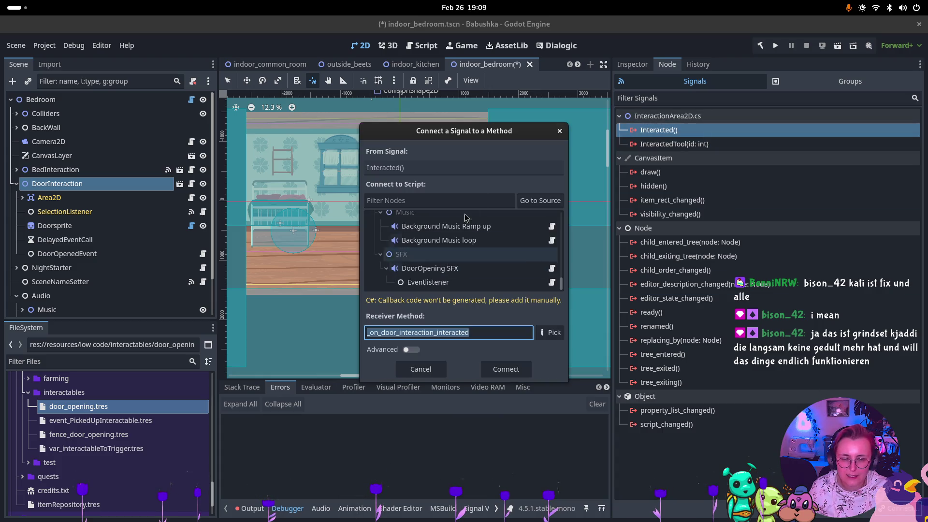
left_click(541, 200)
scroll(446, 251, "down", 4)
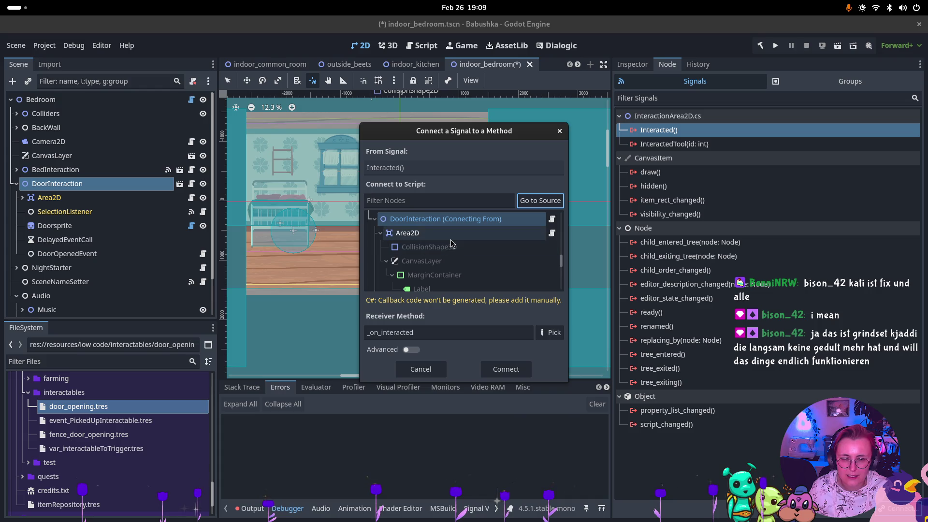
scroll(454, 242, "down", 1)
left_click(426, 248)
left_click(559, 333)
left_click(435, 169)
left_click(464, 392)
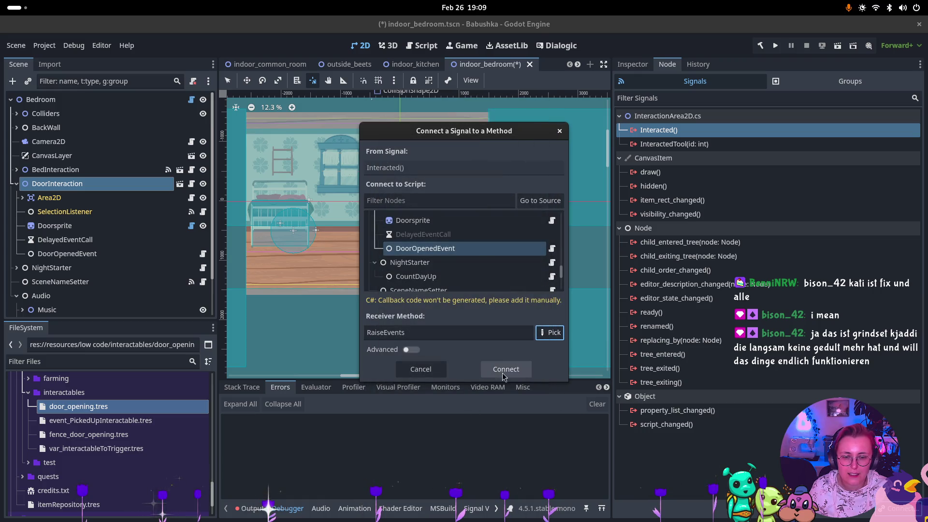
left_click(506, 369)
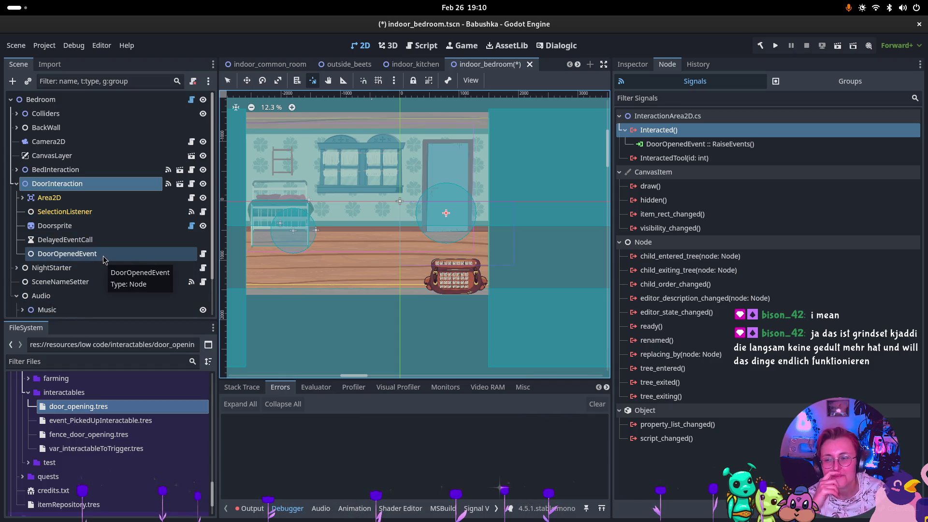
left_click(104, 240)
Step: Connect the DelayedEventCall timer's timeout() signal to Doorsprite's UseByVesna() method
left_click(688, 130)
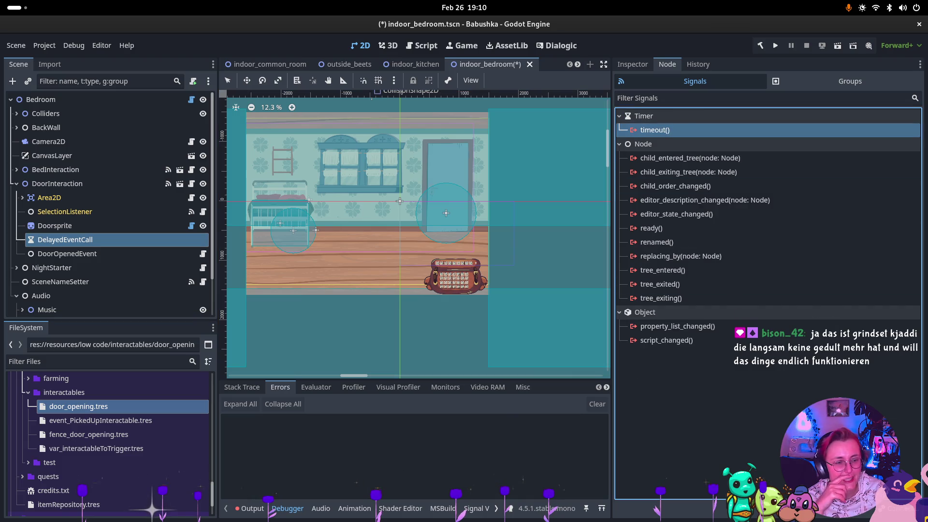
key("Return")
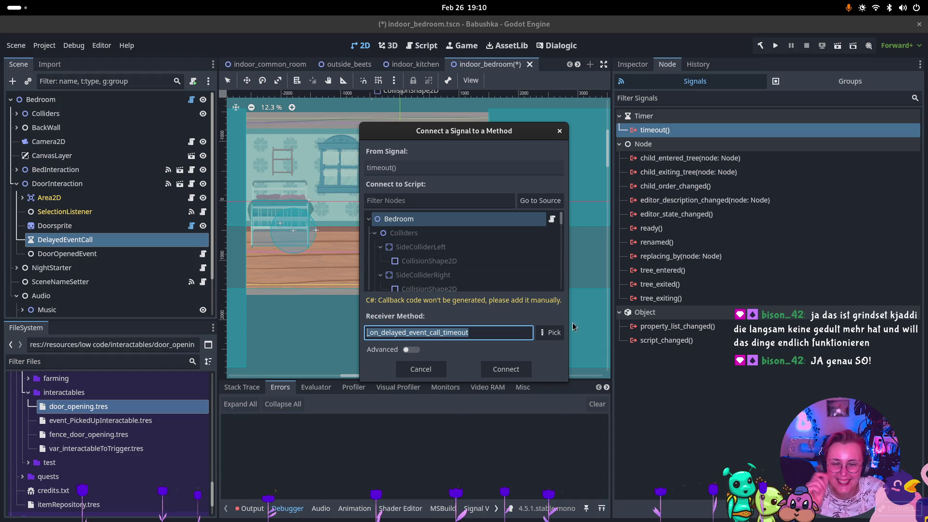
left_click(547, 207)
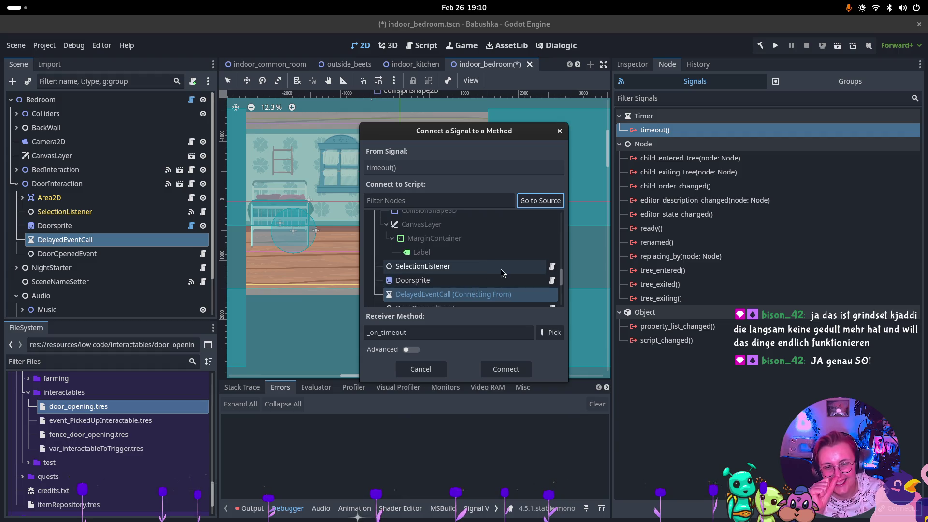
left_click(488, 269)
left_click(551, 333)
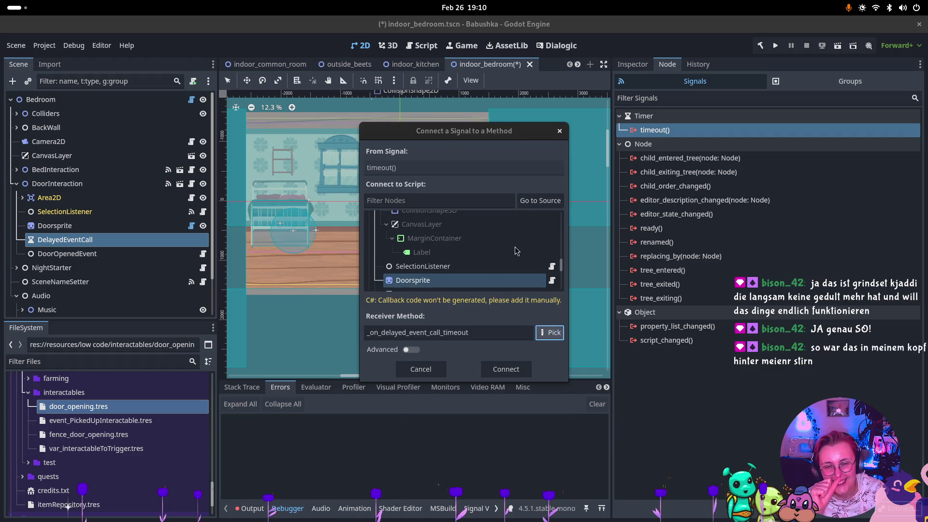
left_click(461, 161)
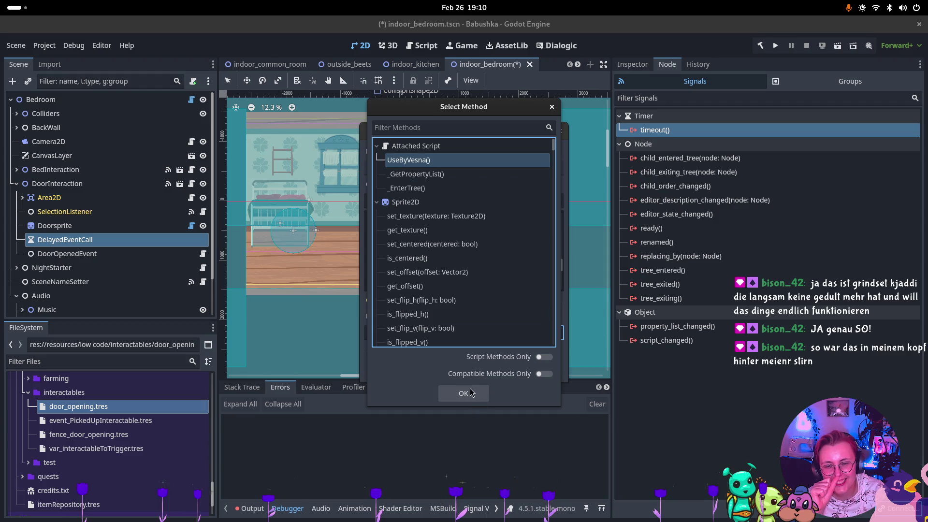
left_click(472, 393)
left_click(506, 370)
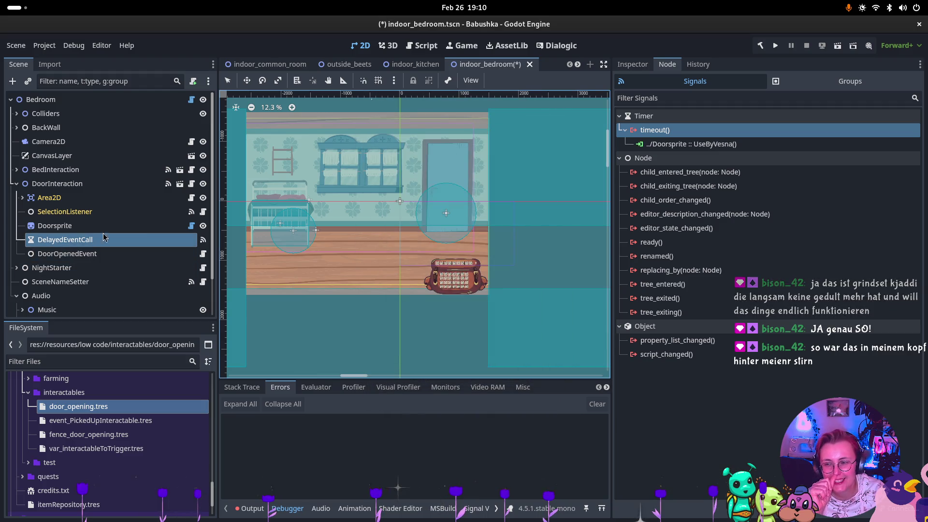
Step: Set the timer's Wait Time to 2.0 seconds in the Inspector
left_click(651, 64)
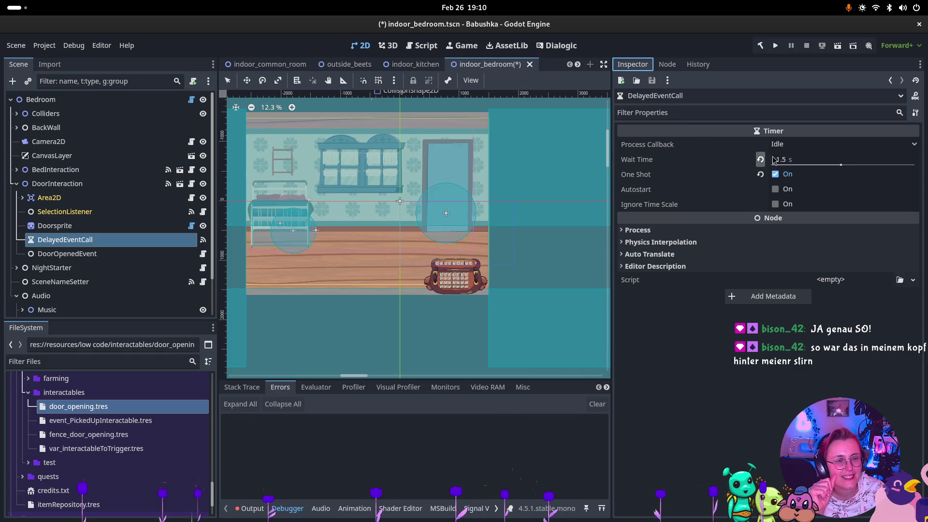
left_click(789, 160)
type("2")
key("Return")
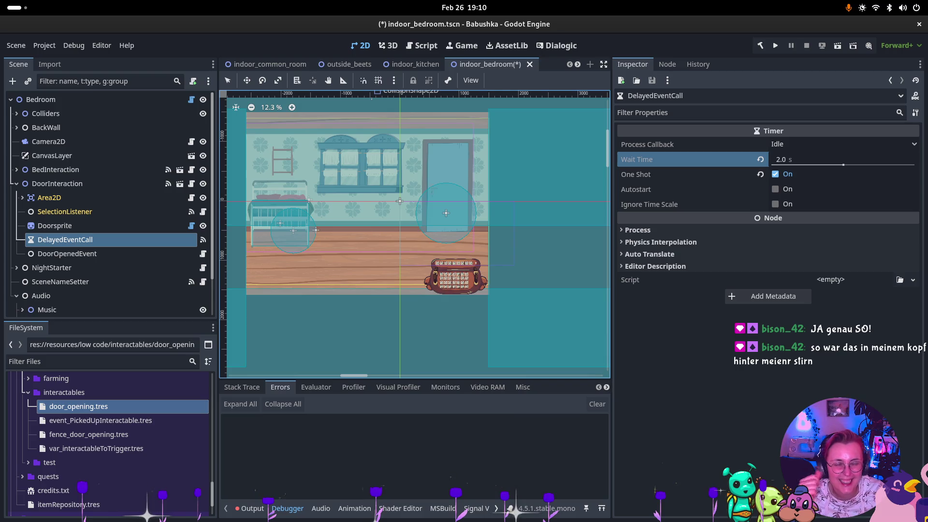
left_click(110, 186)
left_click(667, 65)
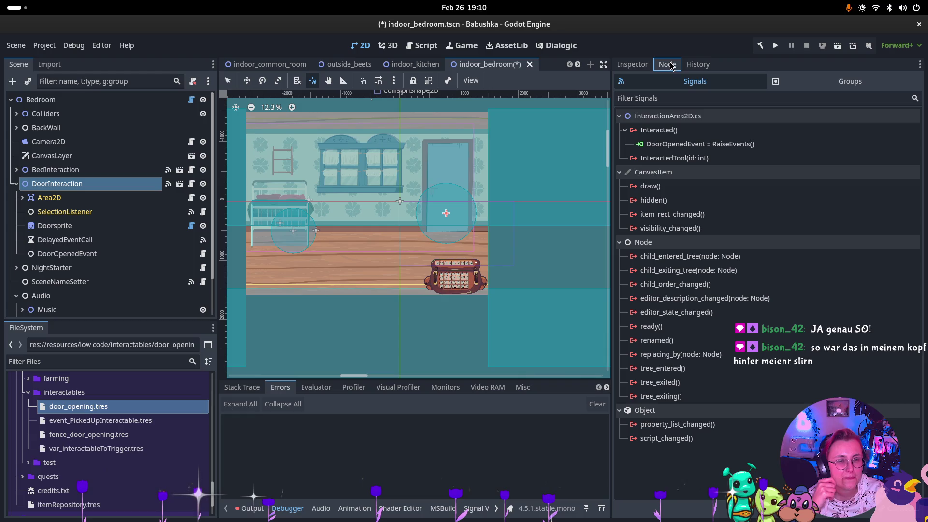
Step: Connect DoorInteraction's Interacted() signal to the DelayedEventCall timer's start() method
left_click(725, 142)
double_click(715, 130)
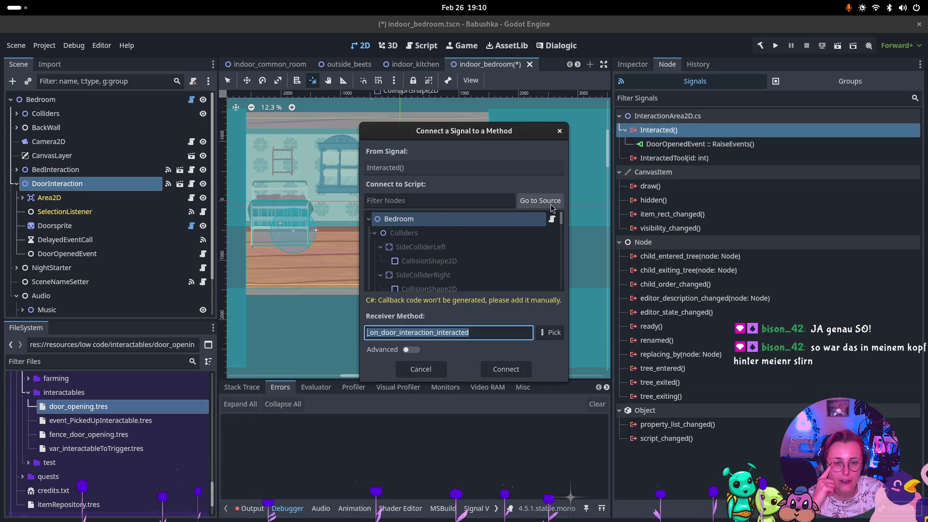
left_click(540, 200)
scroll(503, 255, "down", 2)
scroll(503, 255, "down", 5)
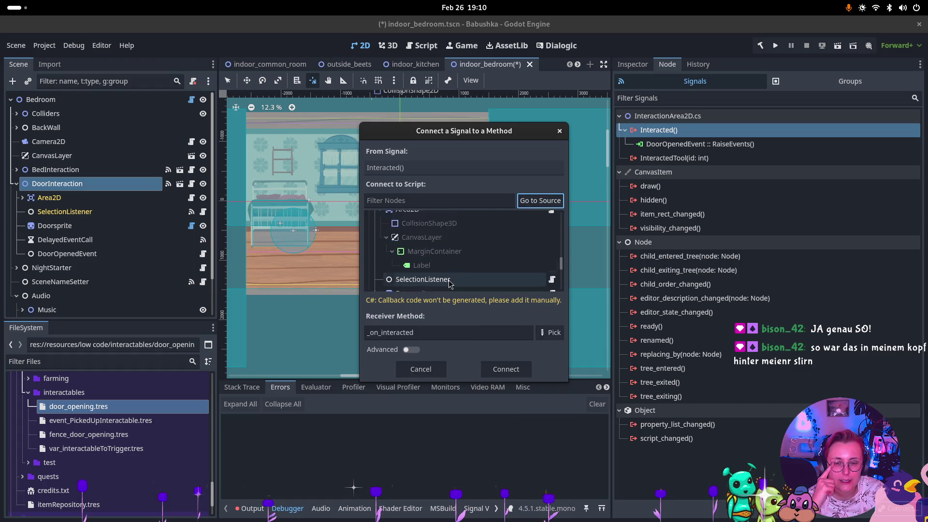
left_click(450, 275)
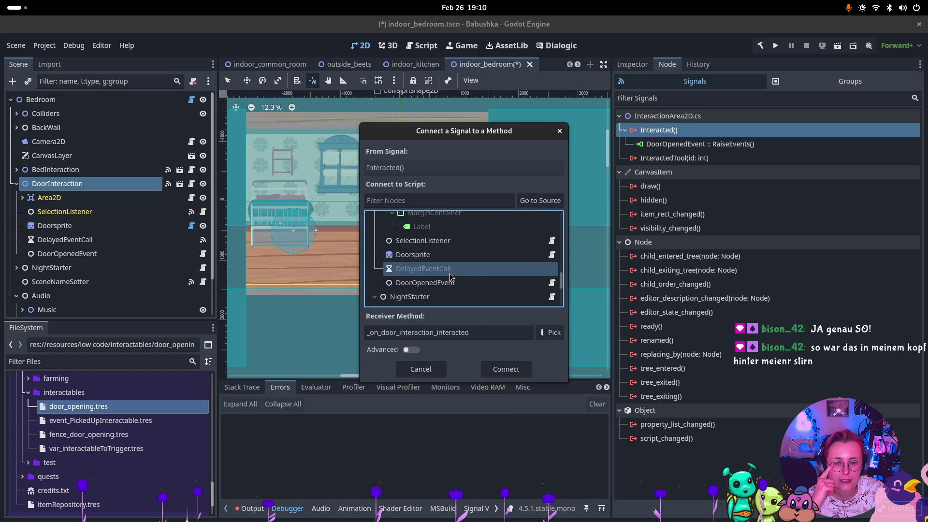
left_click(551, 333)
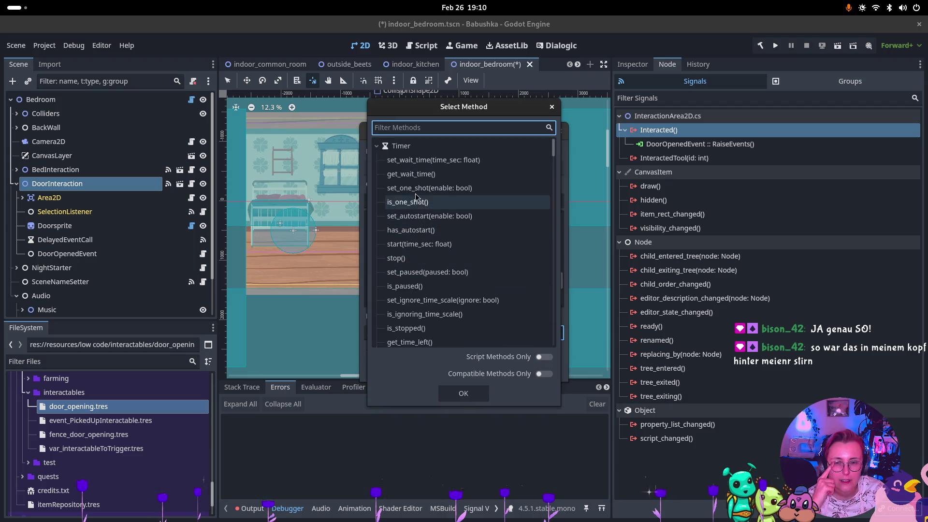
left_click(415, 244)
left_click(485, 399)
left_click(505, 366)
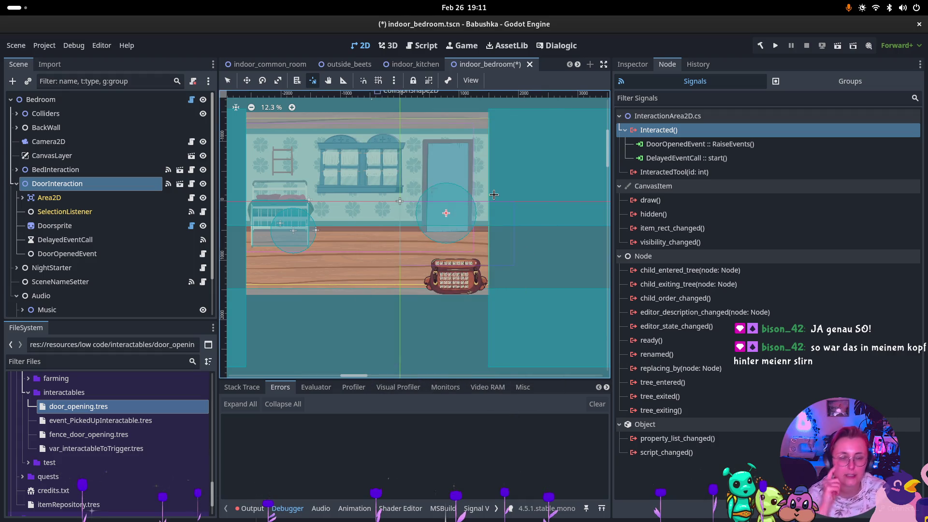
Step: Save the bedroom scene and switch to the indoor_kitchen scene
key("ctrl+s")
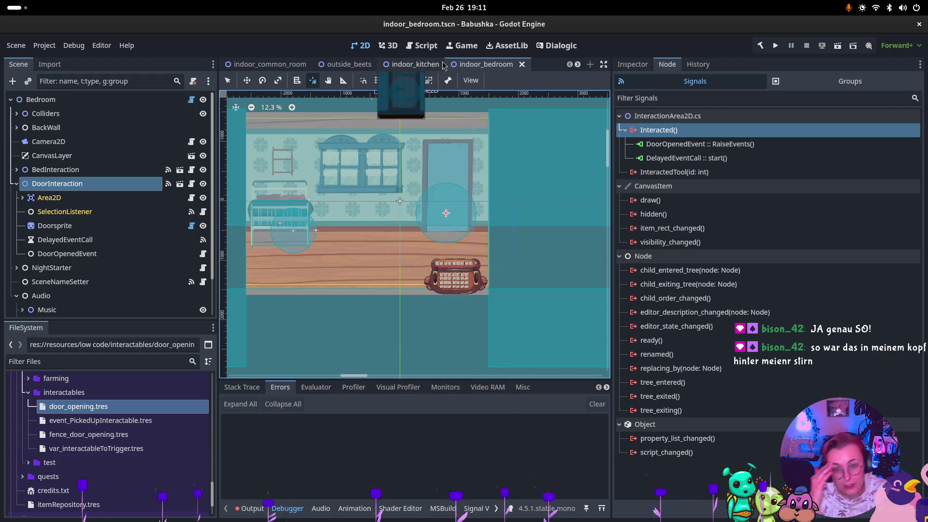
scroll(293, 139, "down", 2)
scroll(58, 266, "down", 2)
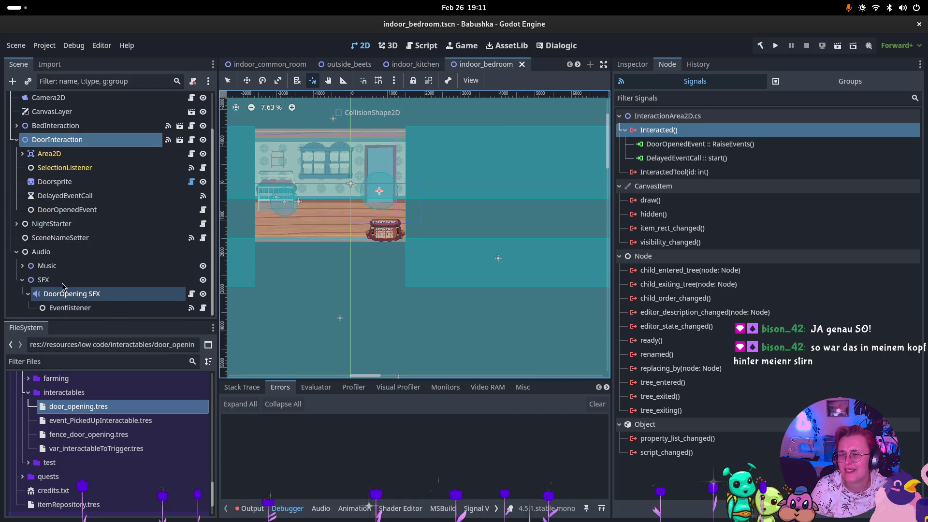
left_click(64, 292)
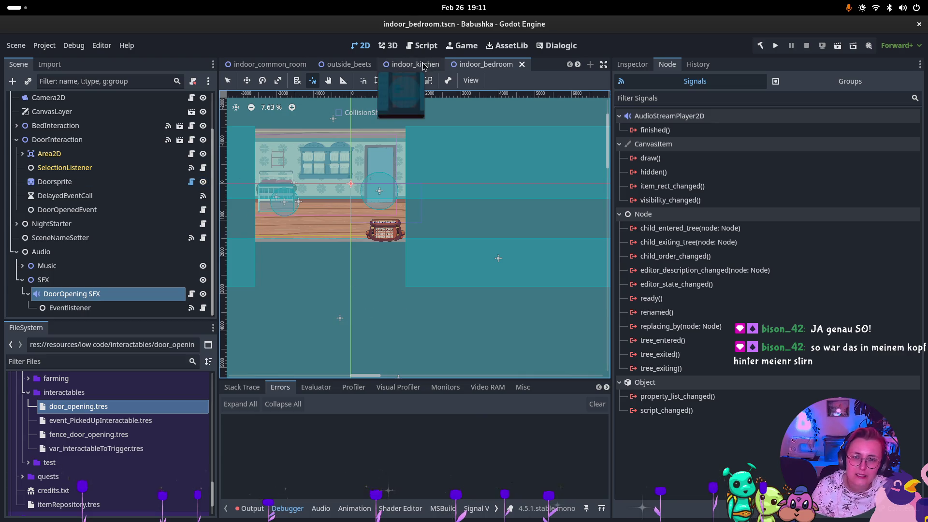
left_click(411, 64)
left_click(83, 270)
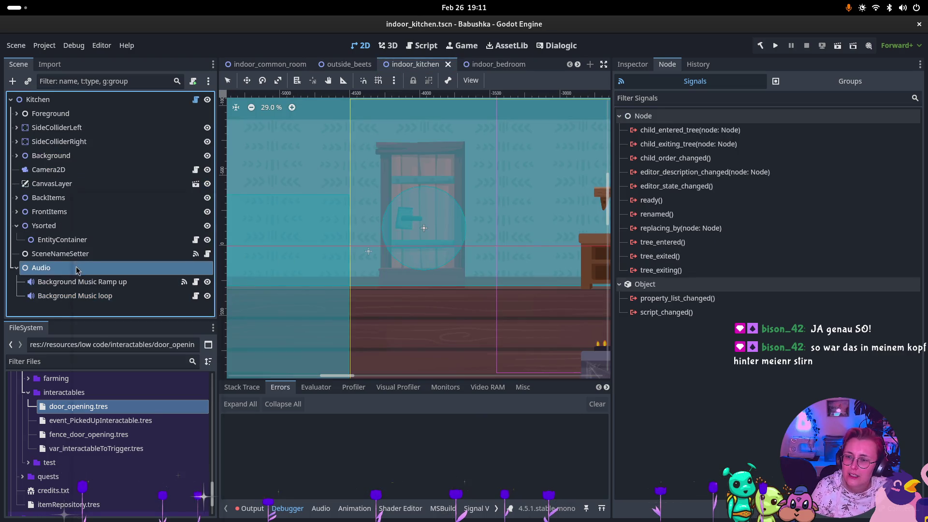
Step: Add a Node2D named Music under Audio and move both Background Music players into it
right_click(83, 269)
left_click(388, 206)
key("ctrl+a")
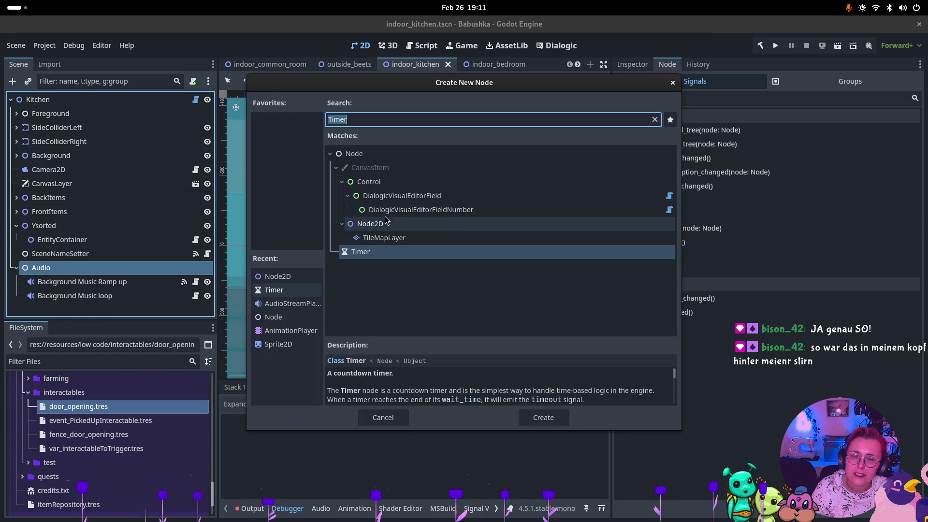
left_click(483, 223)
left_click(561, 421)
type("Mus")
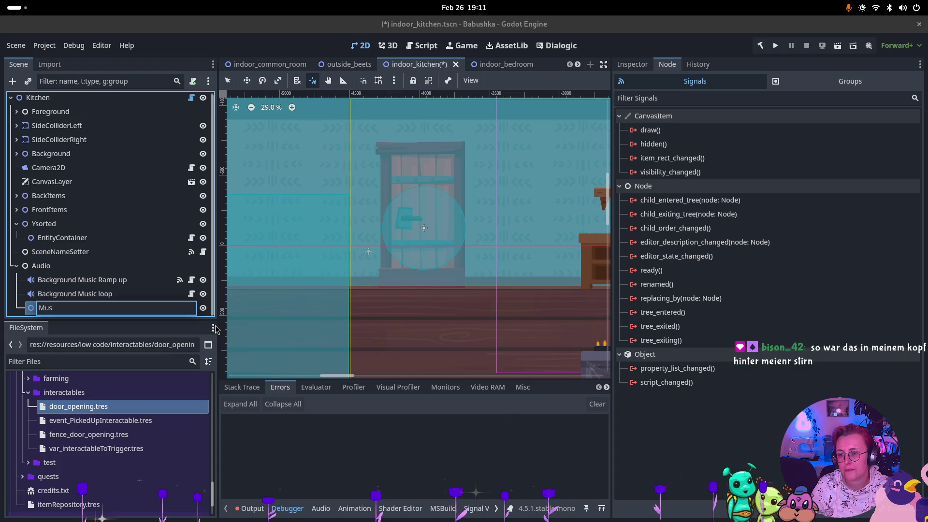
type("ic")
key("Return")
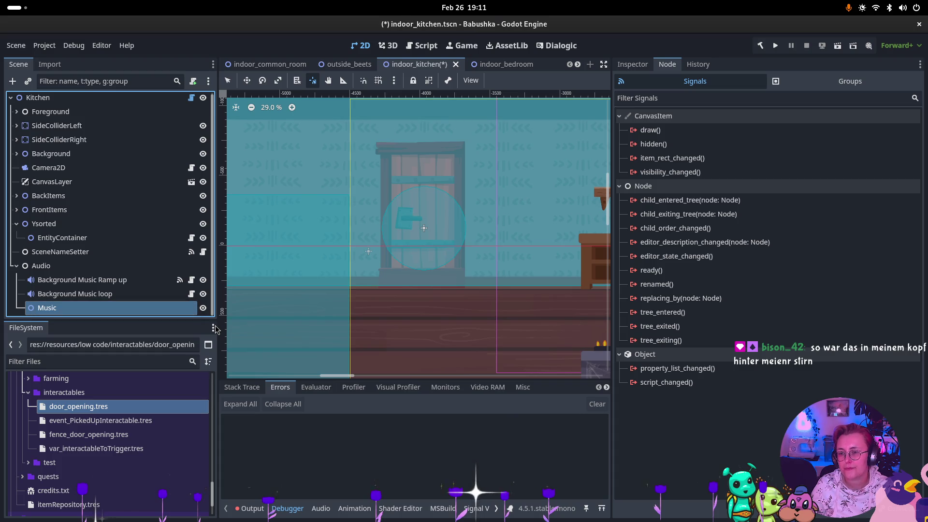
left_click(78, 279)
left_click(75, 293, "ctrl")
mouse_move(75, 294)
left_mouse_down()
mouse_move(60, 313)
mouse_move(54, 309)
left_mouse_up()
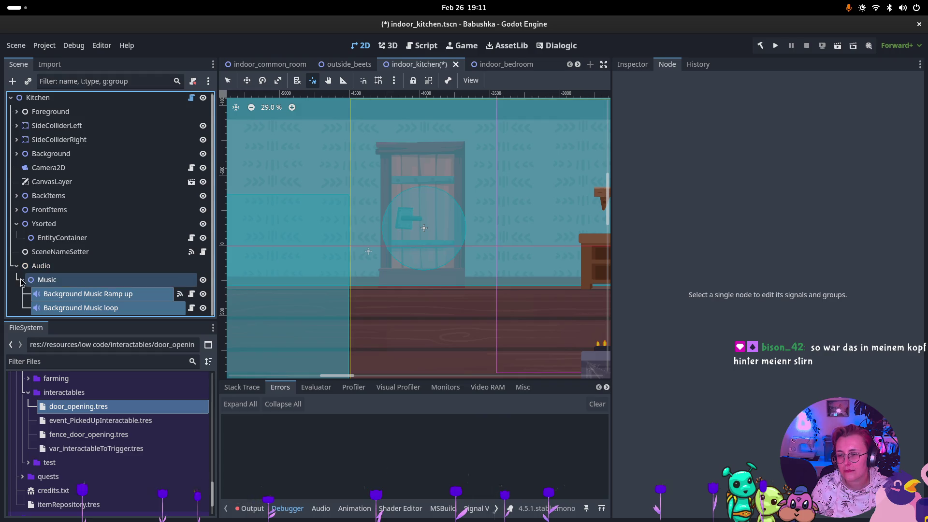
Step: Add a second Node2D child named SFX under the Audio node
left_click(40, 266)
right_click(38, 266)
left_click(85, 200)
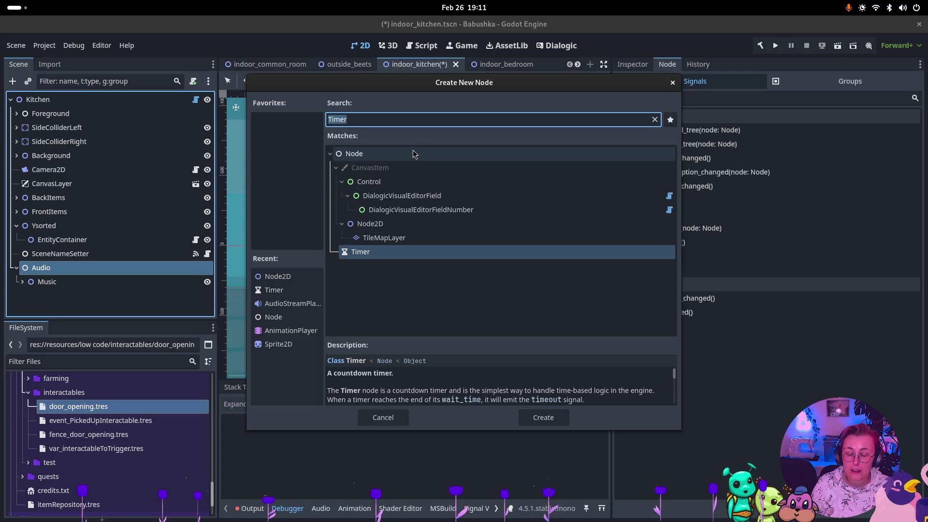
left_click(452, 224)
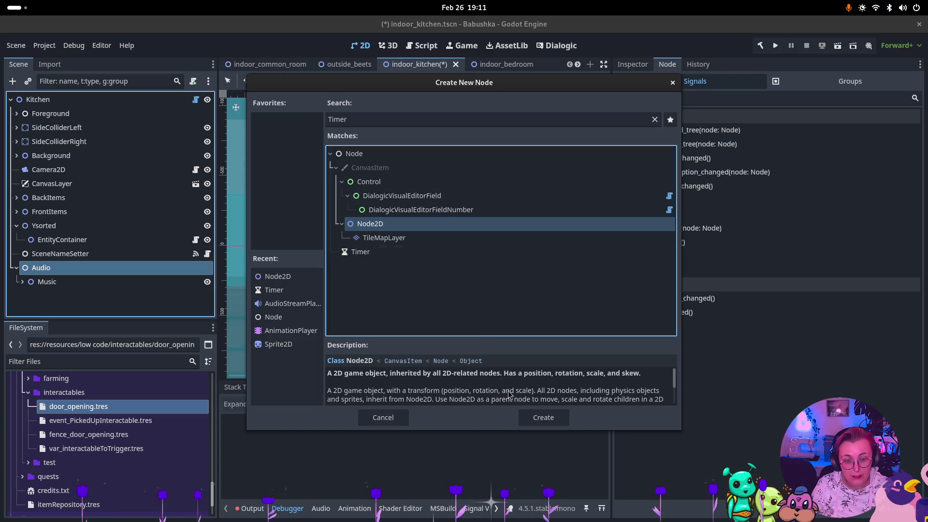
left_click(537, 417)
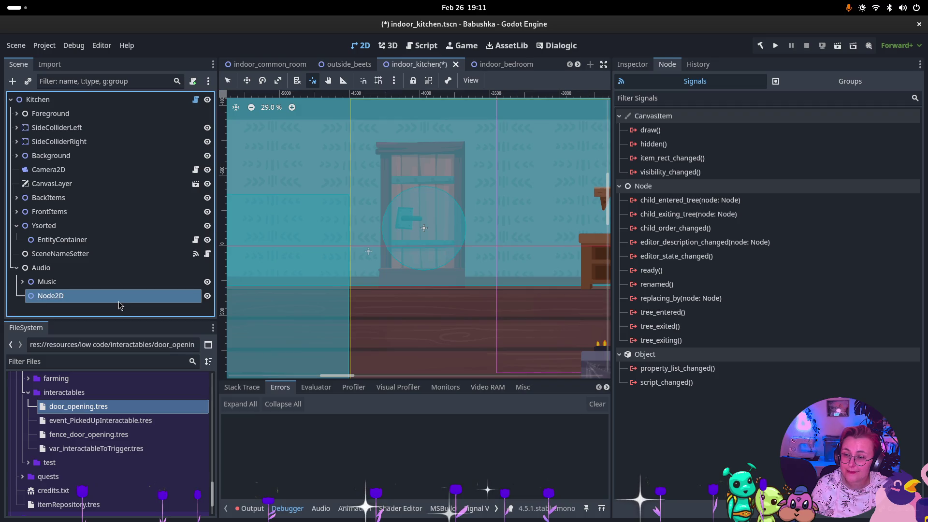
key("F2")
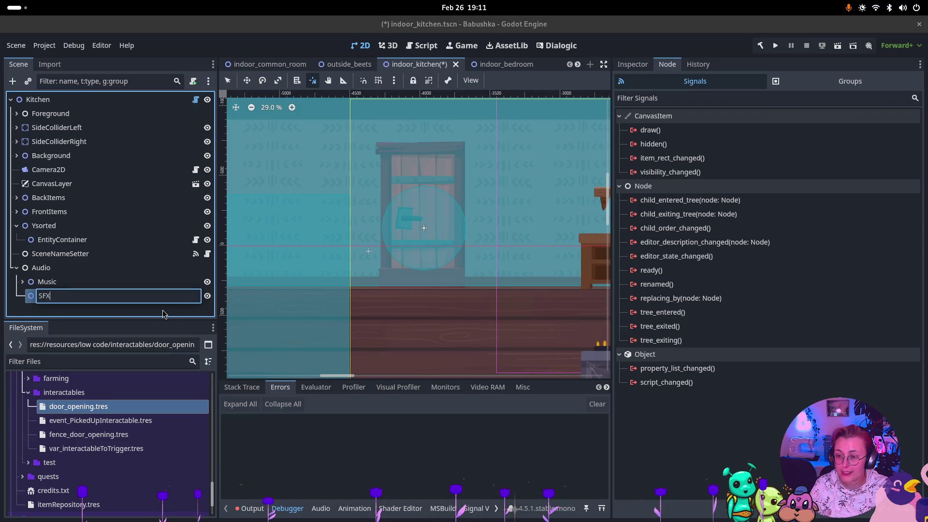
key("Return")
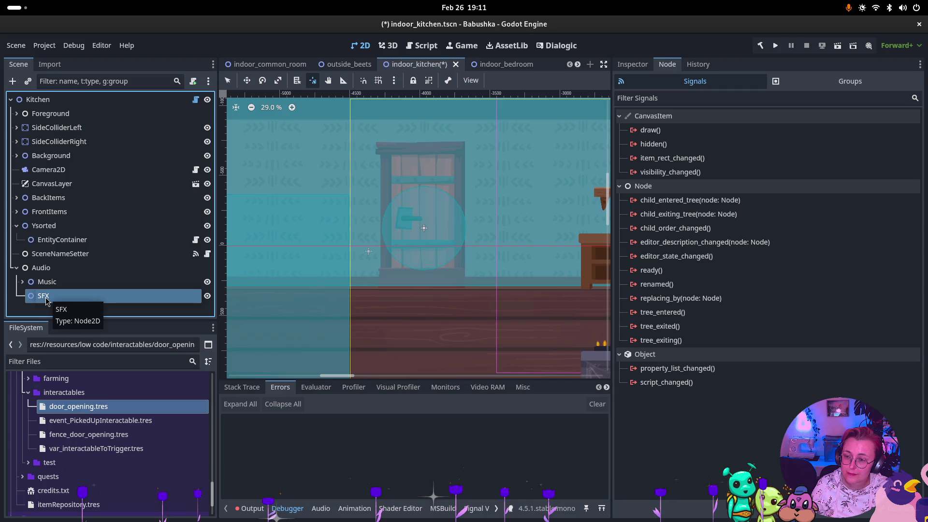
key("F2")
key("ctrl+v")
key("ctrl+z")
left_click(339, 67)
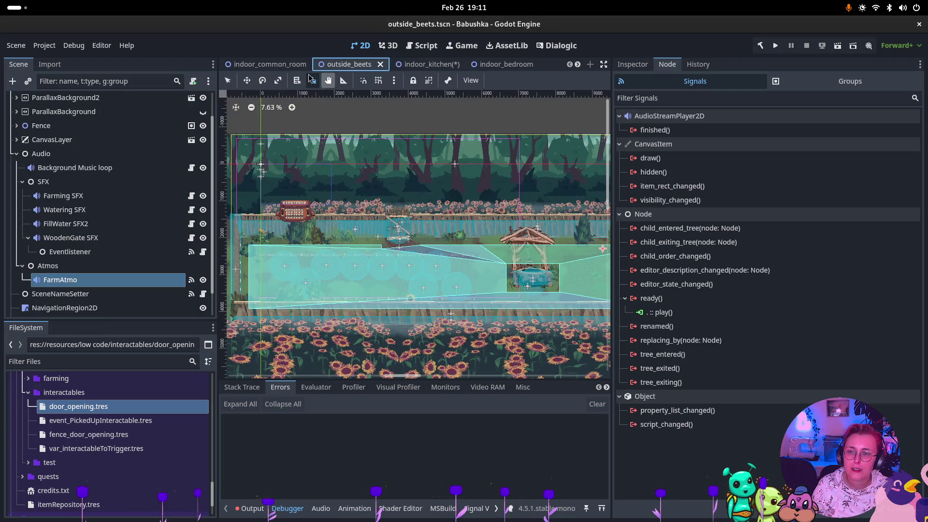
Step: Paste the bedroom's DoorOpening SFX player under the kitchen's SFX node
left_click(496, 64)
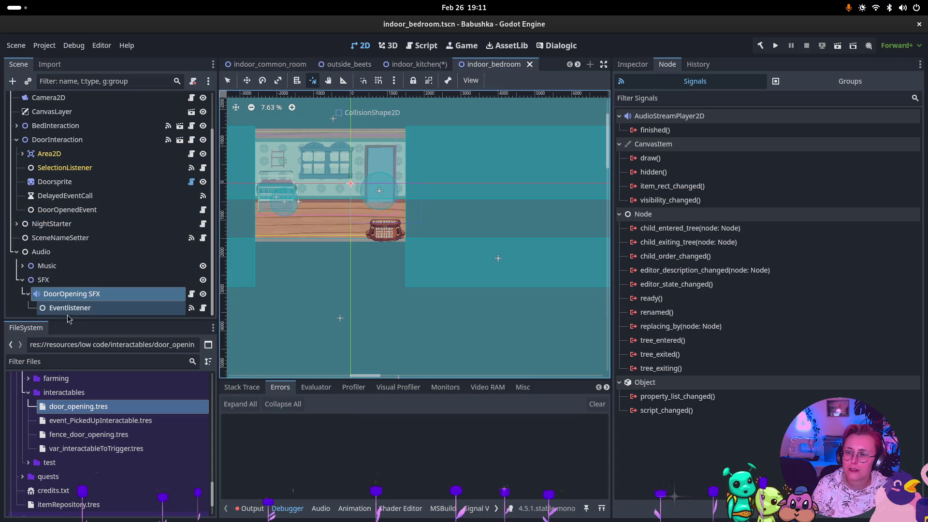
left_click(92, 279)
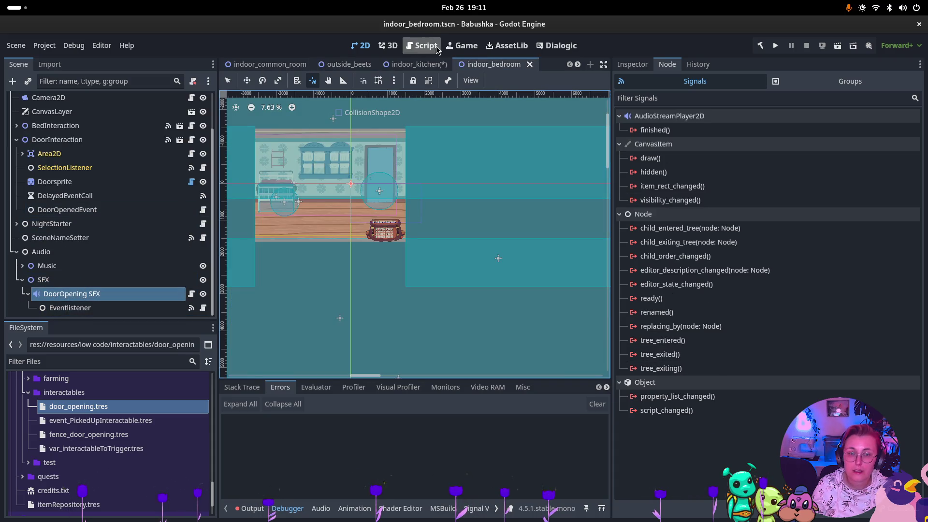
left_click(419, 65)
key("ctrl+v")
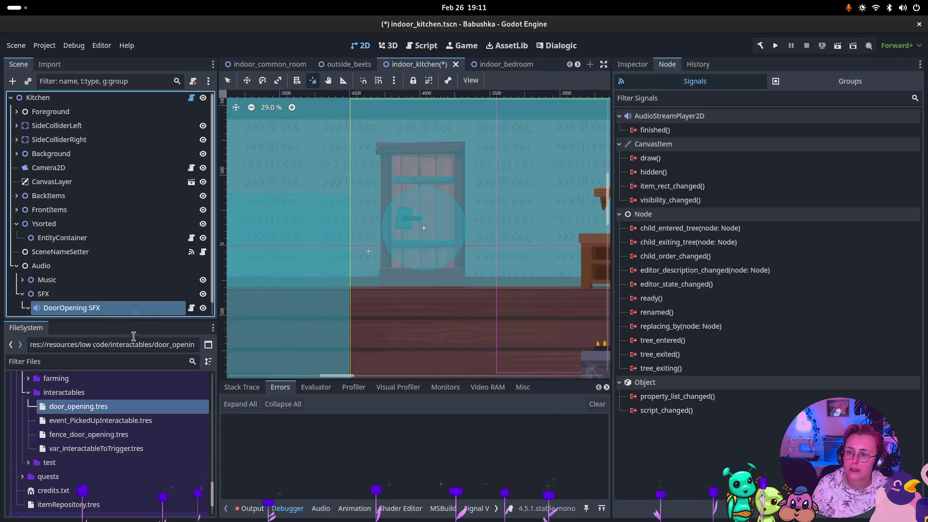
scroll(120, 308, "down", 1)
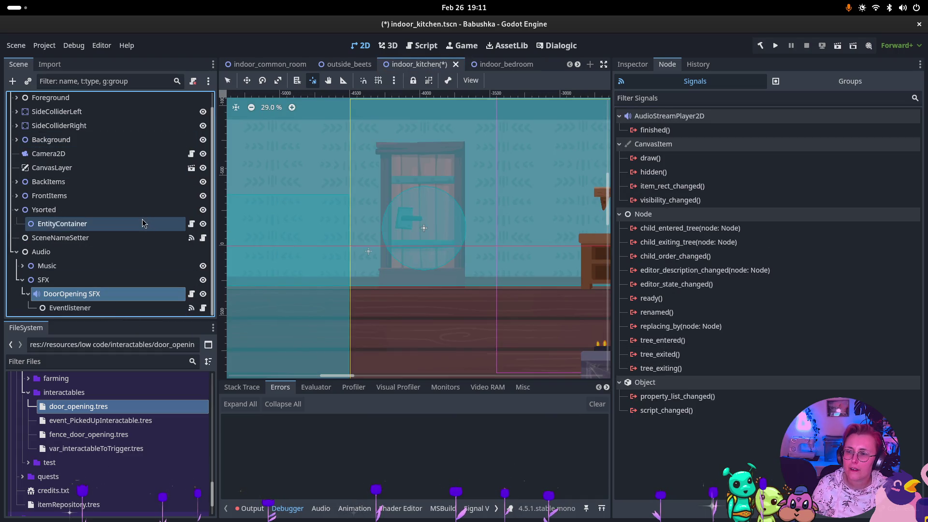
scroll(112, 184, "up", 1)
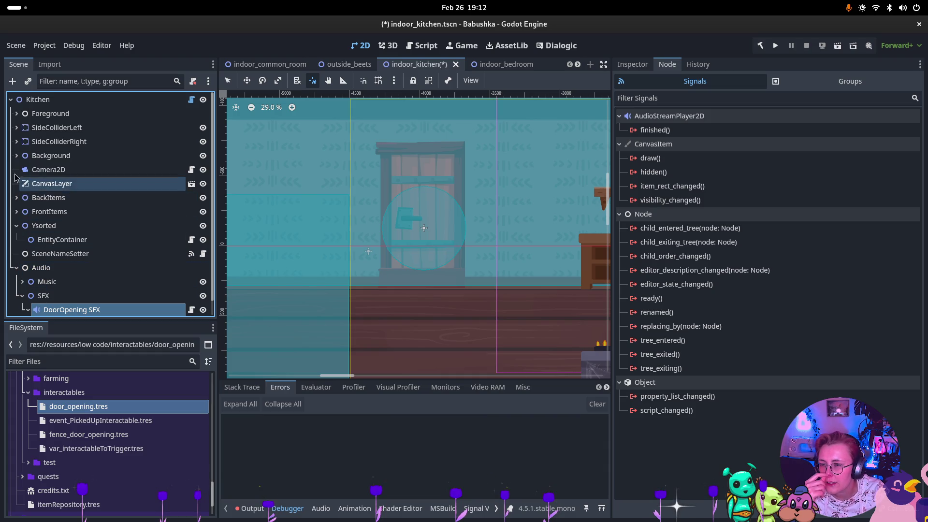
Step: Expand the kitchen's Background group and select the Room01DoorL door node
left_click(16, 155)
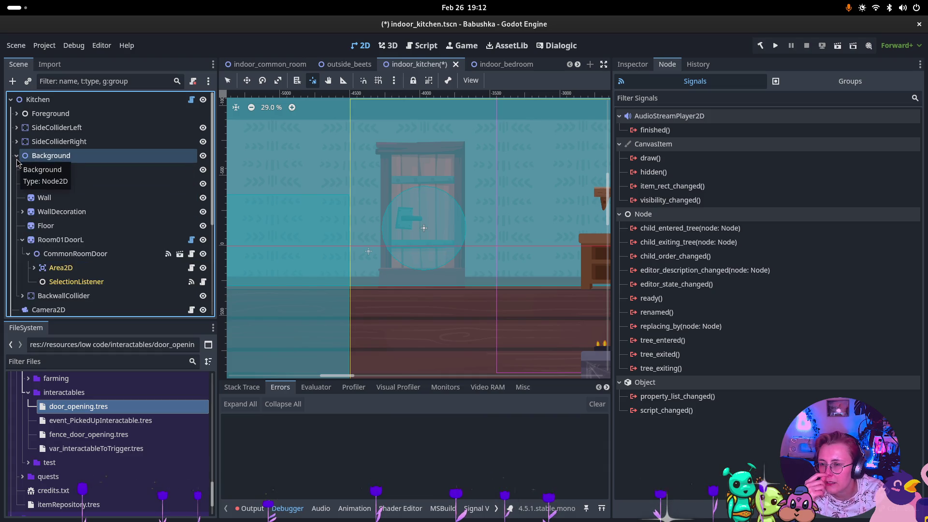
left_click(96, 246)
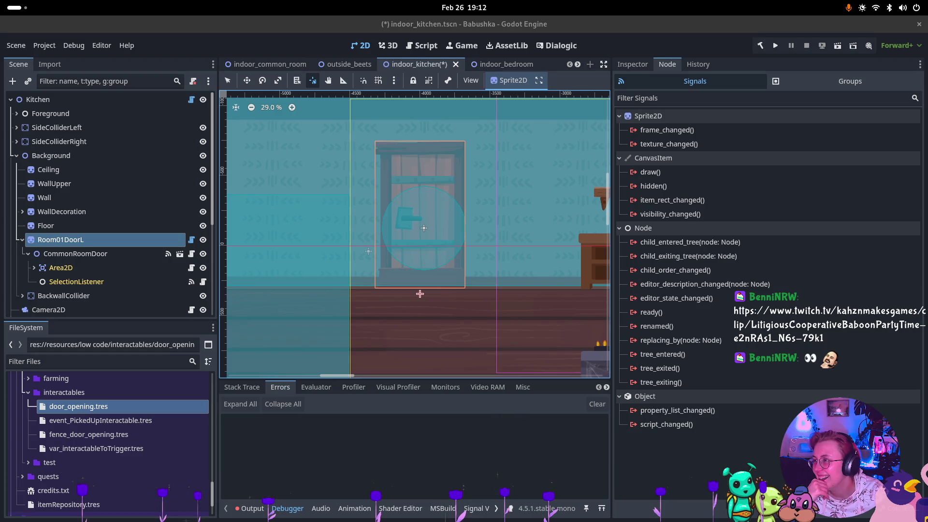
key("alt+Tab")
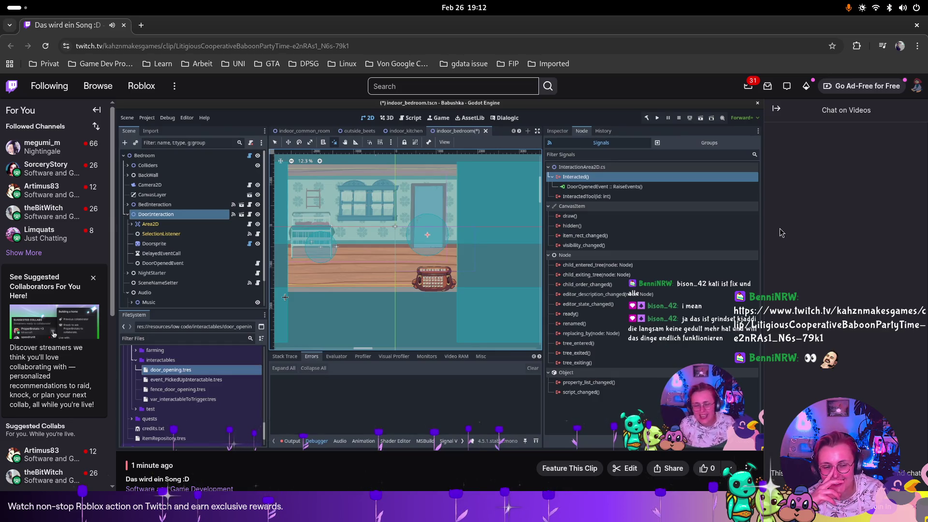
Step: Play the Twitch clip 'Das wird ein Song :D' full screen
mouse_move(129, 441)
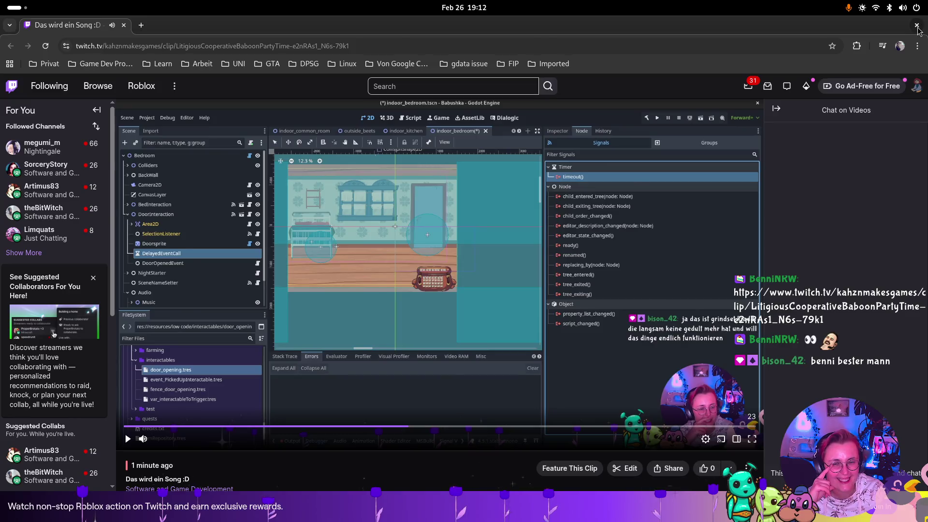
key("f")
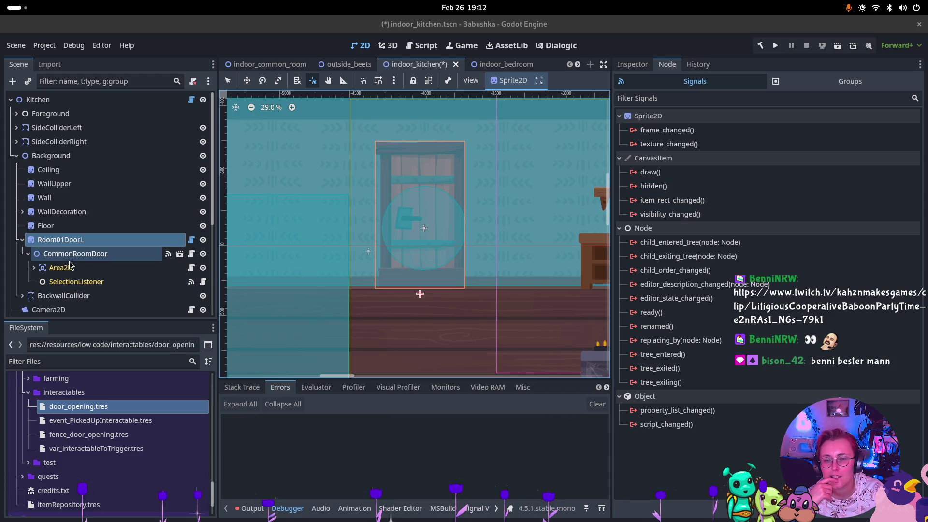
Step: Copy DelayedEventCall and DoorOpenedEvent from indoor_common_room and paste them under the kitchen's Room01DoorL
left_click(633, 64)
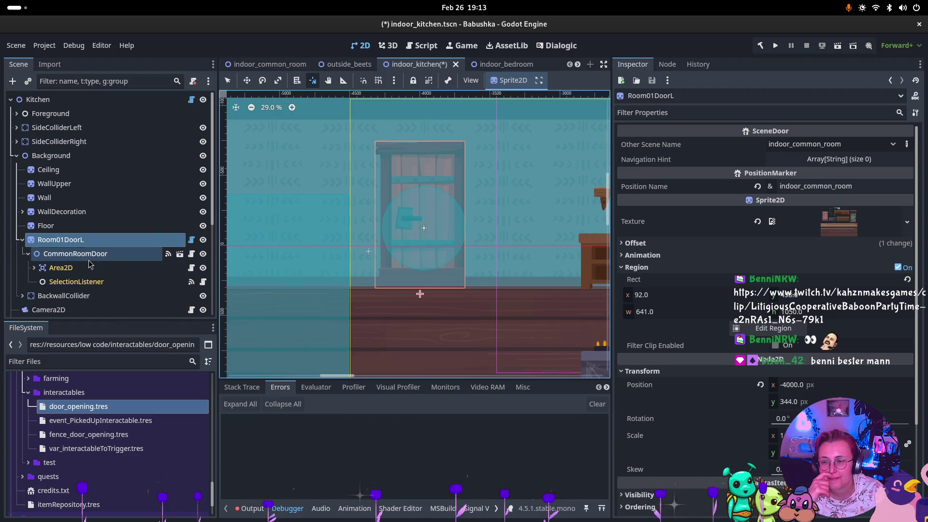
left_click(269, 65)
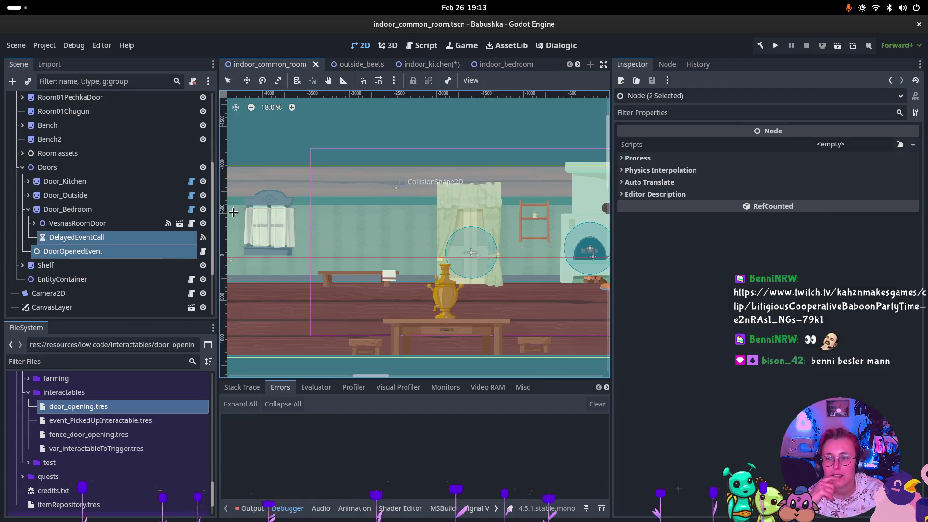
left_click(80, 239)
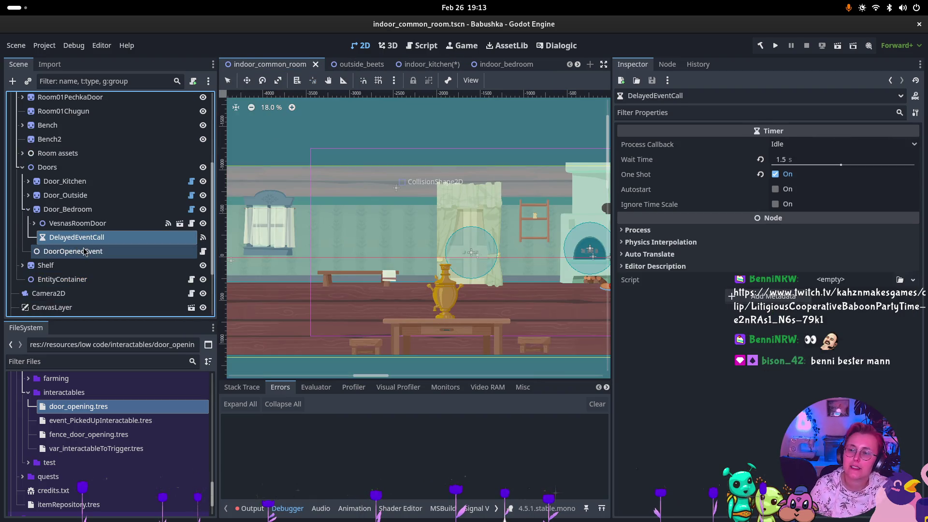
left_click(77, 251, "shift")
left_click(432, 64)
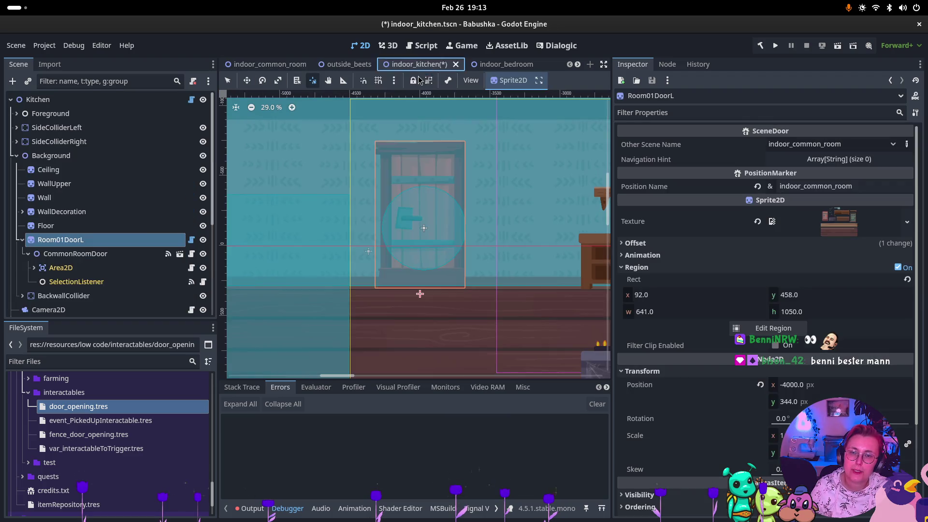
left_click(68, 241)
key("ctrl+v")
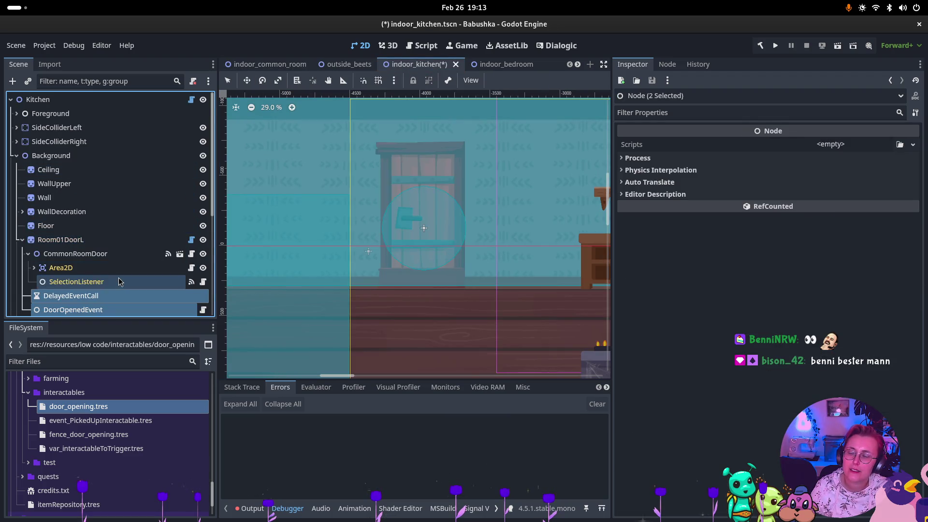
scroll(116, 278, "down", 3)
left_click(73, 254)
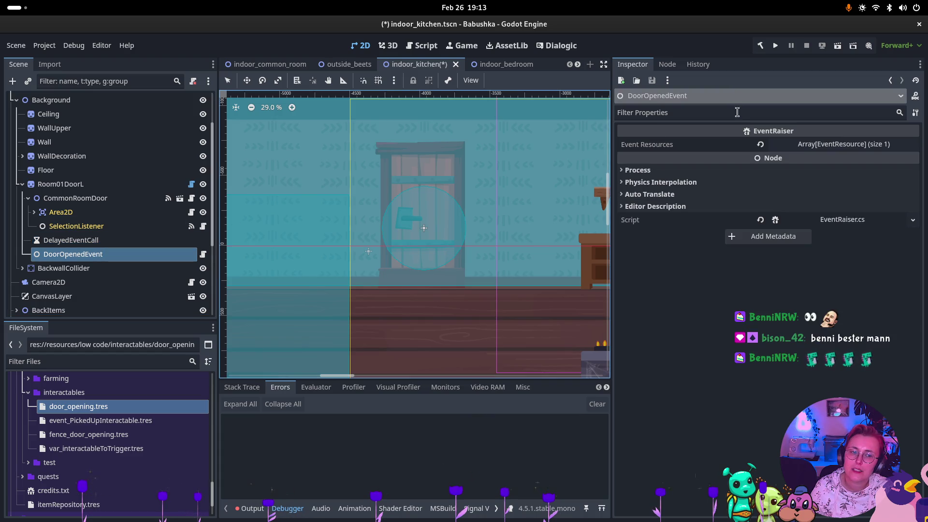
Step: Delete CommonRoomDoor's old UseByVesna signal connection
left_click(663, 66)
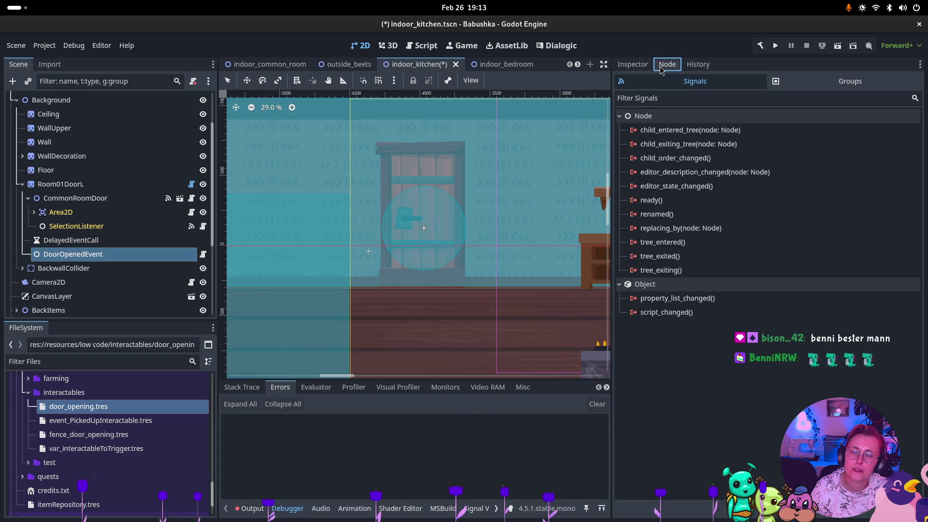
left_click(637, 65)
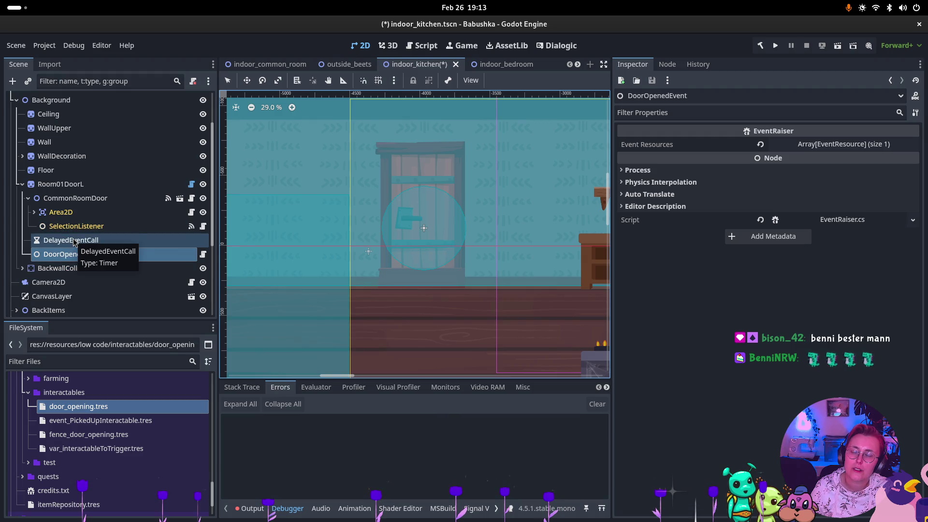
left_click(76, 199)
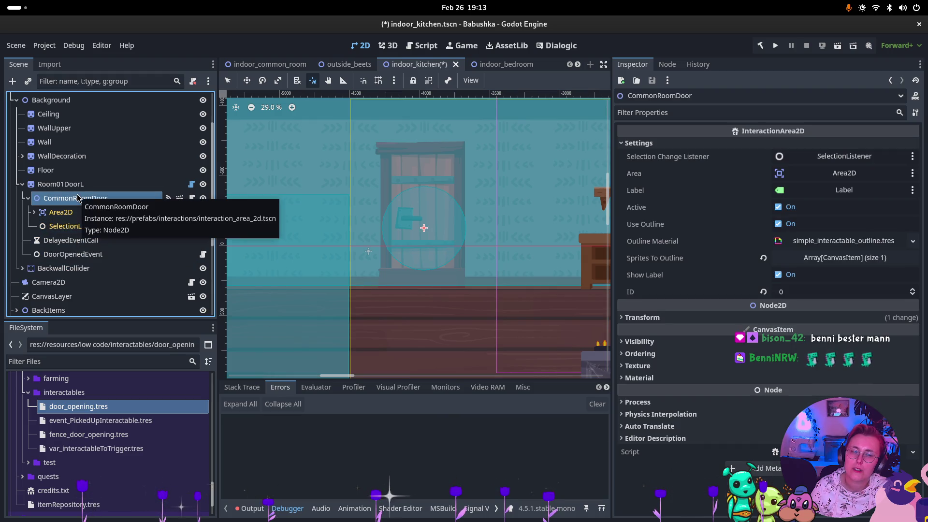
left_click(667, 65)
left_click(677, 144)
key("Delete")
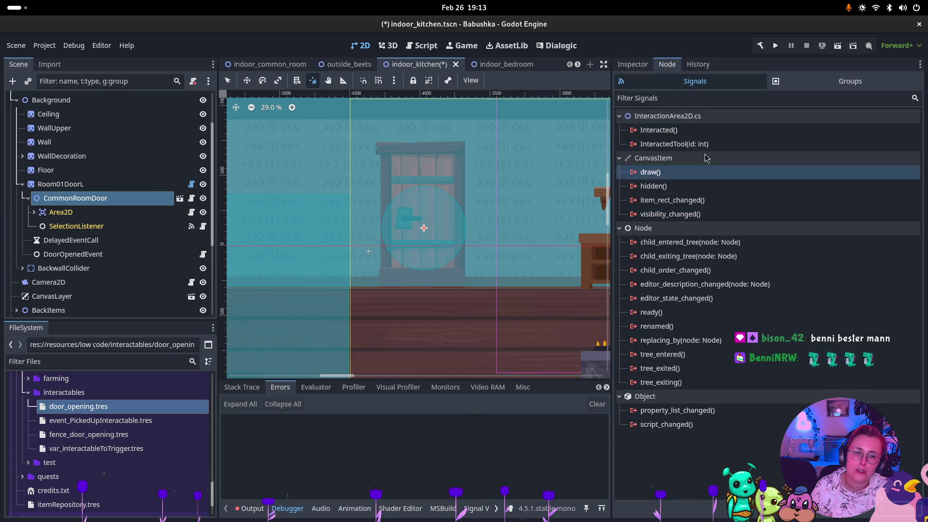
Step: Connect CommonRoomDoor's Interacted() signal to DoorOpenedEvent's RaiseEvents() method
left_click(676, 130)
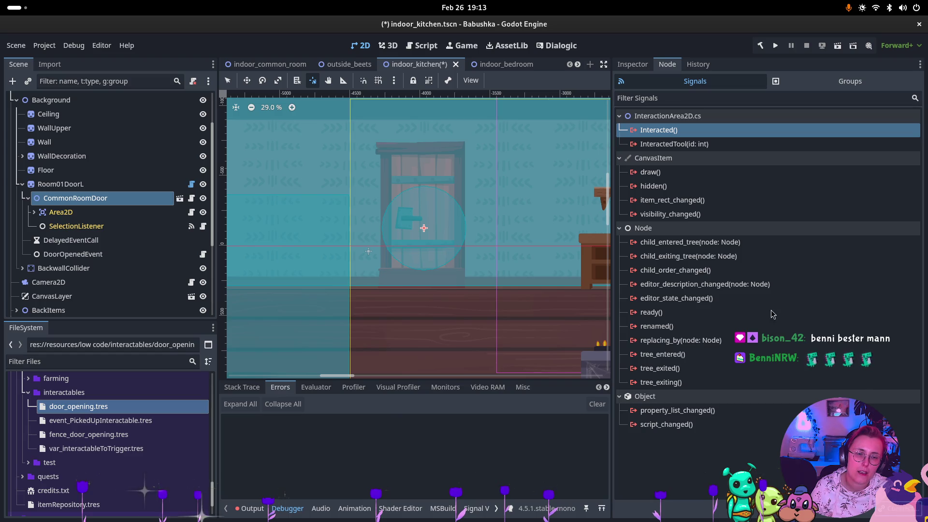
double_click(659, 129)
left_click(521, 208)
scroll(458, 251, "down", 3)
left_click(458, 249)
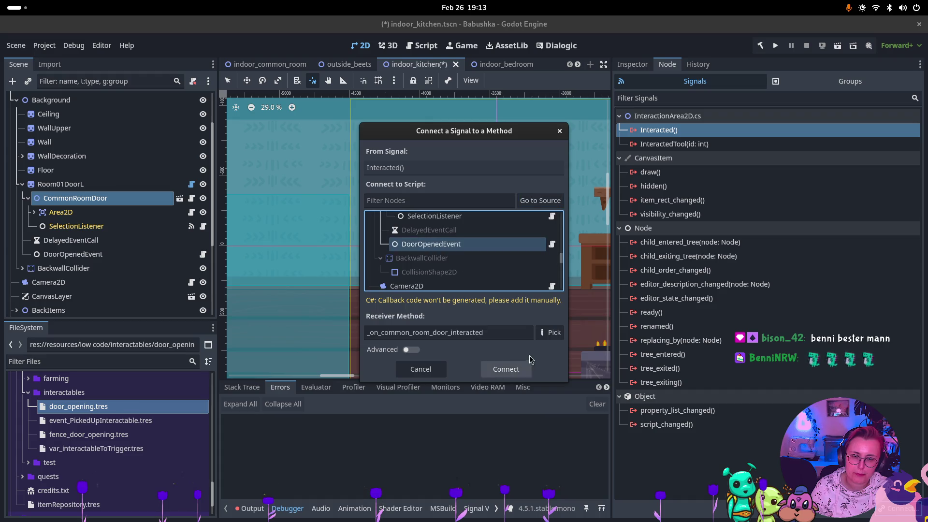
left_click(550, 333)
left_click(408, 160)
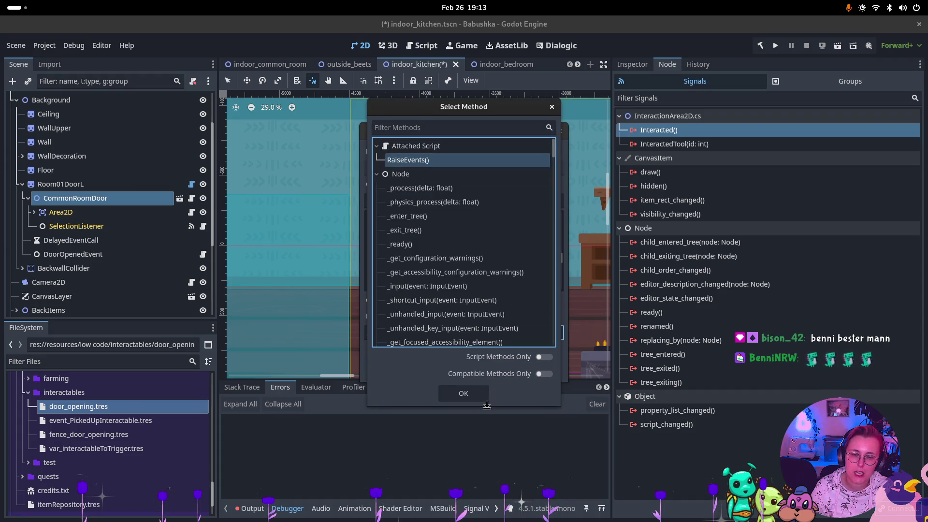
left_click(463, 393)
left_click(497, 374)
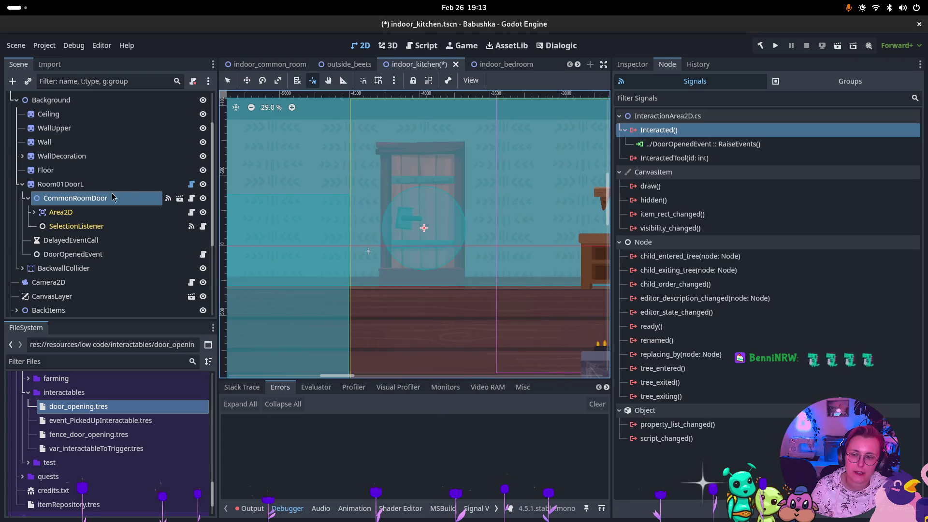
Step: Set the DelayedEventCall timer's Wait Time to 2 seconds
left_click(78, 240)
left_click(640, 68)
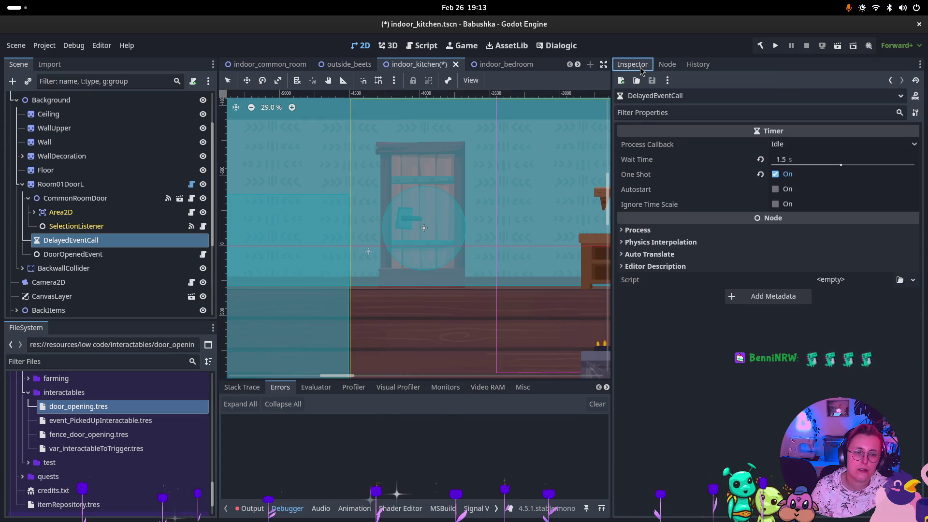
left_click(784, 159)
type("2")
key("Return")
left_click(669, 67)
left_click(655, 130)
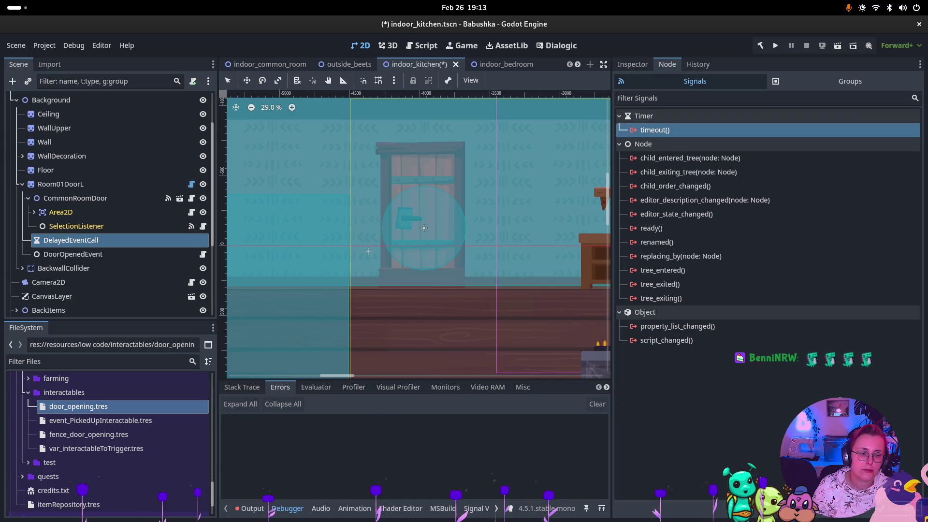
Step: Connect the timer's timeout() signal to Room01DoorL's UseByVesna() method
left_click(899, 508)
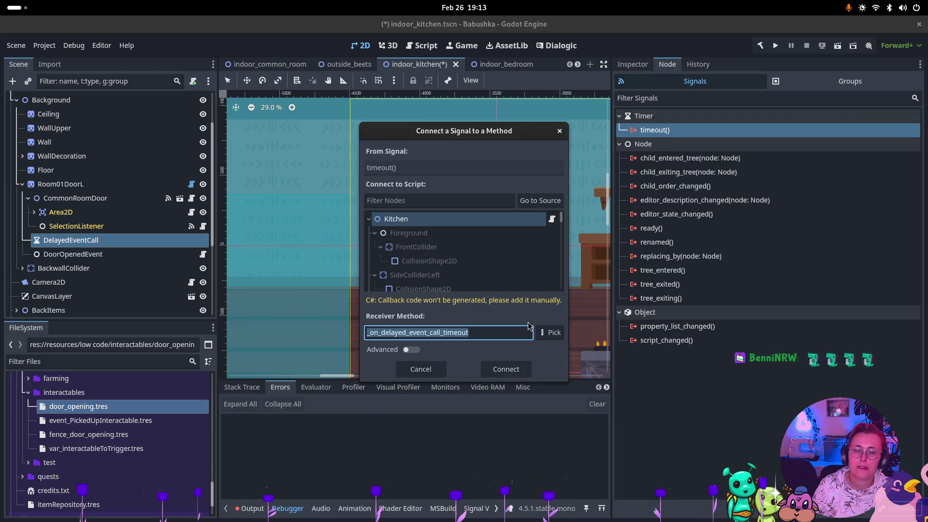
left_click(540, 200)
scroll(532, 246, "up", 2)
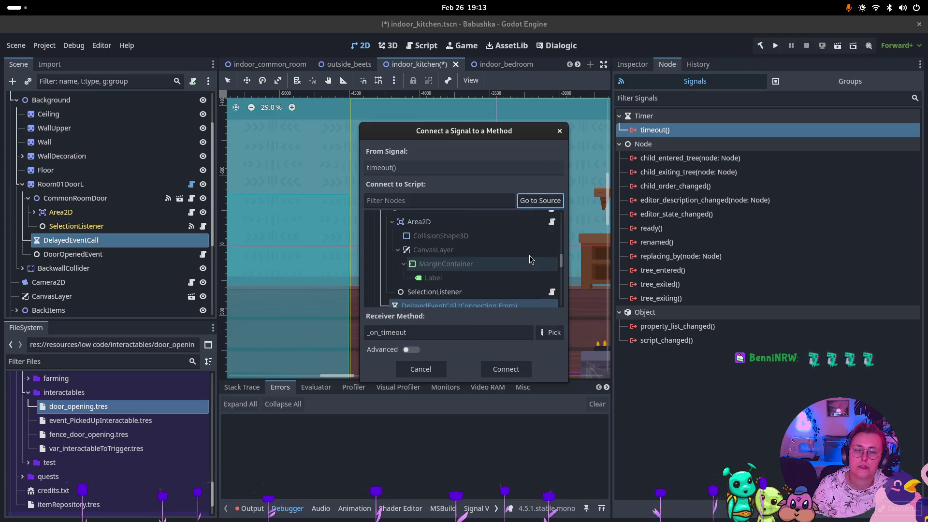
left_click(508, 217)
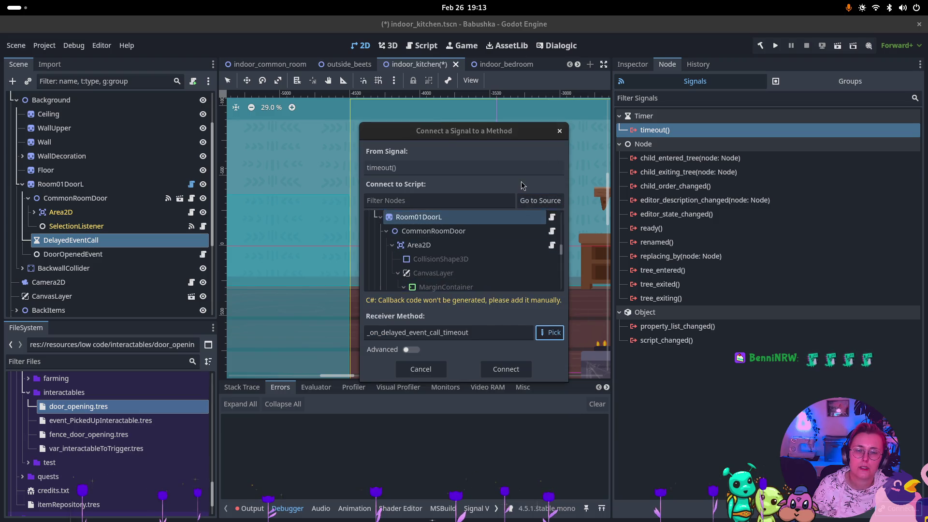
left_click(549, 332)
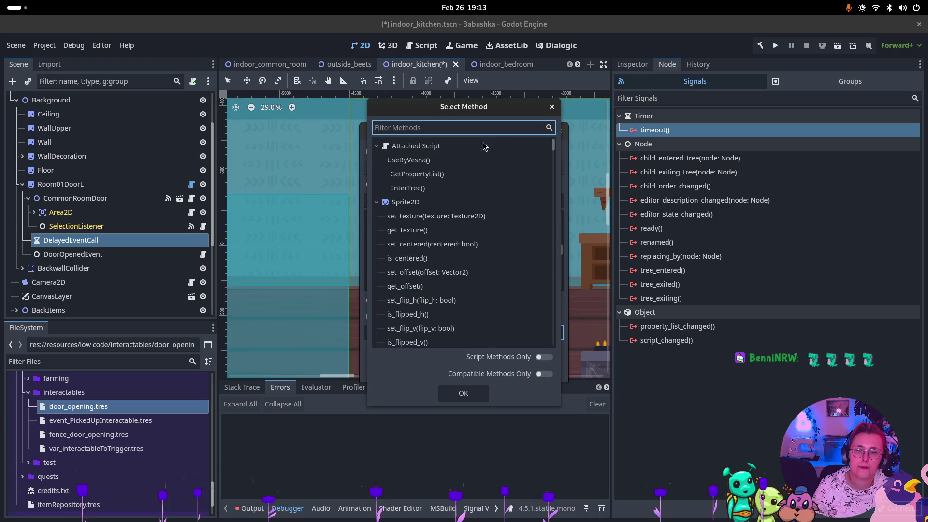
double_click(450, 159)
left_click(506, 369)
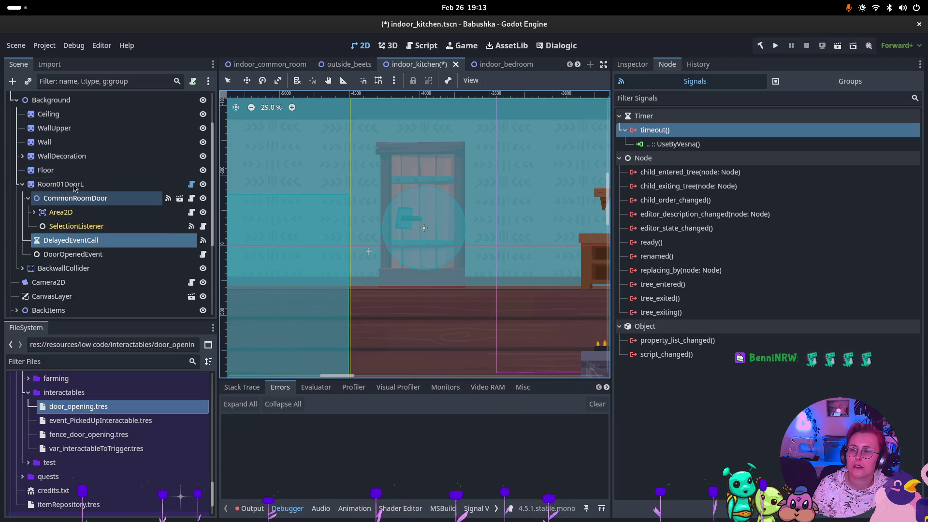
left_click(74, 198)
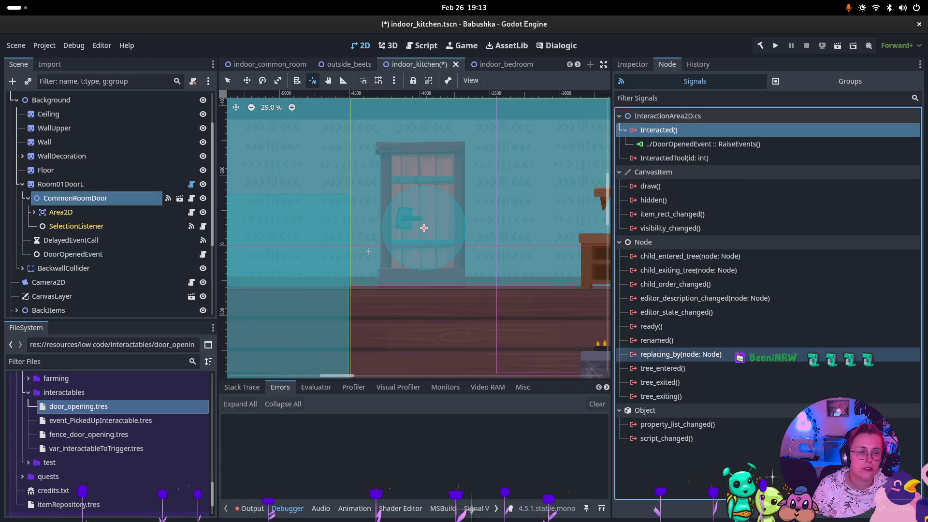
Step: Connect CommonRoomDoor's Interacted() signal to the DelayedEventCall timer's start() method
double_click(659, 130)
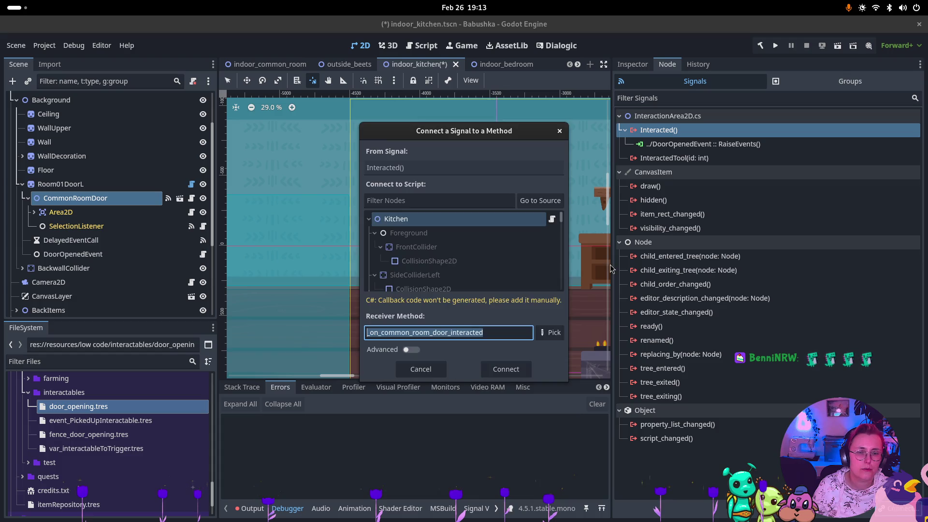
left_click(543, 205)
scroll(464, 249, "down", 5)
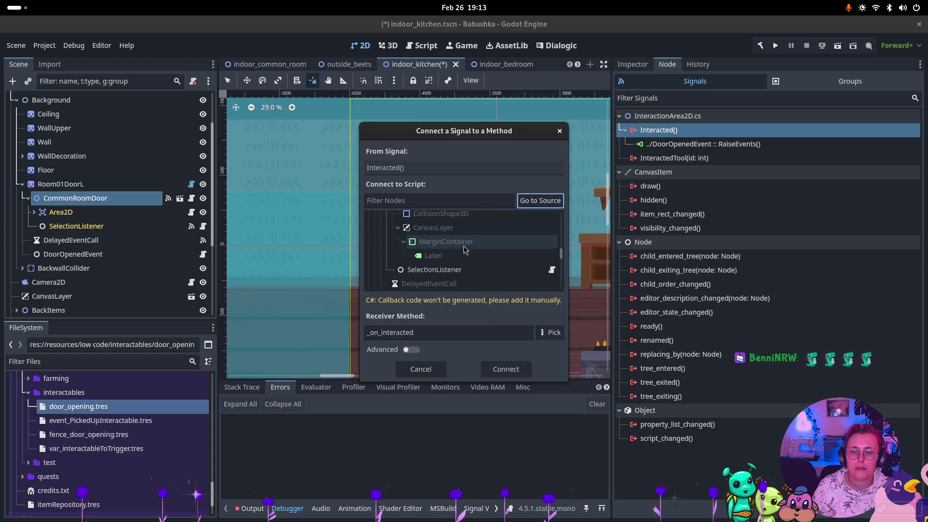
left_click(457, 280)
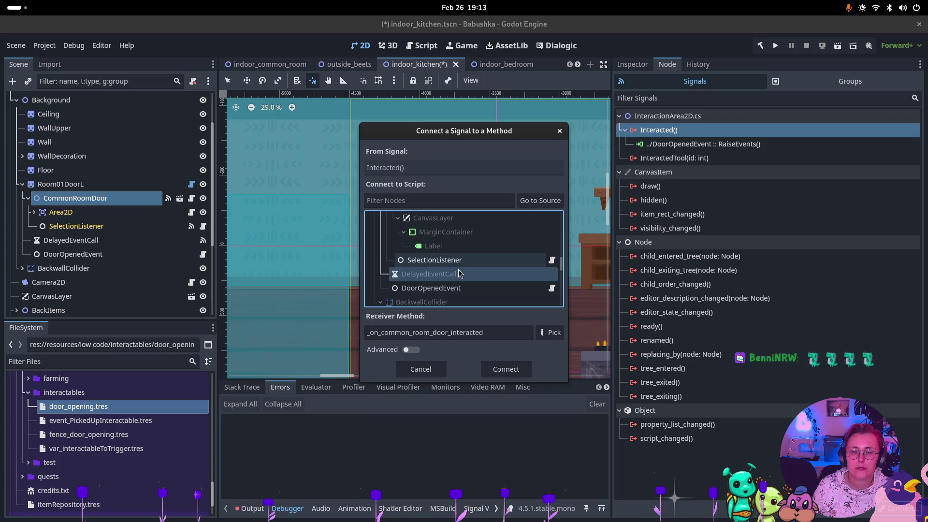
left_click(543, 338)
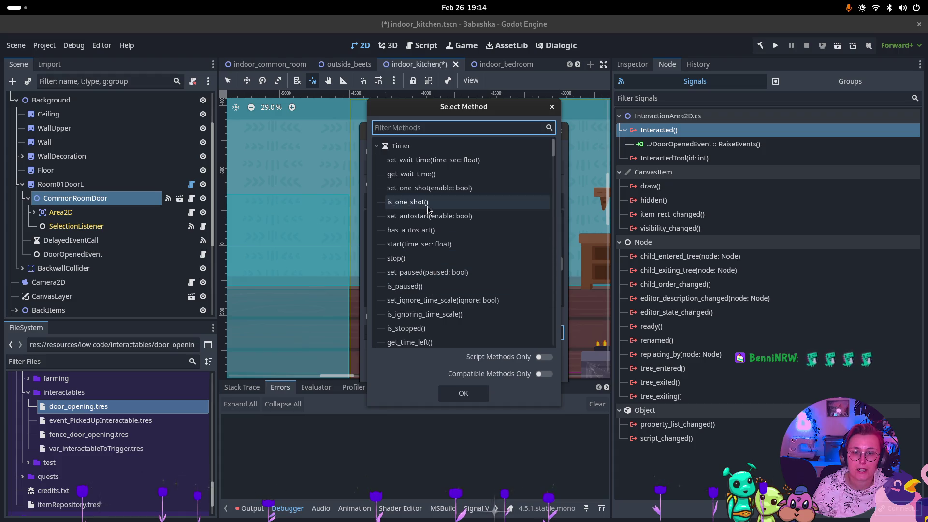
left_click(435, 244)
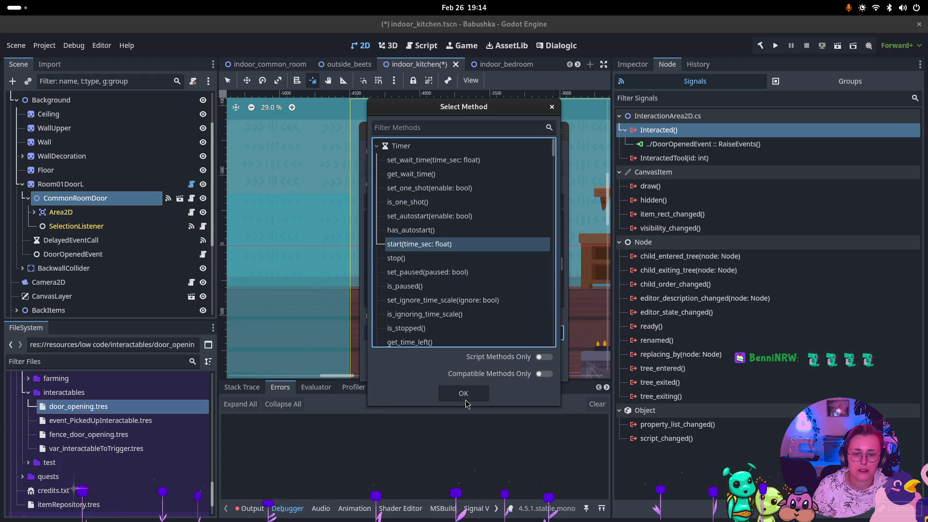
left_click(465, 397)
left_click(504, 369)
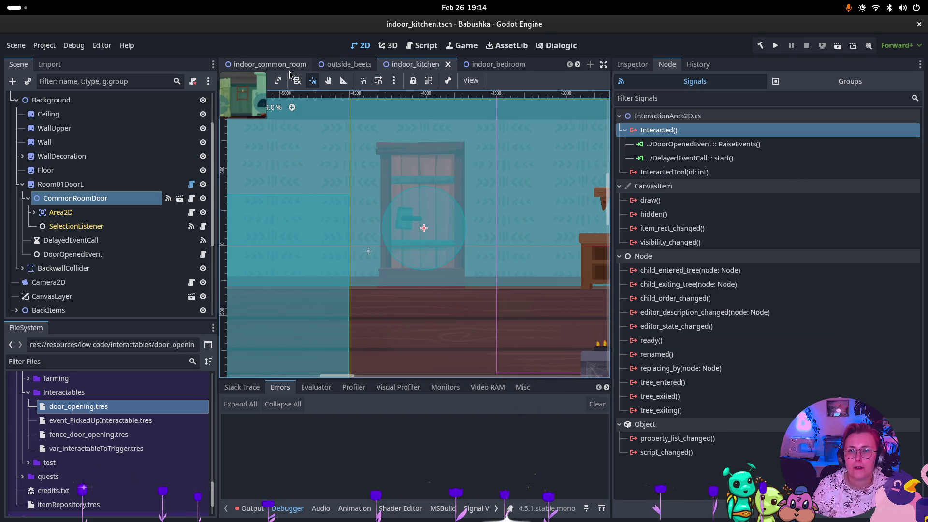
scroll(314, 63, "down", 2)
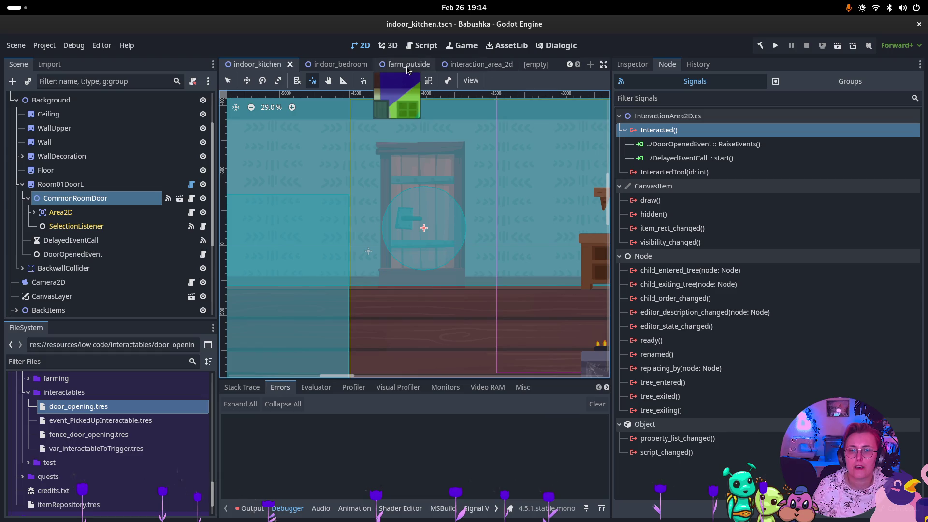
Step: Switch to farm_outside and run the current scene for a playtest
left_click(408, 65)
left_click(838, 46)
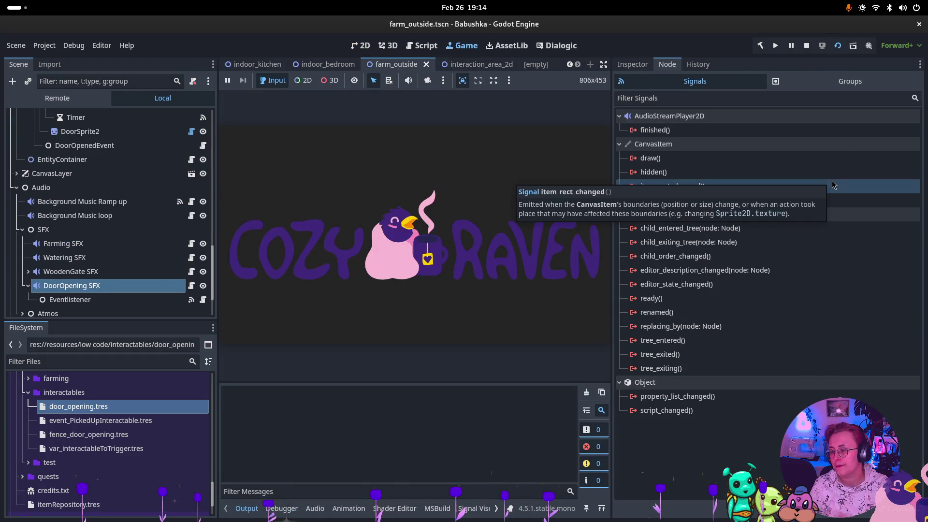
left_click(832, 185)
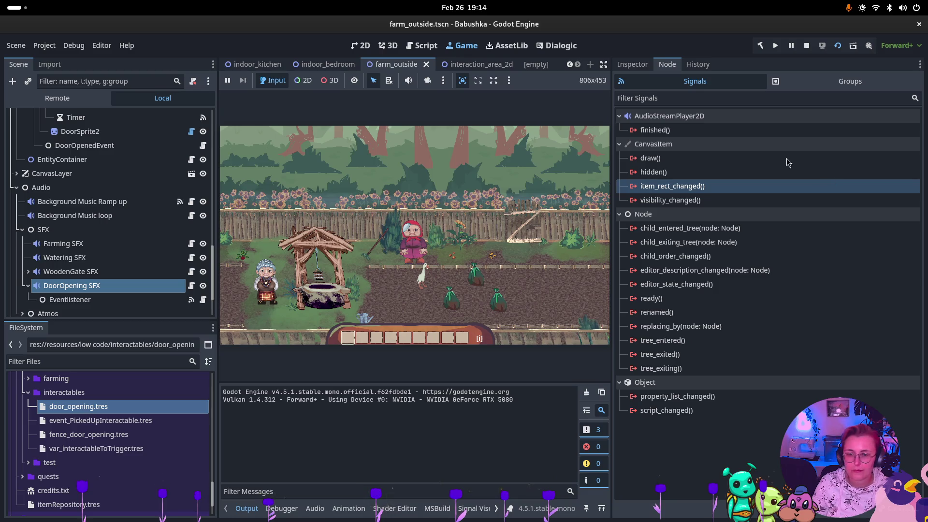
Step: In the running game, walk the grandma left across the farm and enter the house door
left_click(413, 278)
key("a")
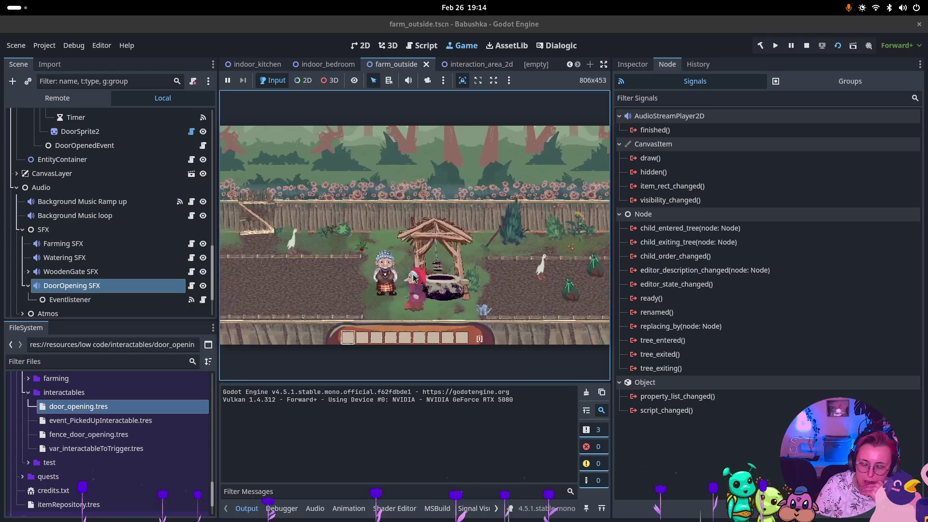
key("a")
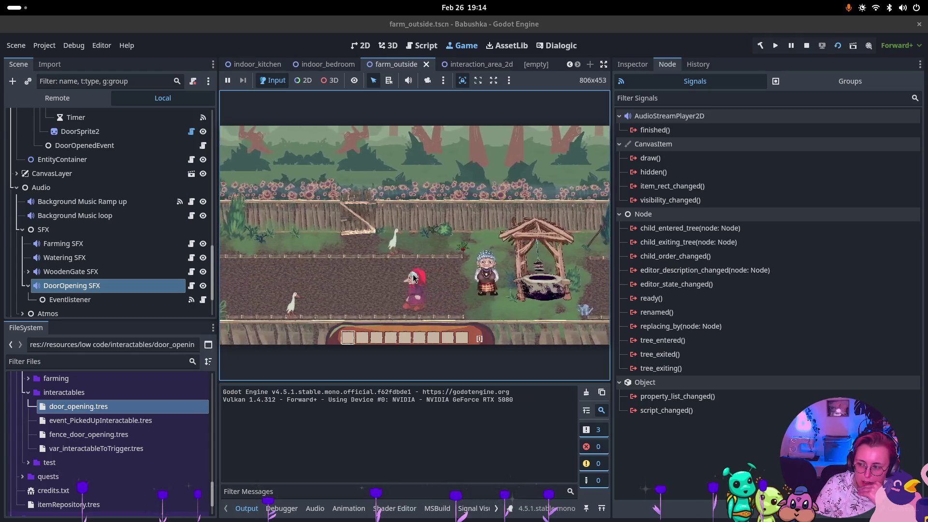
key("a")
key("a")
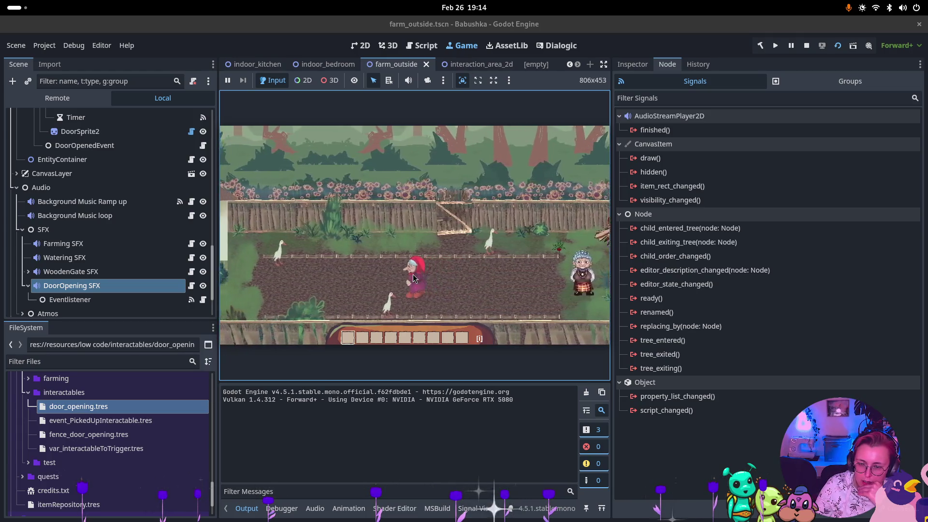
key("a")
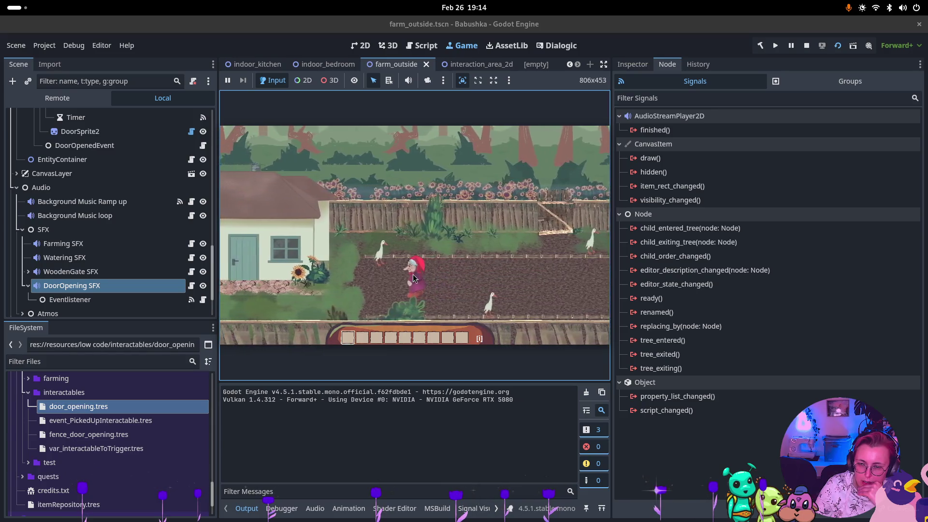
key("a")
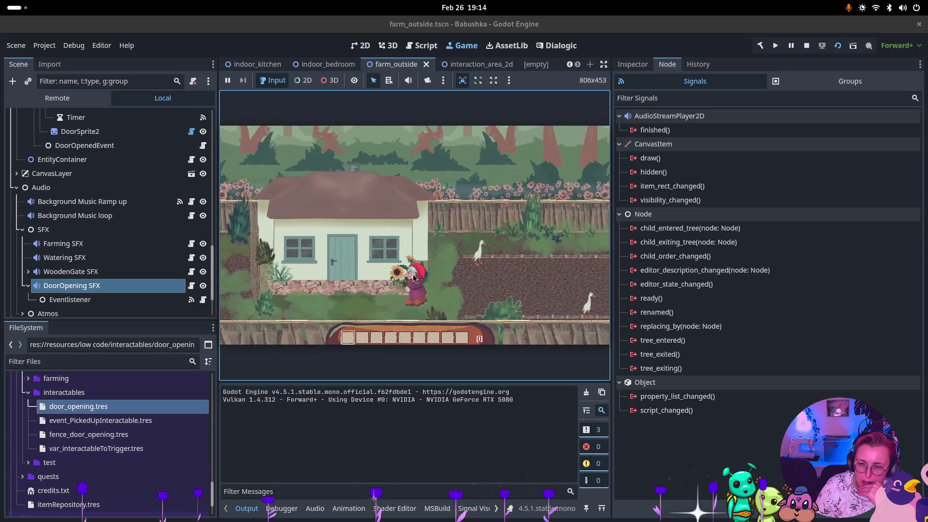
key("w")
key("e")
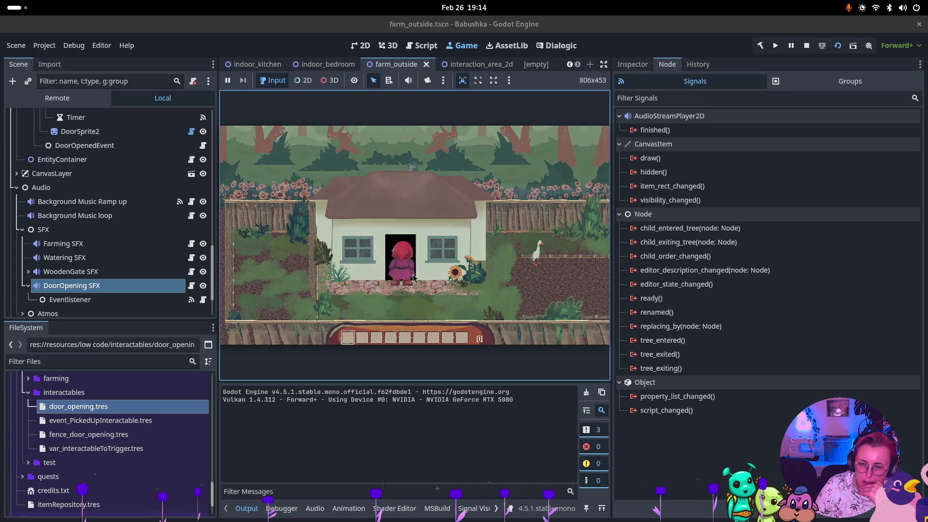
Step: Walk right through the house, use the window, and go through the kitchen door
key("d")
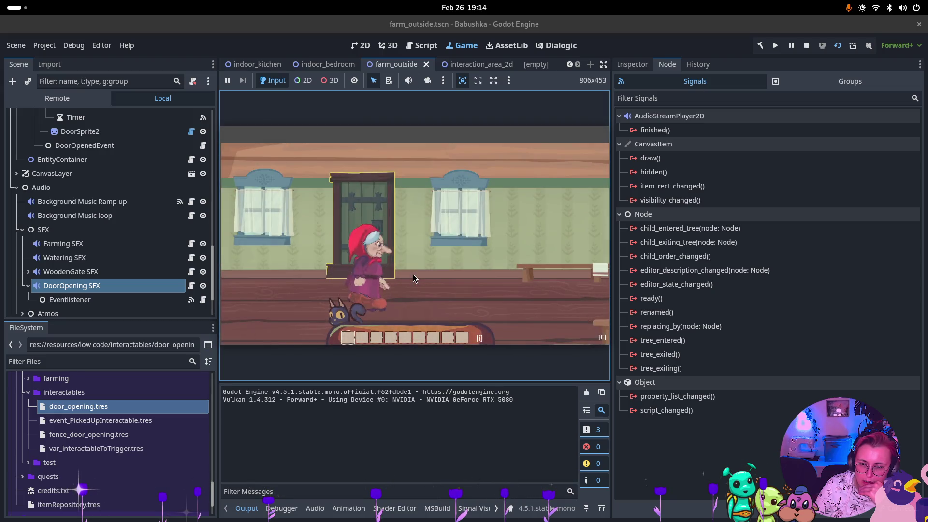
key("d")
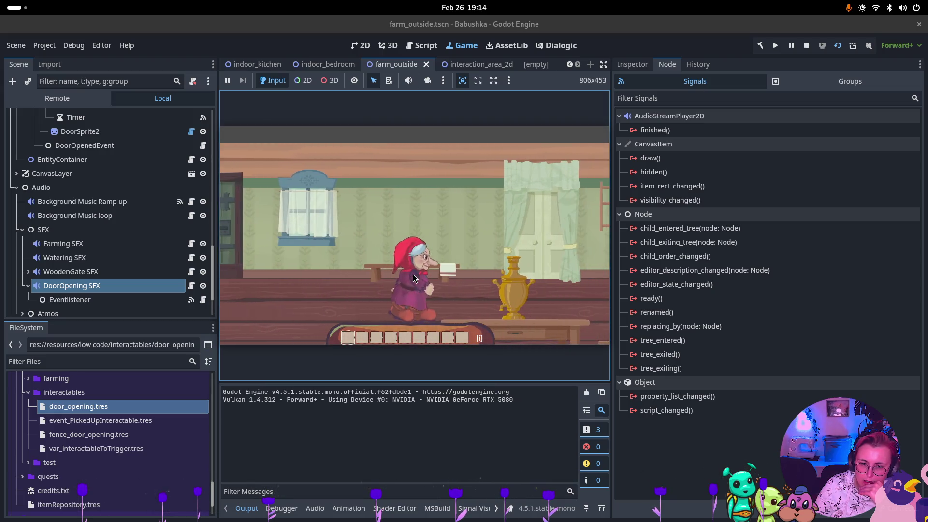
key("e")
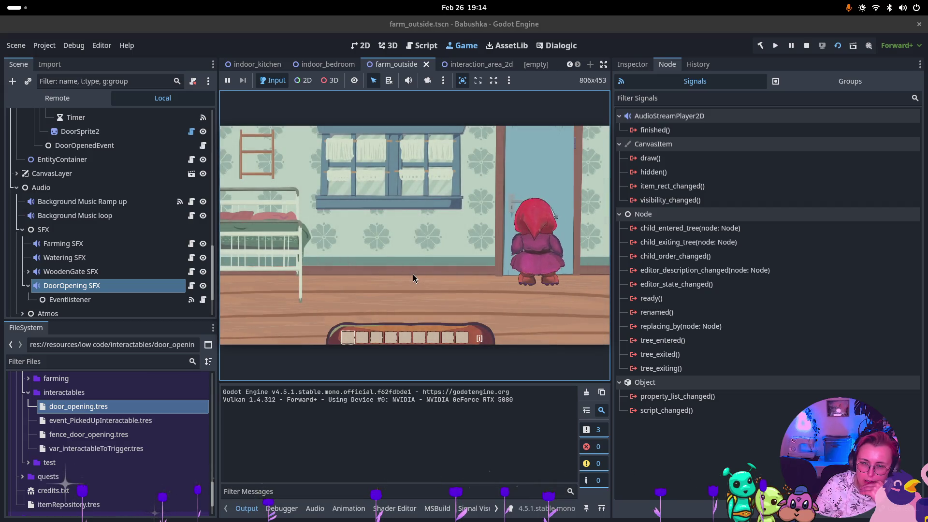
key("e")
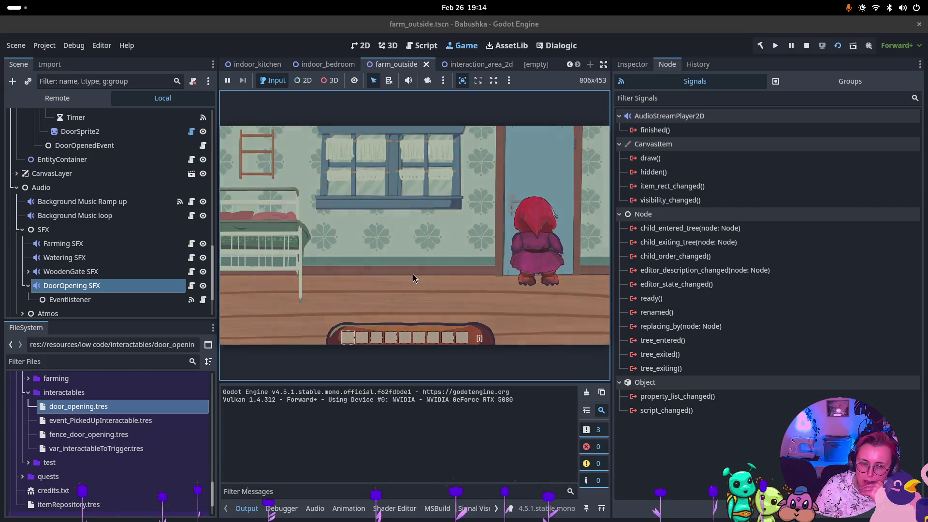
key("d")
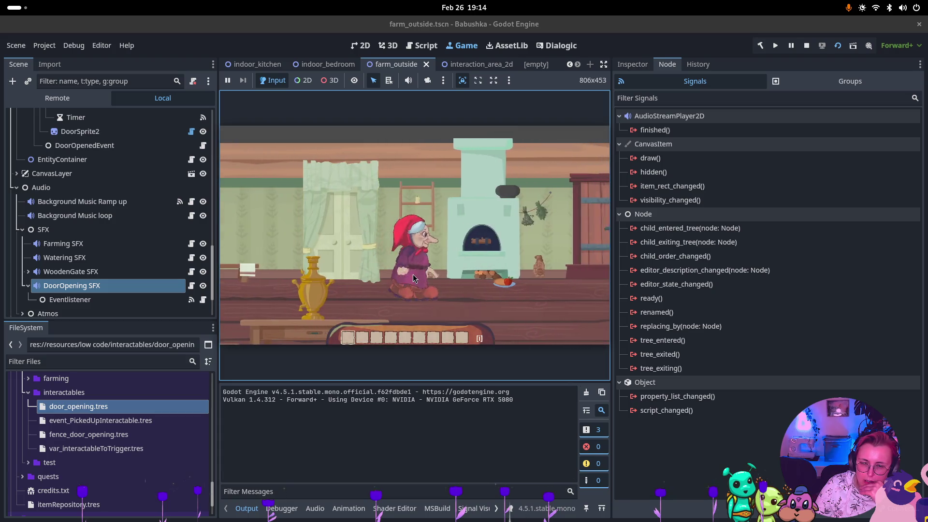
key("d")
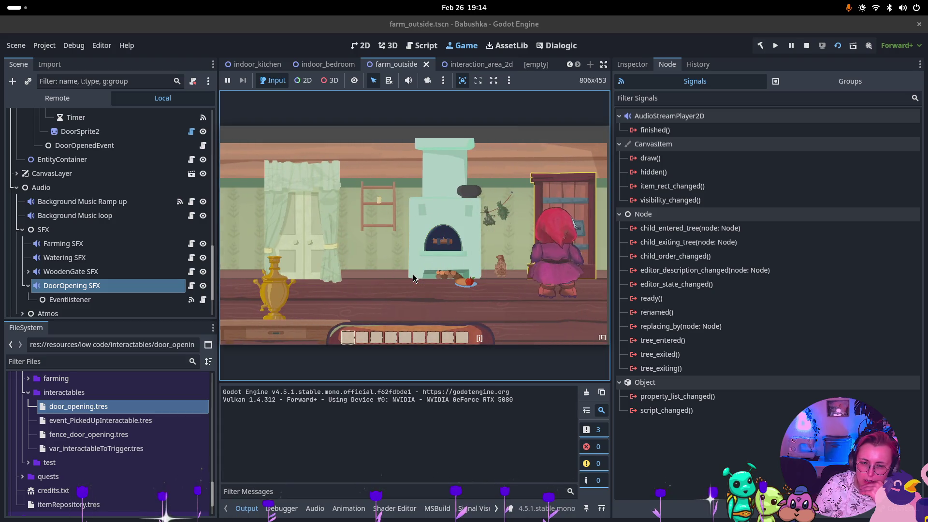
key("e")
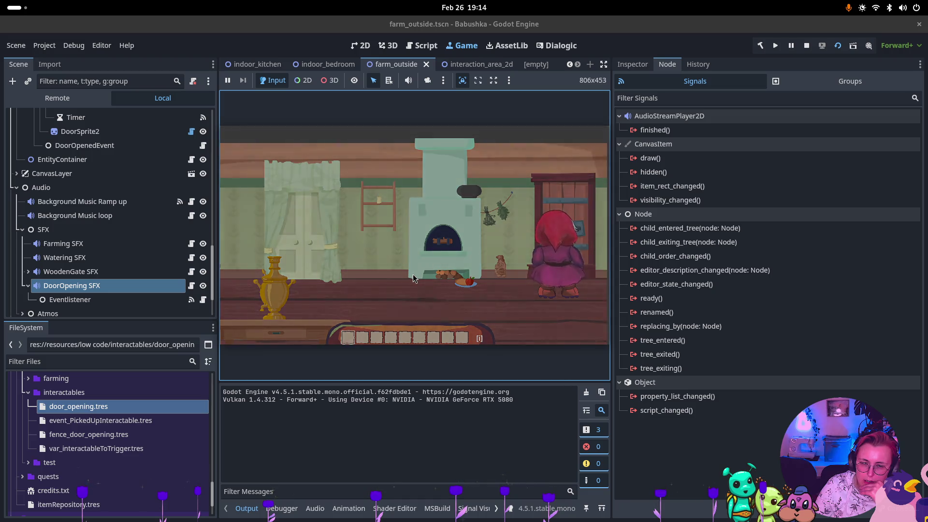
Step: Walk right across the room, then turn back left and enter the next room's door
key("d")
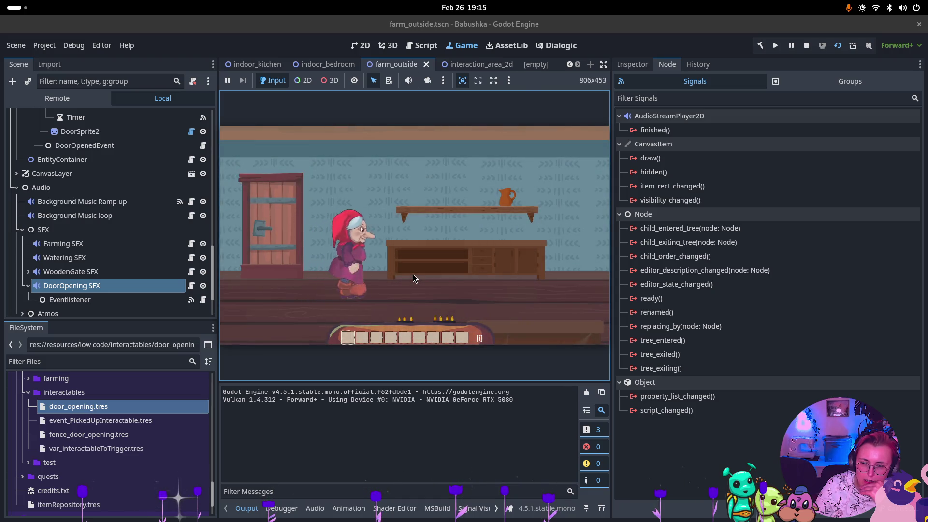
key("d")
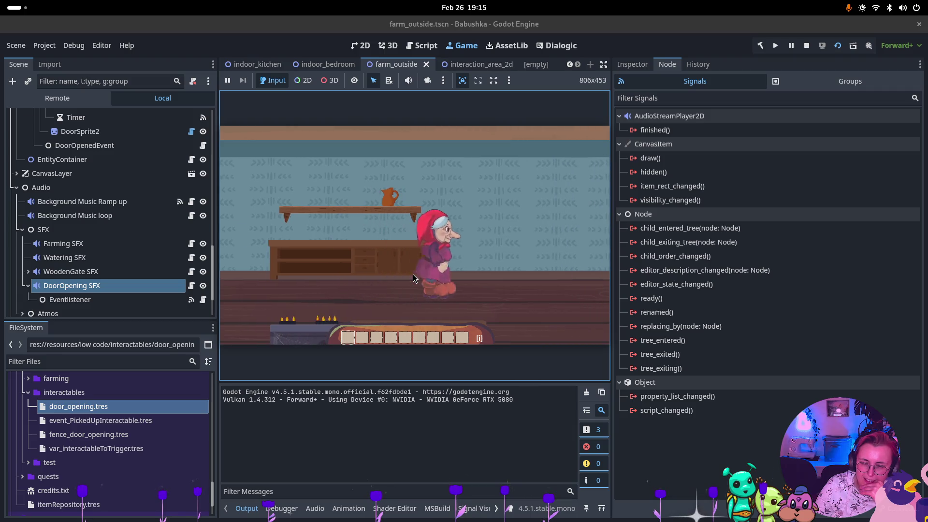
key("a")
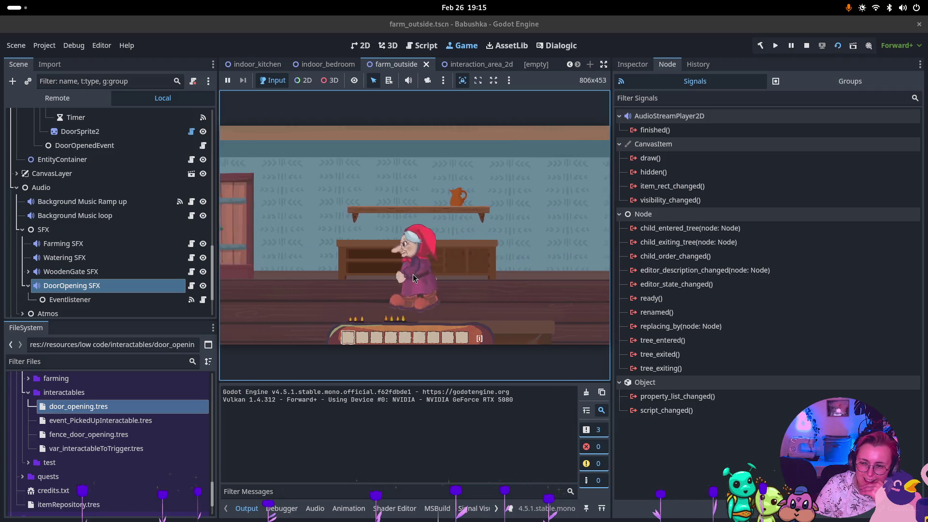
key("a")
key("e")
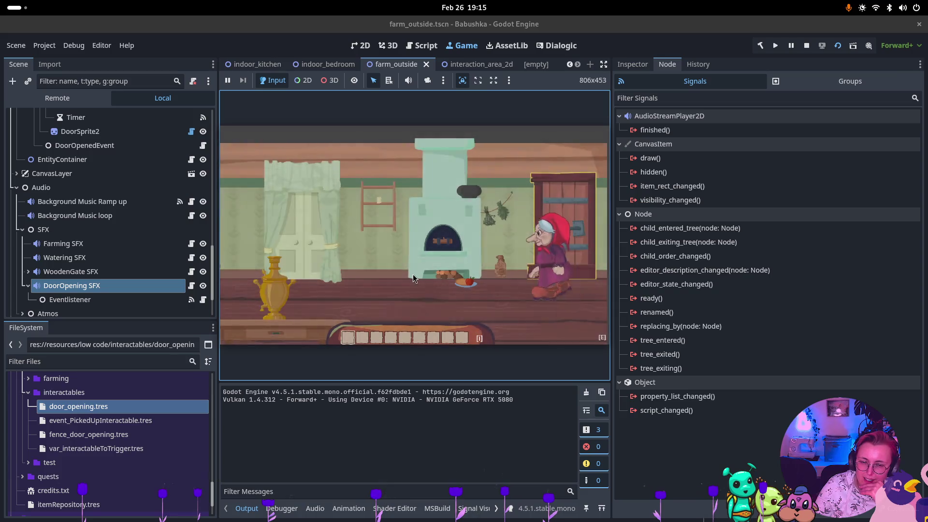
Step: Open the stove door, walk left to the cat, pet it, and stop the game
key("a")
key("e")
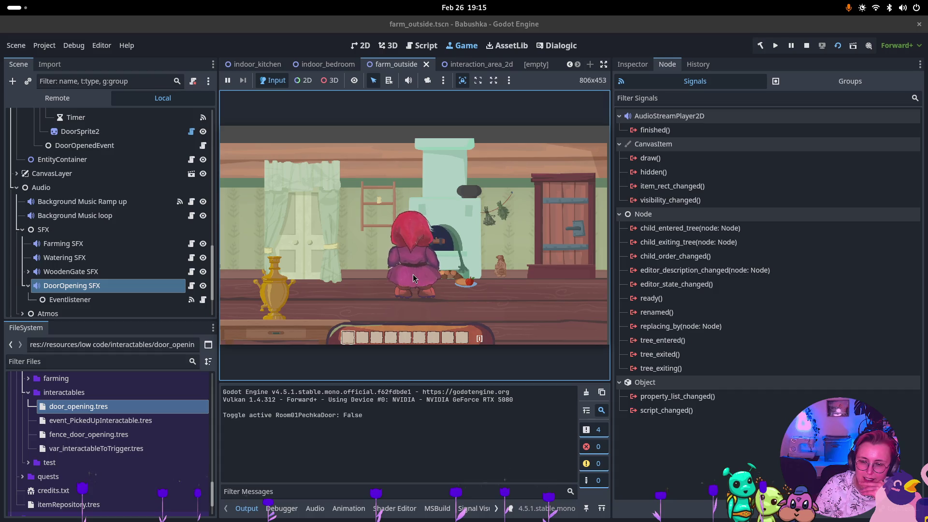
key("a")
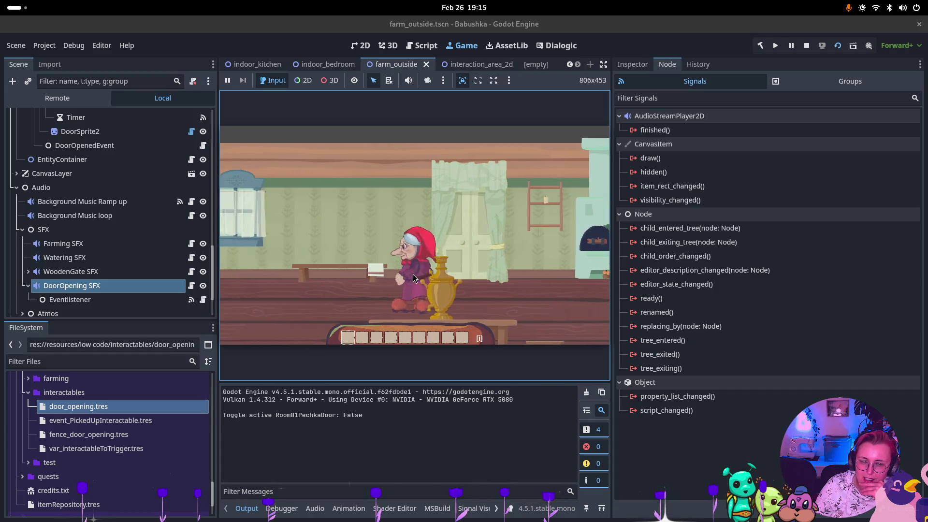
key("a")
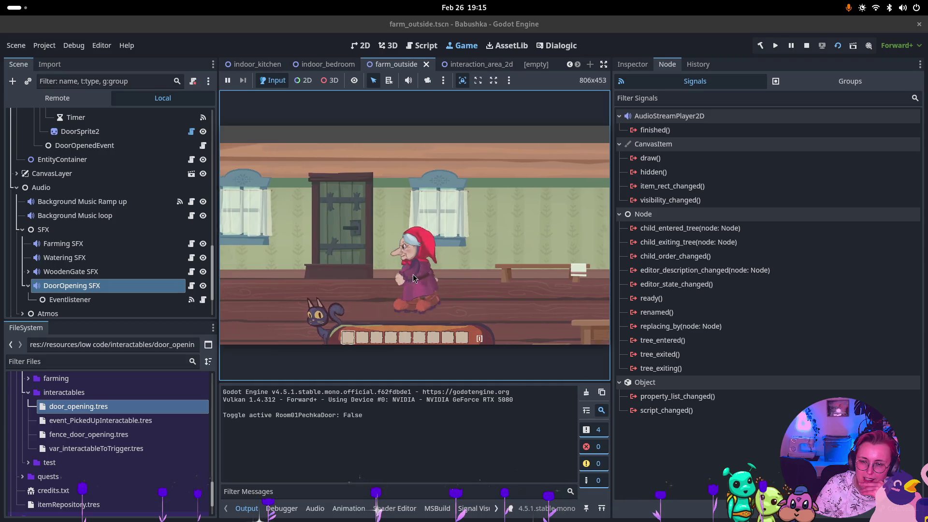
key("a")
key("e")
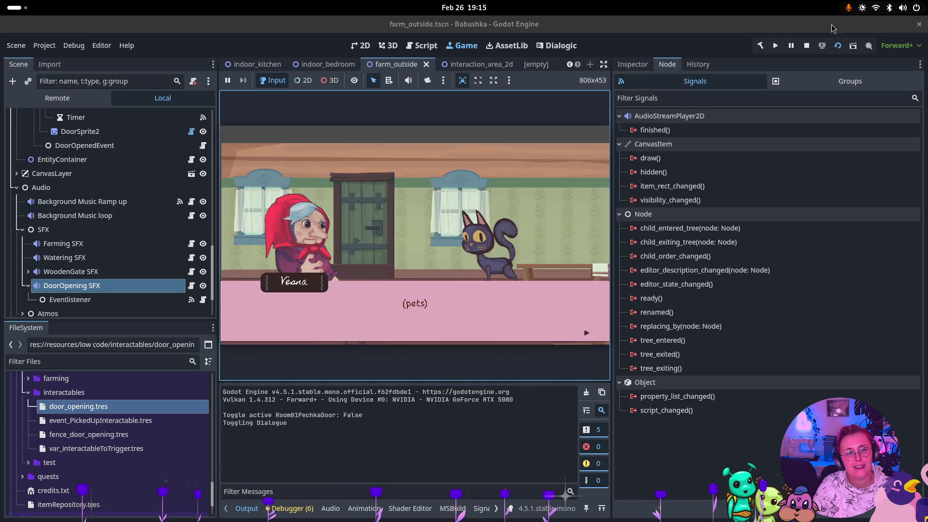
left_click(806, 45)
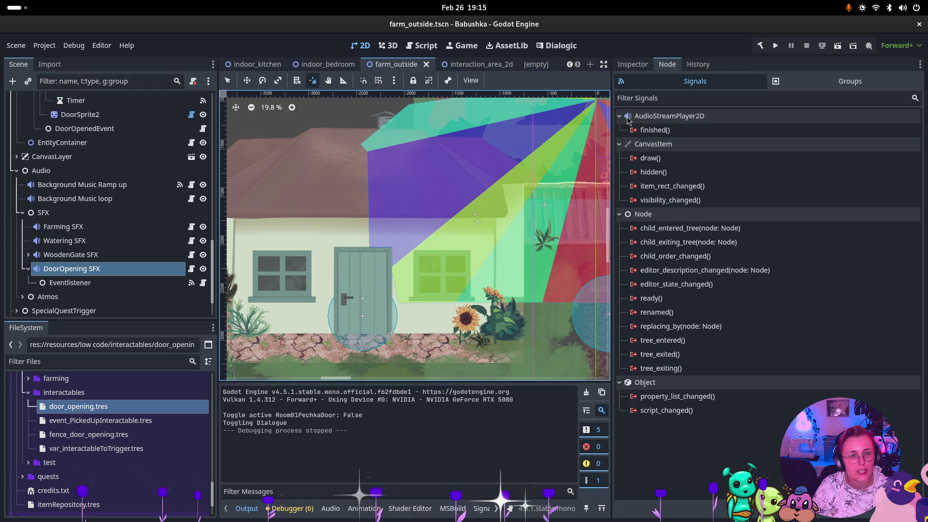
Step: Return to the Godot editor and open the indoor_bedroom scene
scroll(117, 156, "up", 5)
scroll(117, 156, "up", 10)
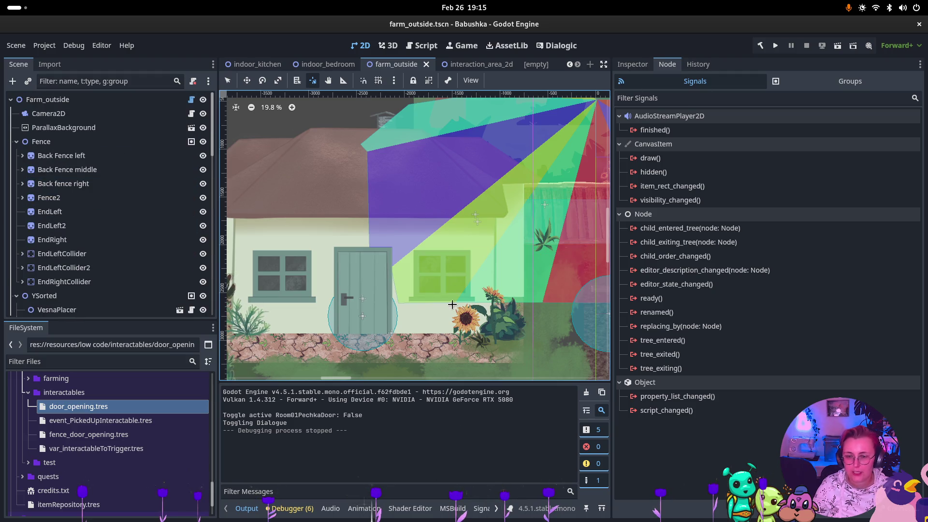
key("super")
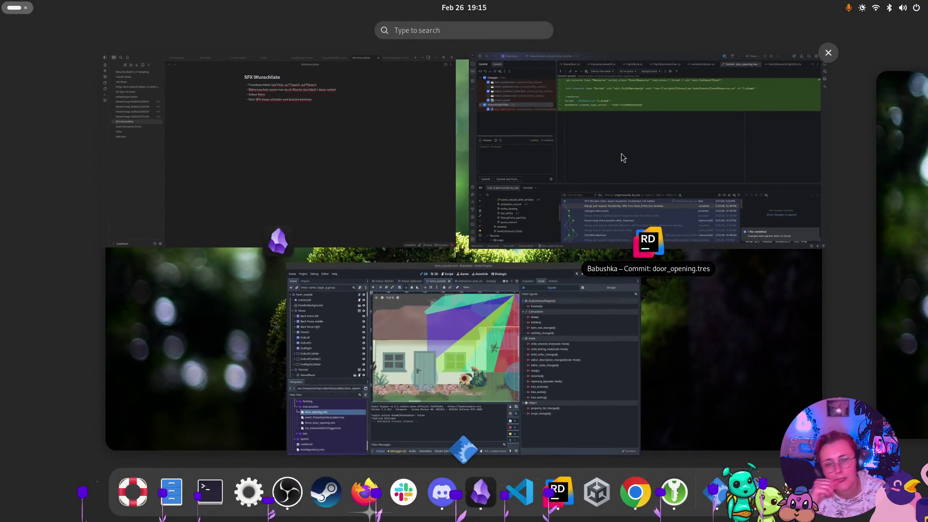
left_click(454, 348)
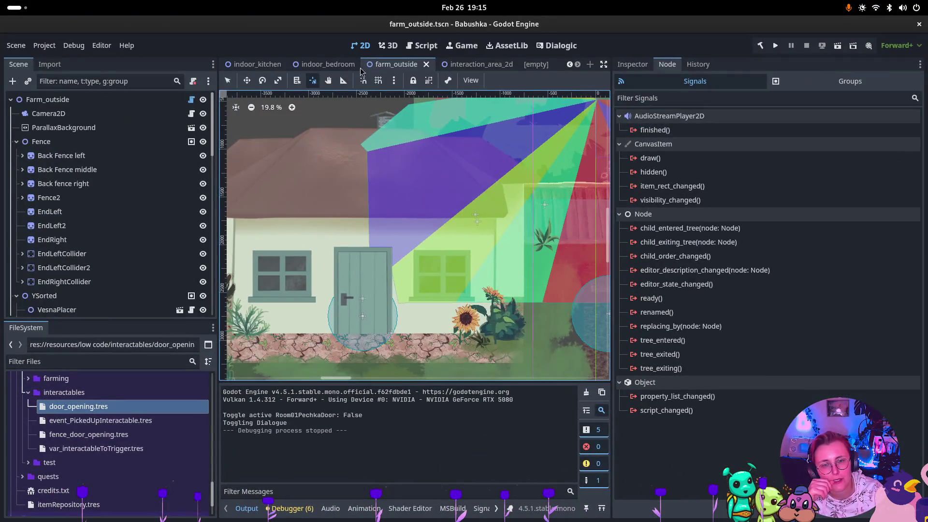
left_click(345, 65)
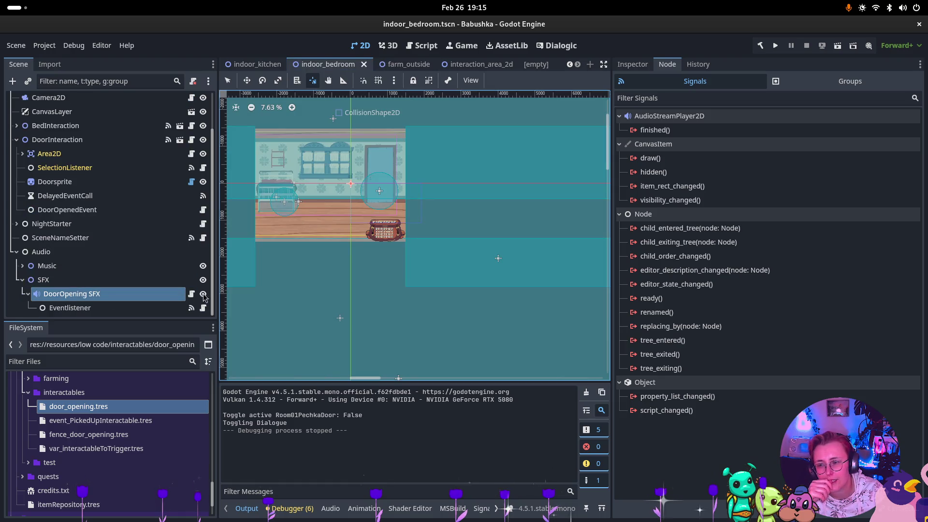
Step: Set the DelayedEventCall timer's Wait Time to 1.5 s, then bring up Obsidian
scroll(97, 290, "up", 2)
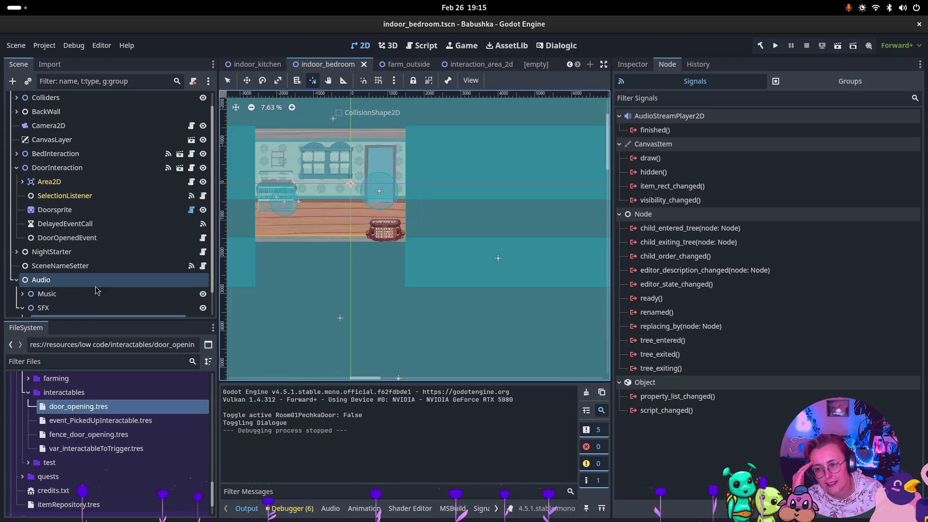
left_click(99, 224)
left_click(633, 64)
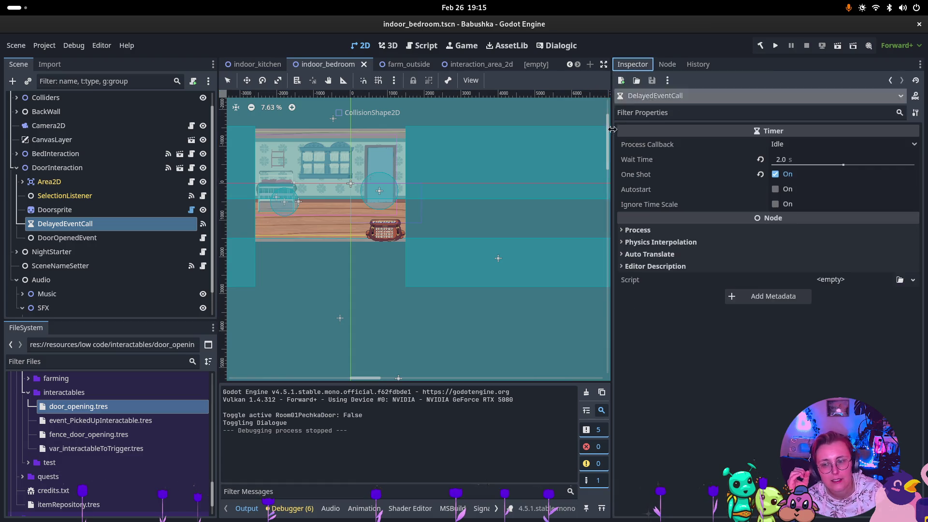
left_click(787, 160)
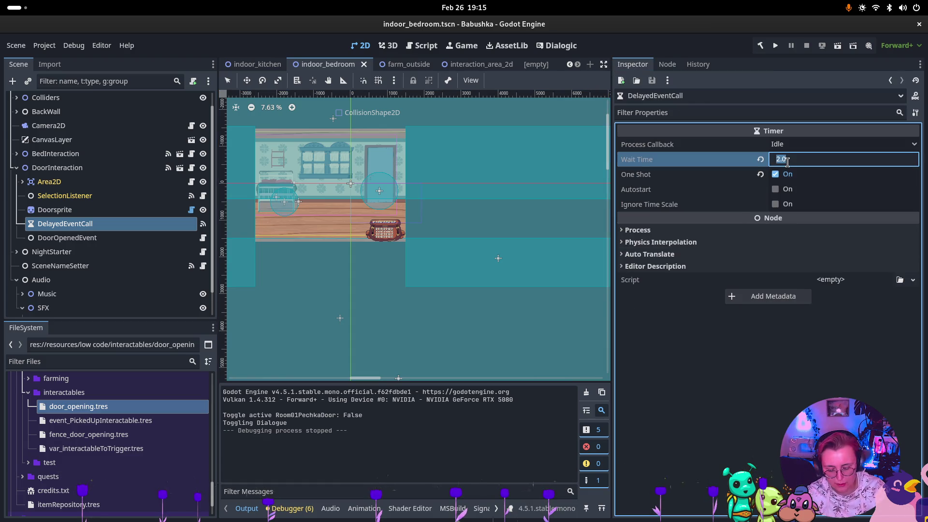
type("1.5 s")
key("Return")
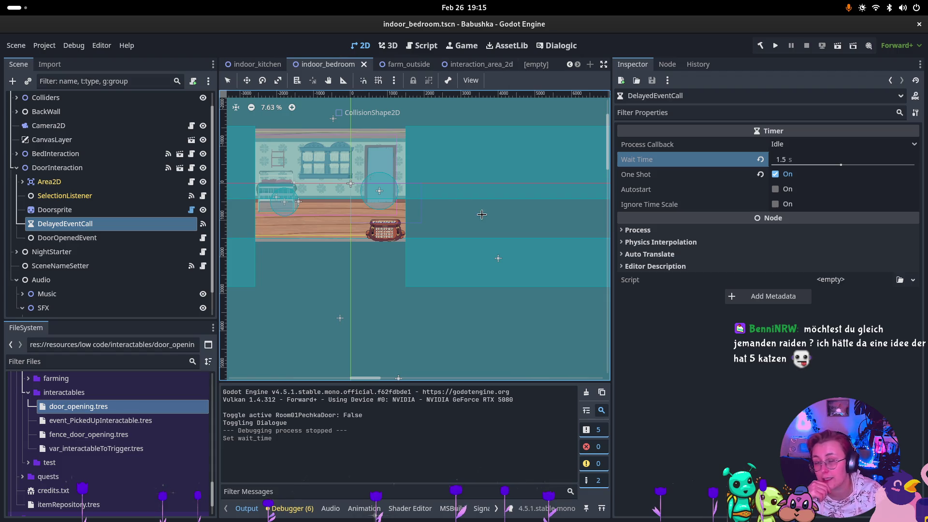
key("super")
left_click(360, 155)
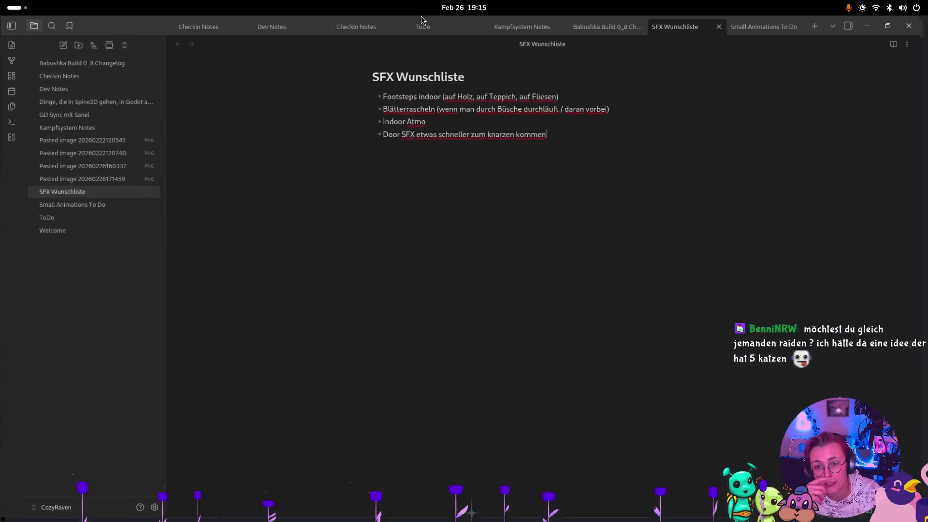
Step: Open the ToDo note and select lines among the High-priority tasks
left_click(446, 28)
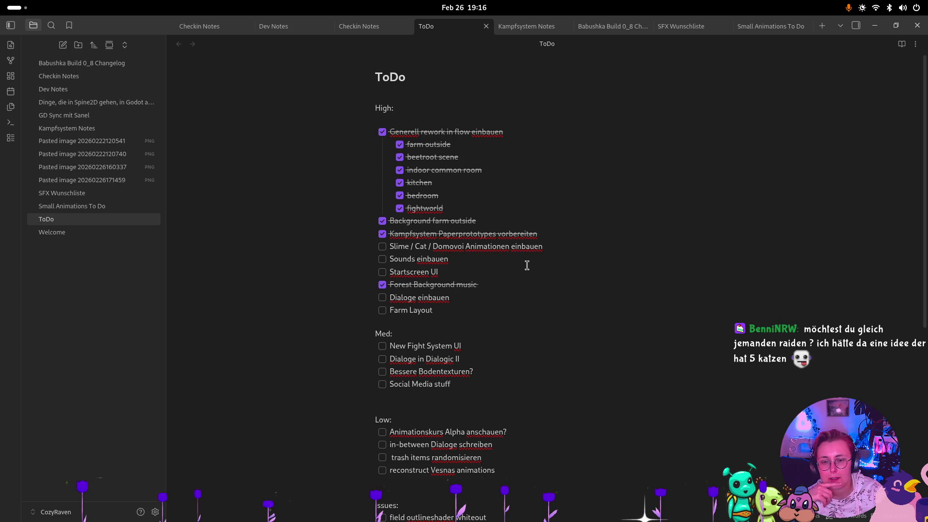
mouse_move(473, 260)
left_mouse_down()
mouse_move(342, 267)
mouse_move(338, 257)
left_mouse_up()
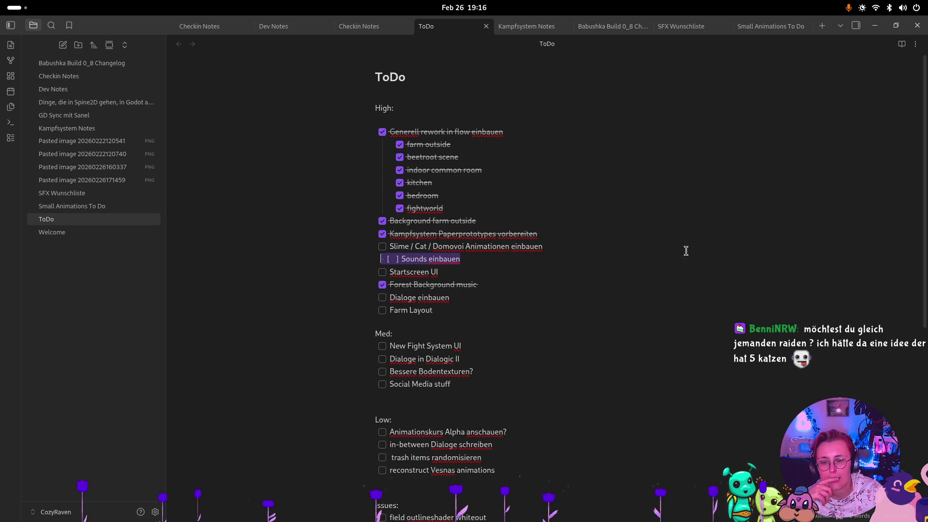
key("Up")
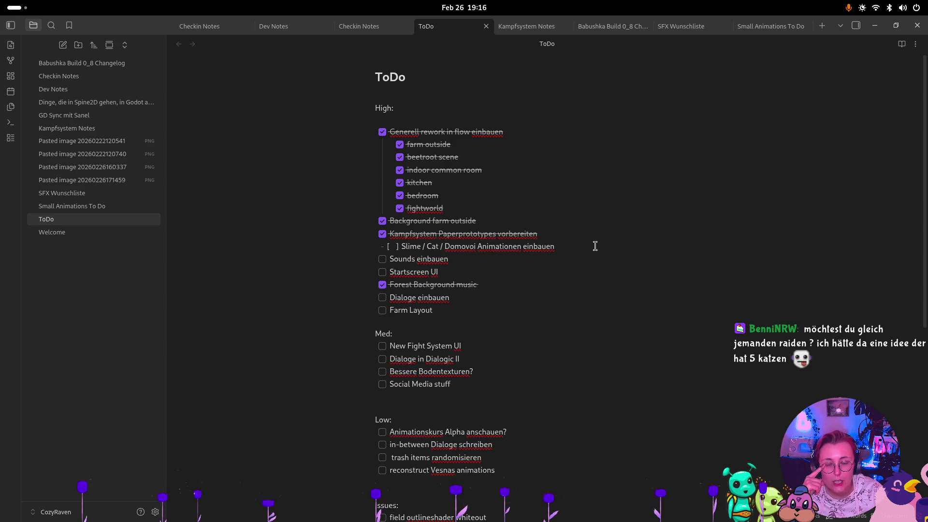
left_click_drag(587, 250, 374, 248)
left_click_drag(501, 274, 375, 273)
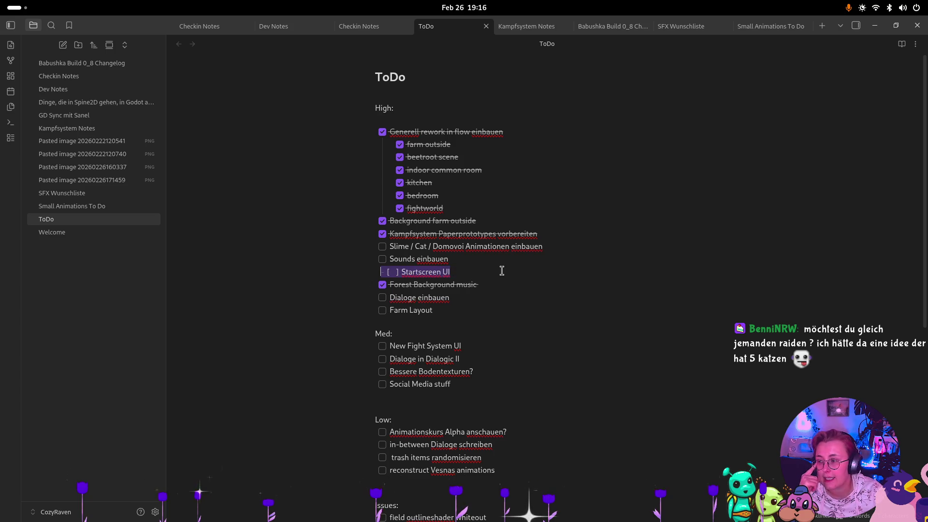
left_click_drag(559, 246, 399, 247)
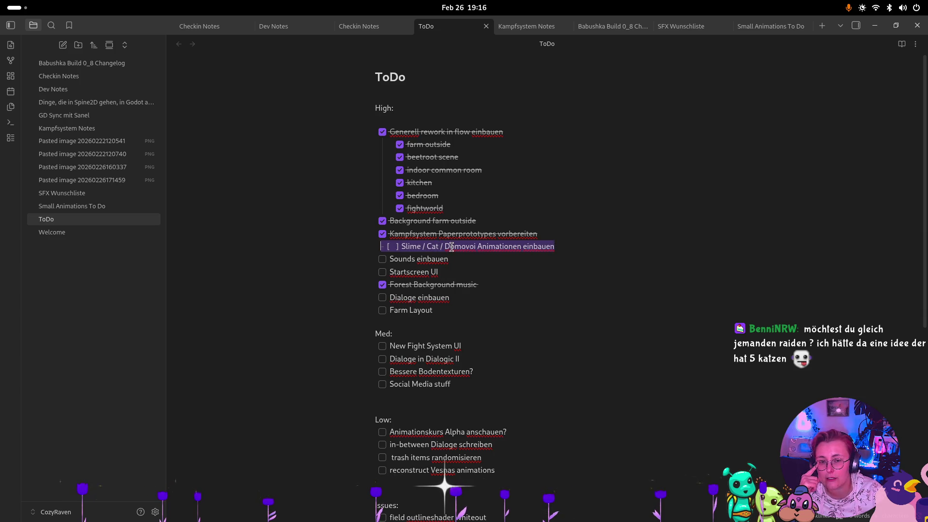
left_click(534, 292)
Step: Move the Farm Layout task out of High to above New Fight System UI under Med
left_click_drag(476, 295, 308, 301)
left_click_drag(441, 313, 324, 314)
key("BackSpace")
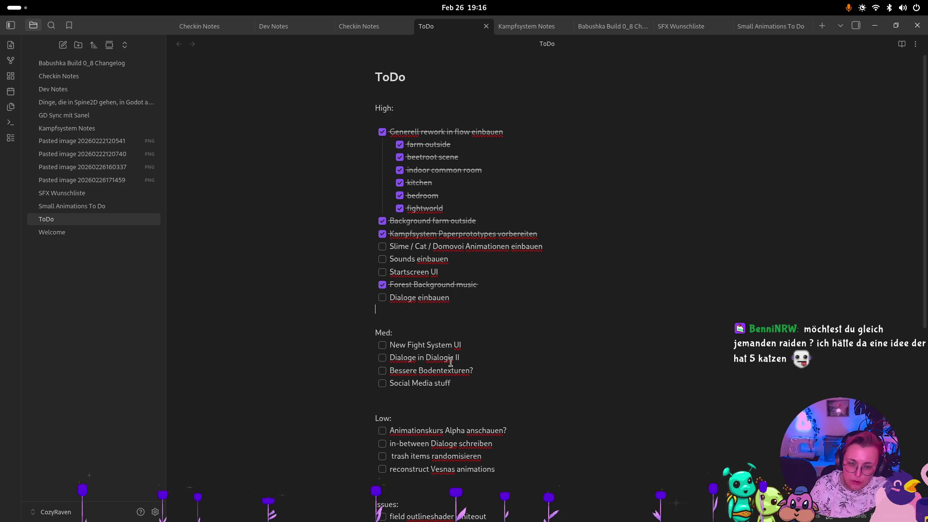
left_click_drag(439, 345, 382, 345)
key("ctrl+z")
key("ctrl+z")
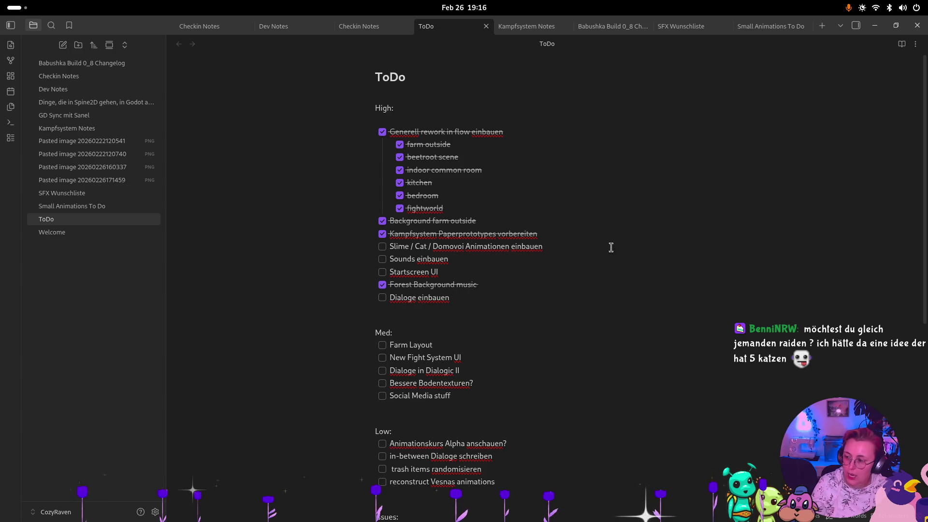
key("super")
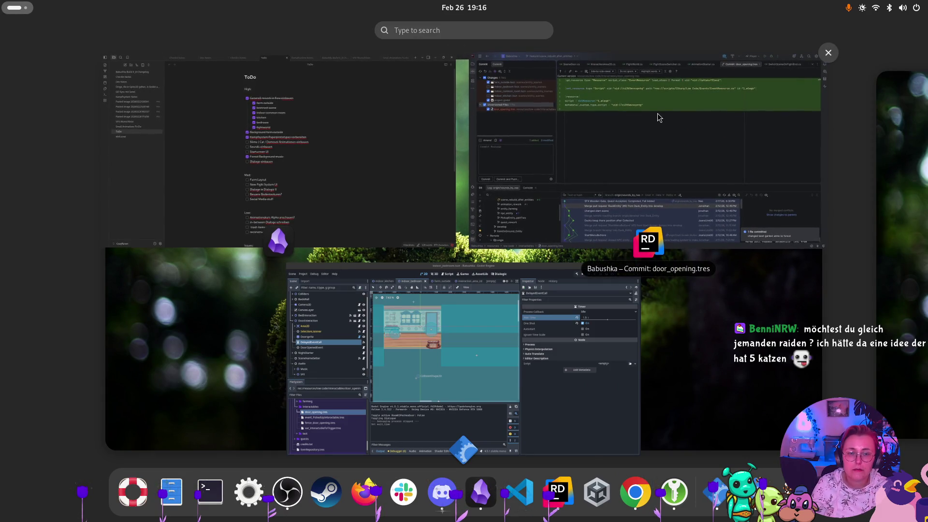
Step: Commit all changed files in Rider as ':sparkles: Added door opening sounds', then return to Godot
left_click(652, 125)
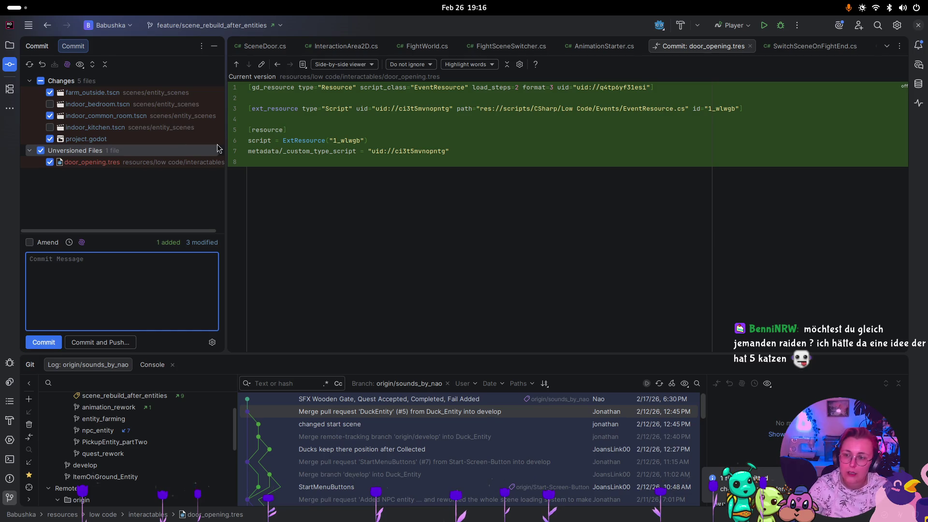
left_click(40, 81)
left_click(70, 280)
type(": ")
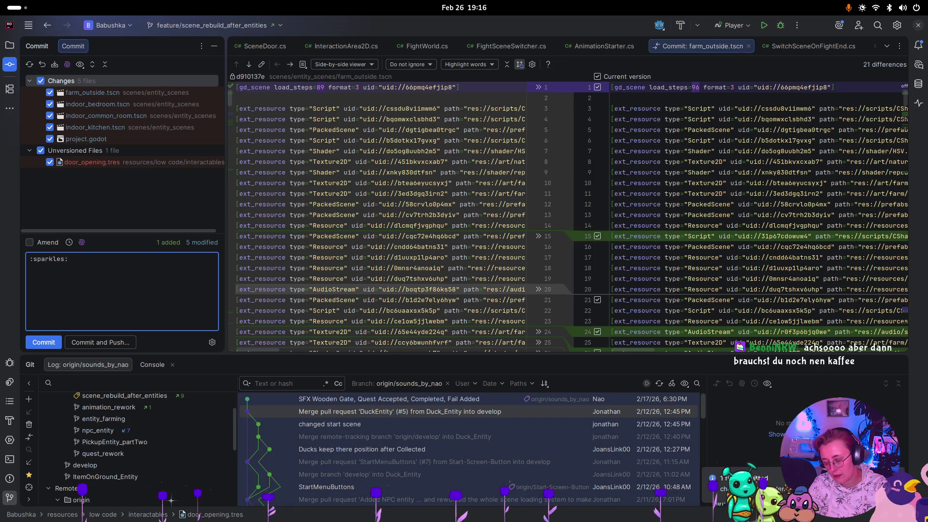
type("Addeed")
key("BackSpace")
type("d door opening sounds")
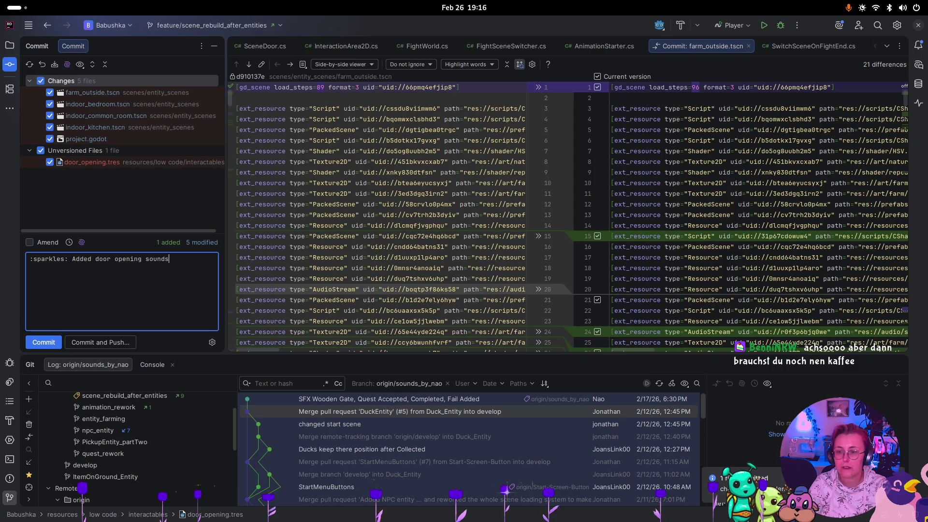
left_click(43, 346)
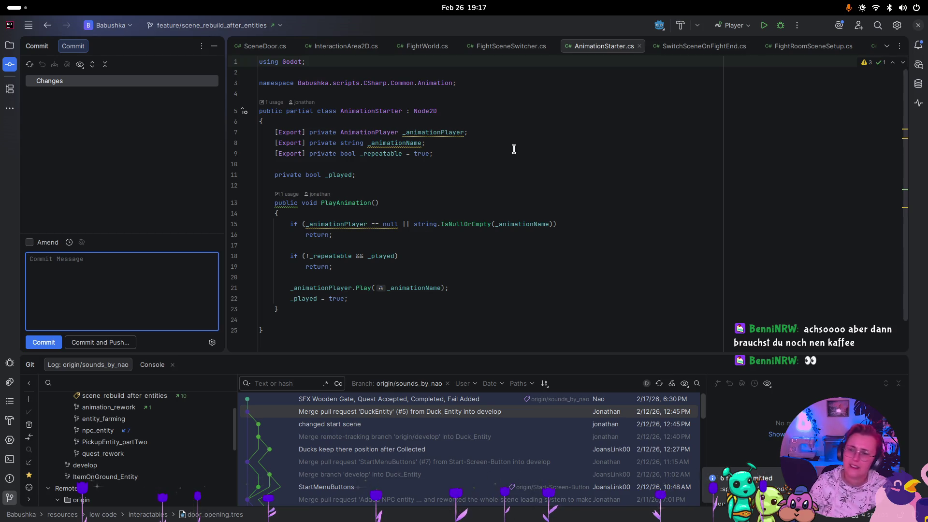
key("super")
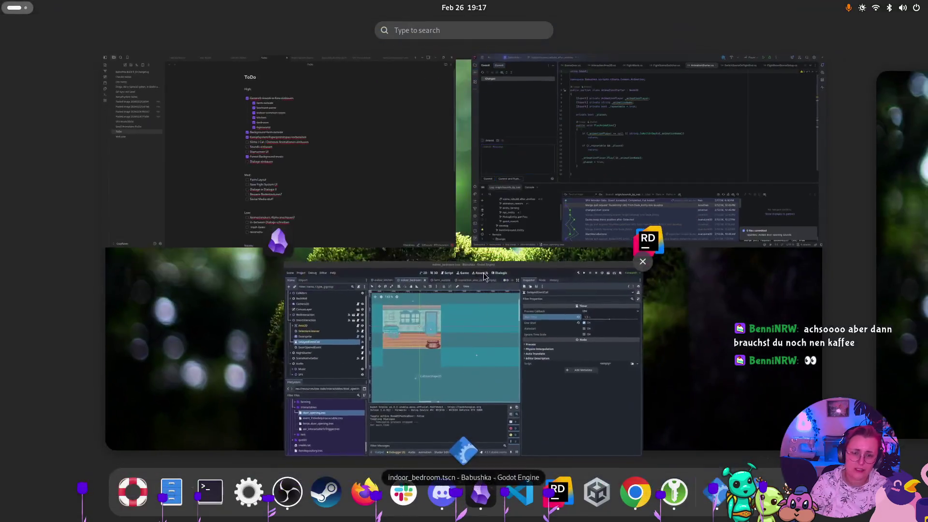
left_click(483, 329)
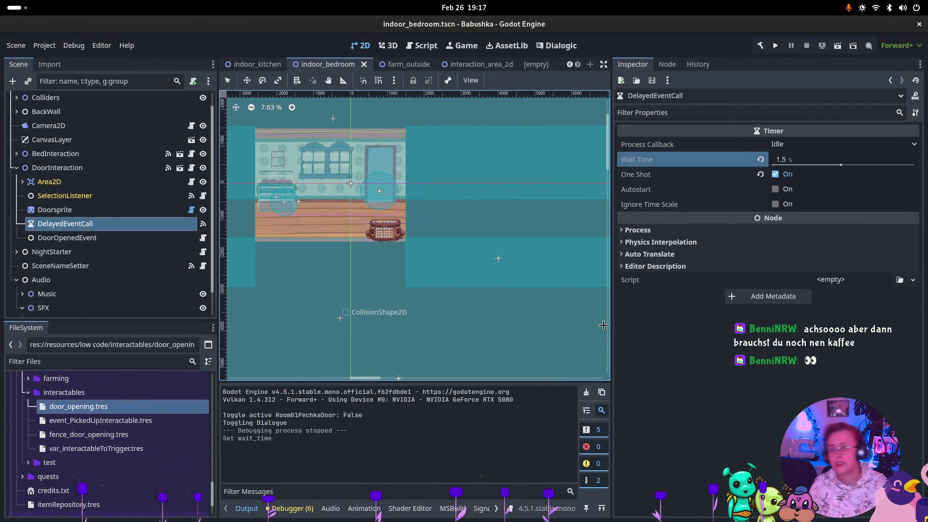
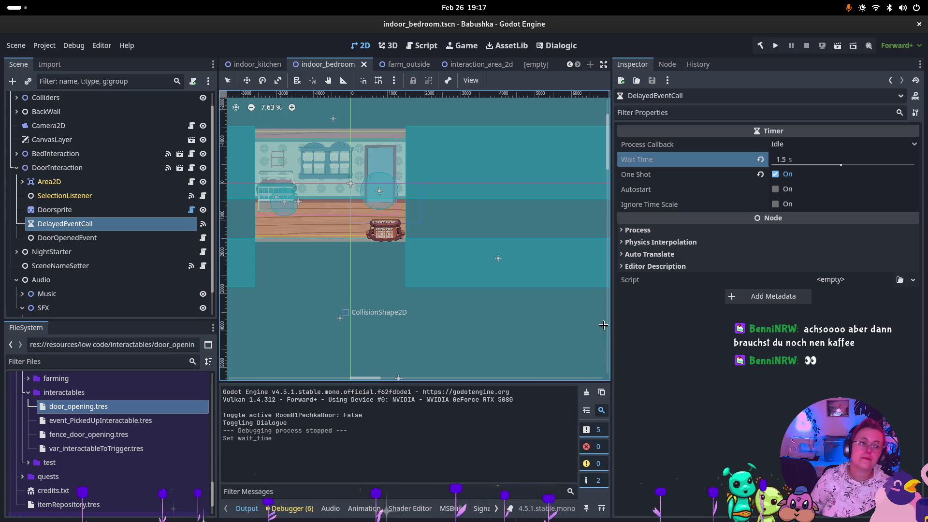
Step: Leave Godot via the Rider window and bring the Obsidian ToDo note to the front
key("super")
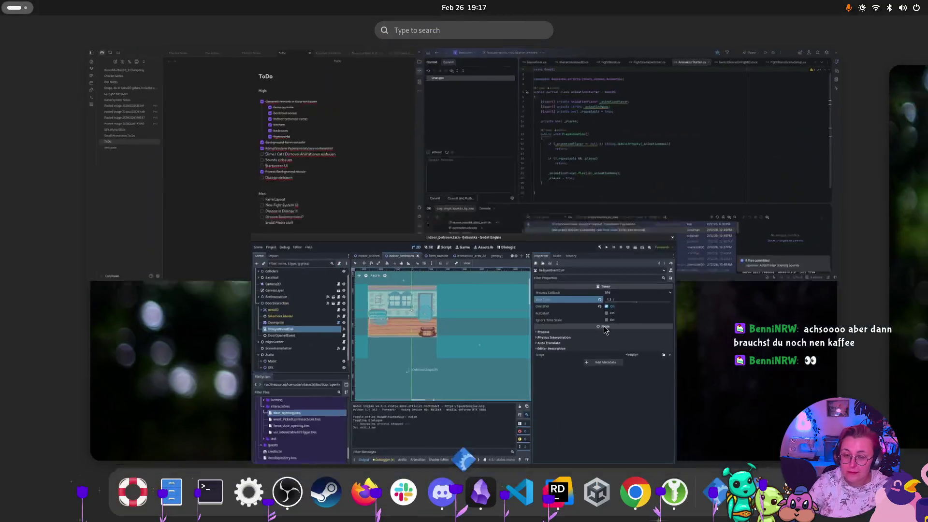
left_click(491, 43)
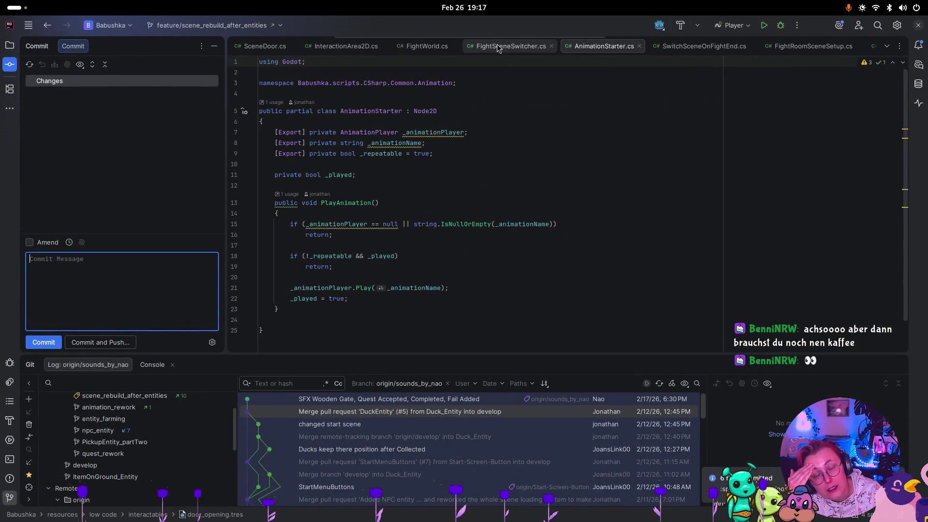
key("super")
left_click(312, 163)
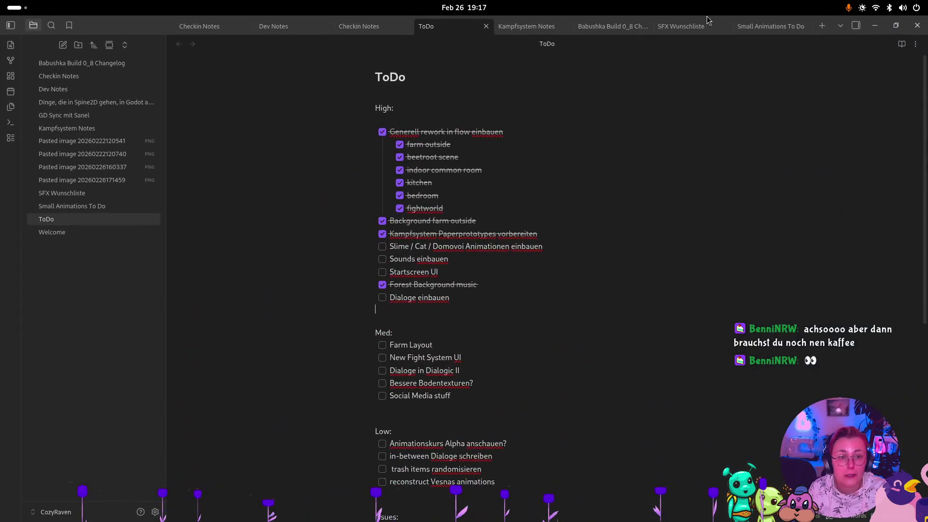
Step: Open the Babushka Build 0_8 Changelog note and start a new bullet after the last Audio point
left_click(599, 27)
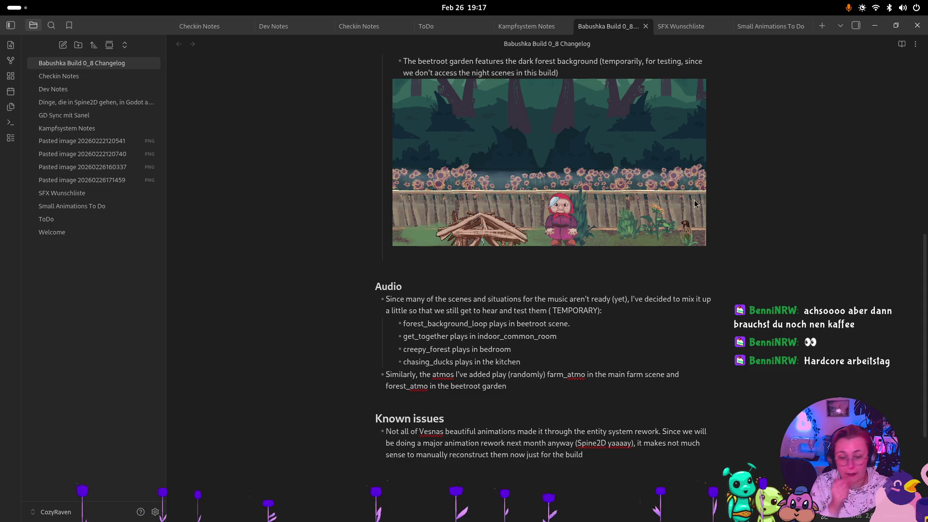
scroll(620, 319, "up", 5)
scroll(620, 319, "down", 5)
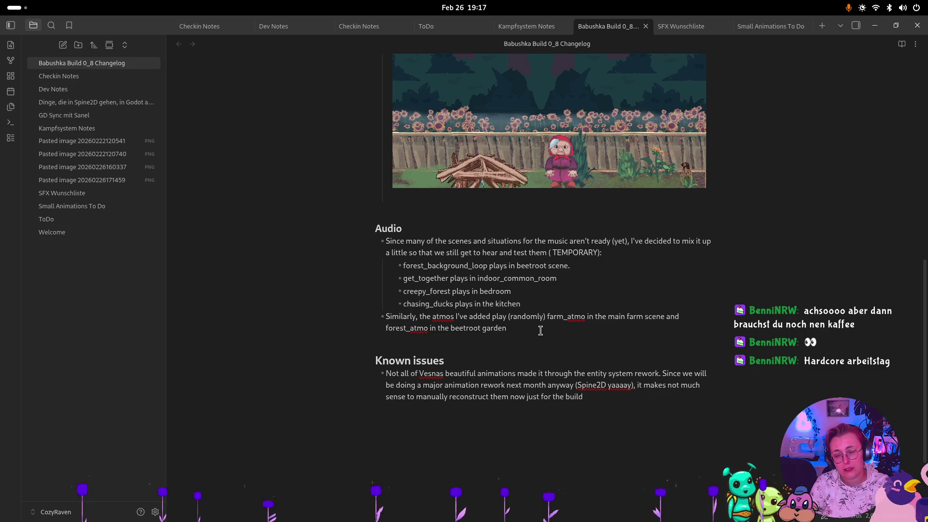
key("Return")
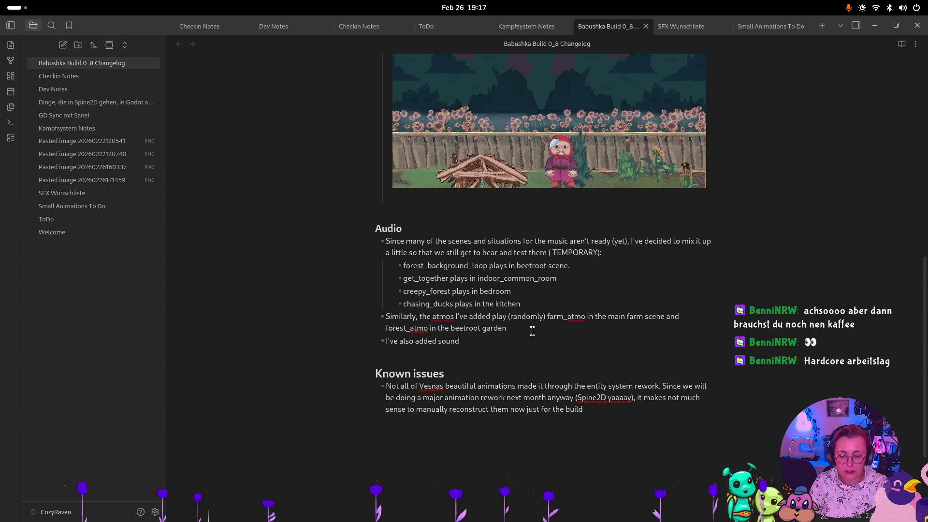
Step: Write 'Sounds for doors opening have also been added. Since they come with an initial delay..., I've added'
key("BackSpace")
key("BackSpace")
key("BackSpace")
type("Sounds for door")
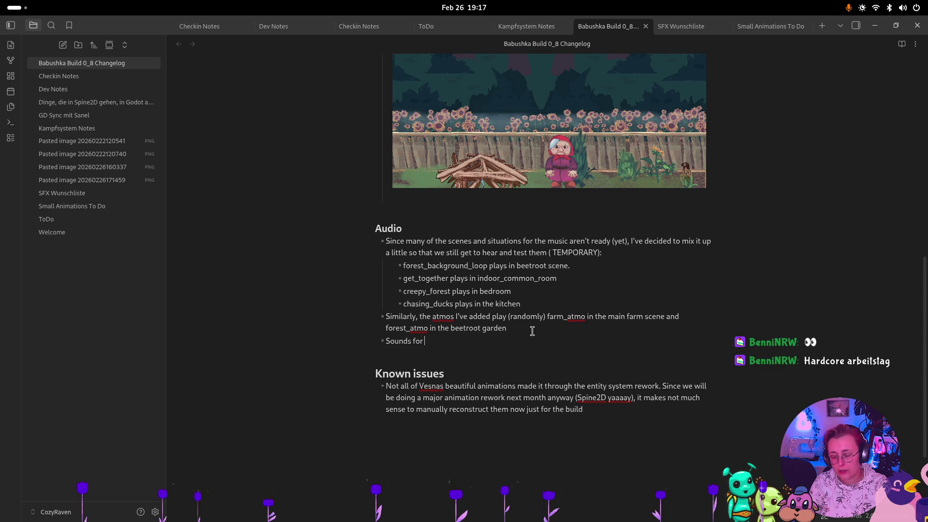
type("s ope")
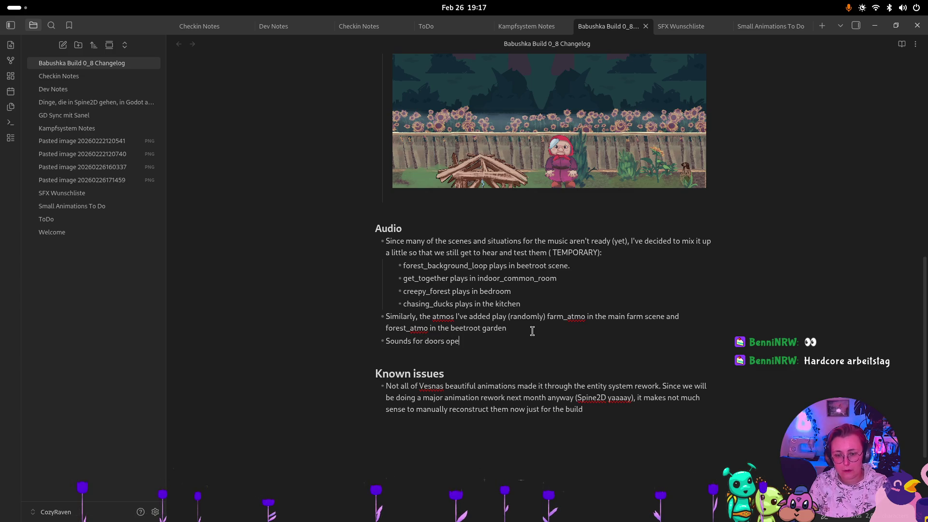
type("ning have ")
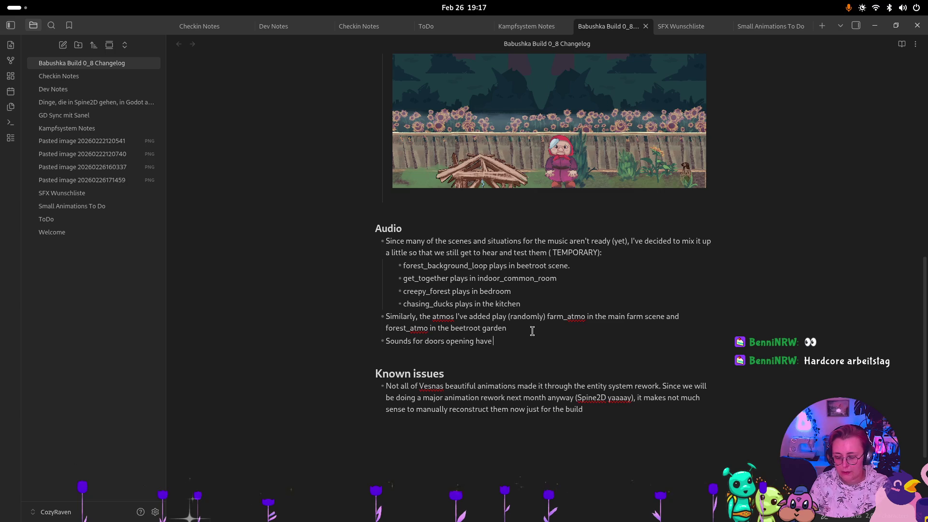
type("also been added. I")
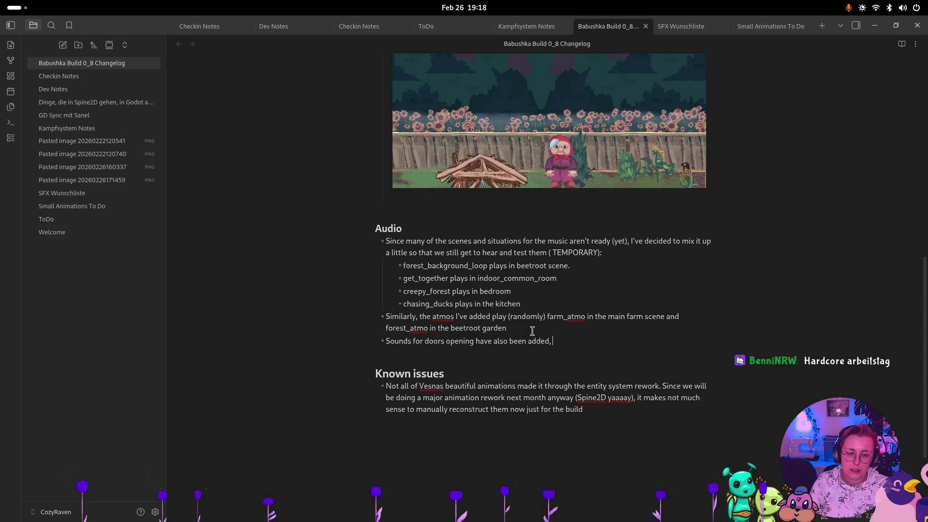
type("n order to act")
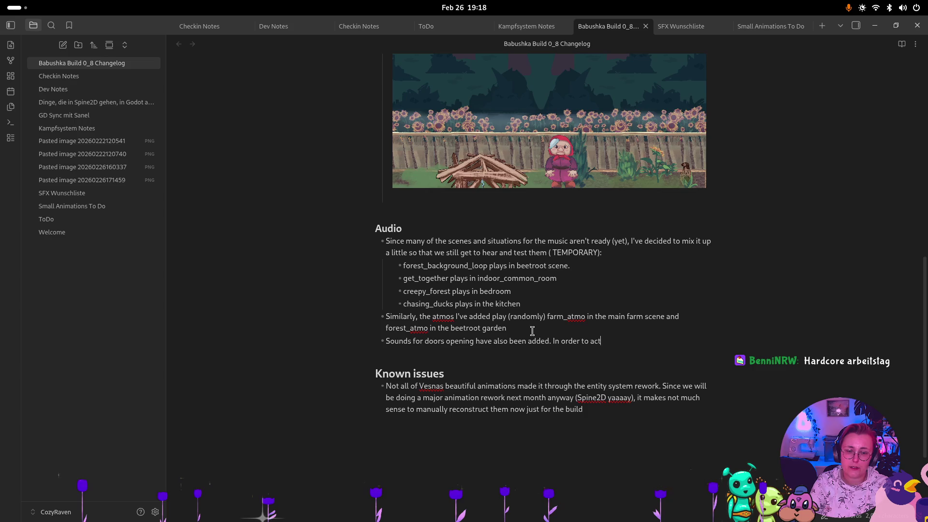
key("BackSpace")
key("BackSpace")
key("BackSpace")
type("C")
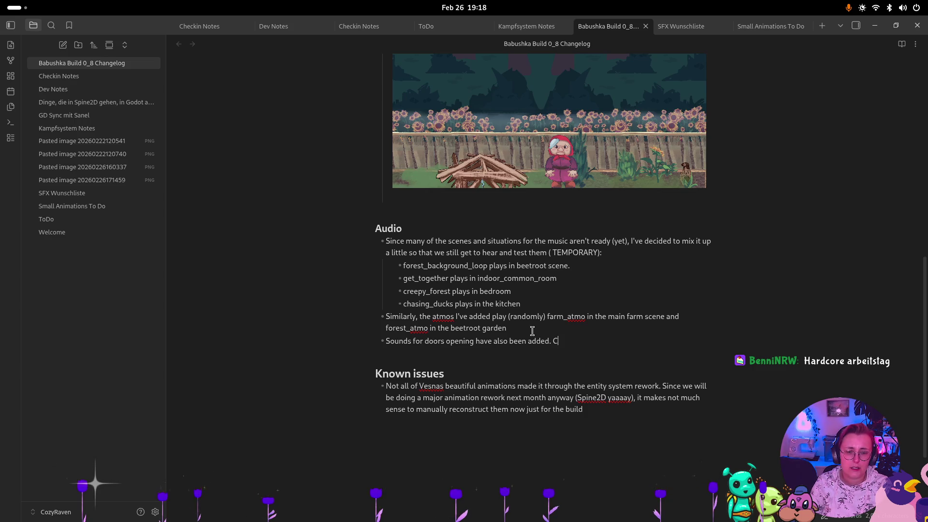
key("BackSpace")
type("Since t")
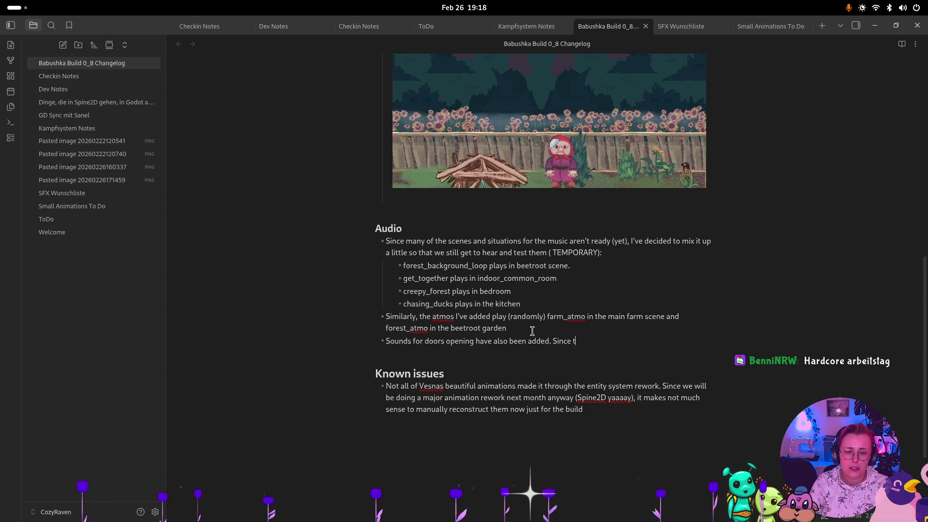
type("hey come wit")
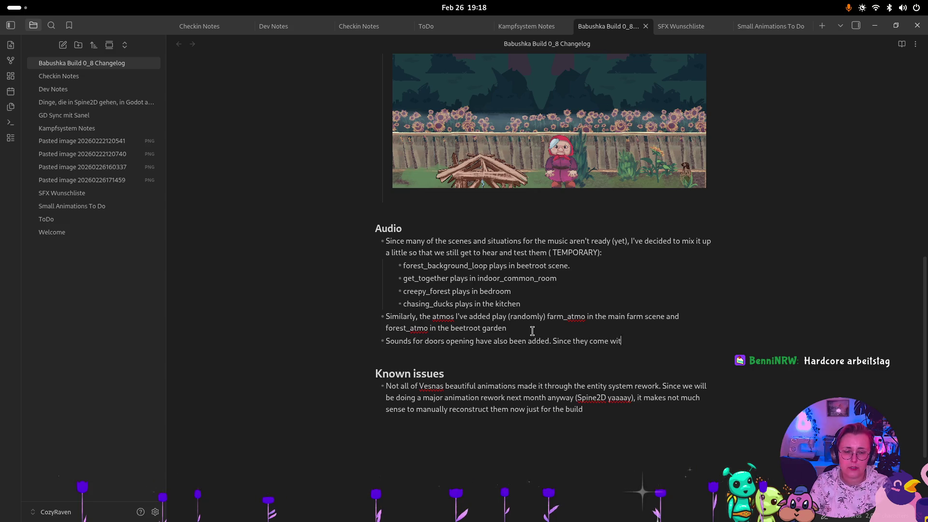
type("h an initial ")
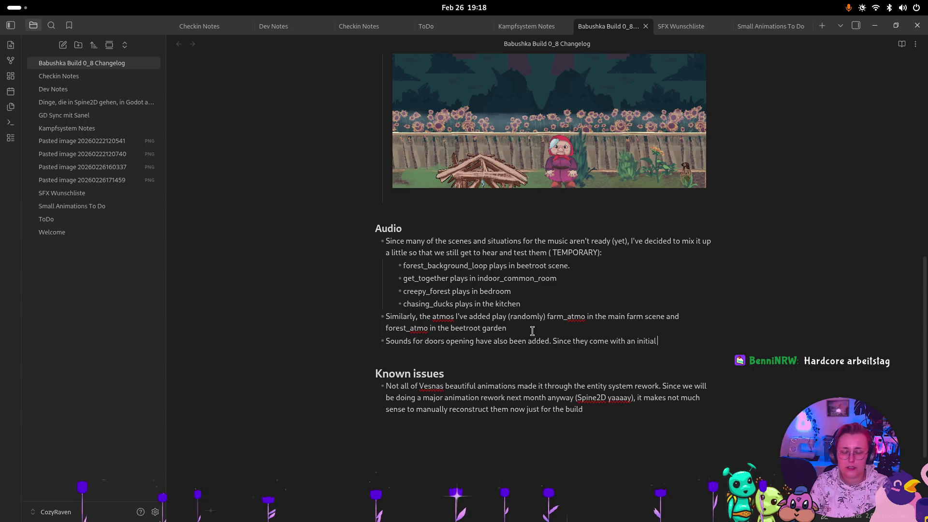
type("delay ")
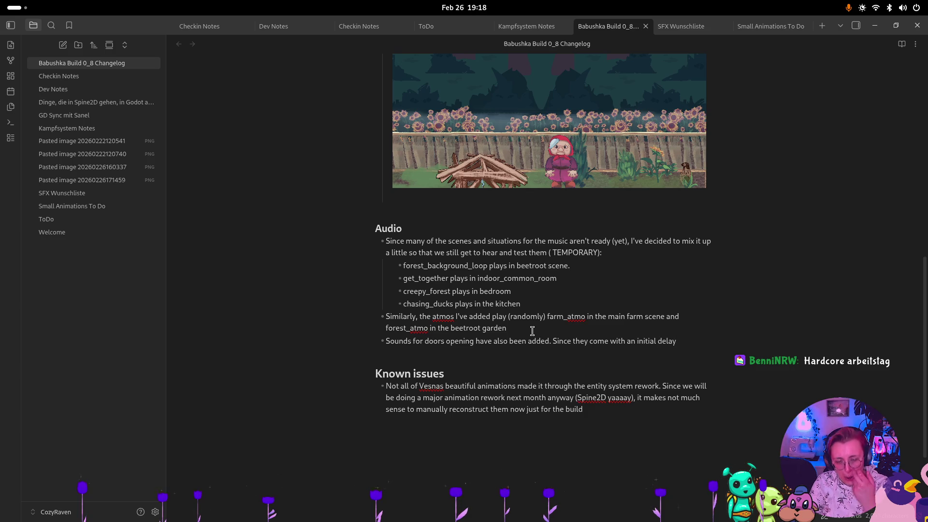
type("(or rathe")
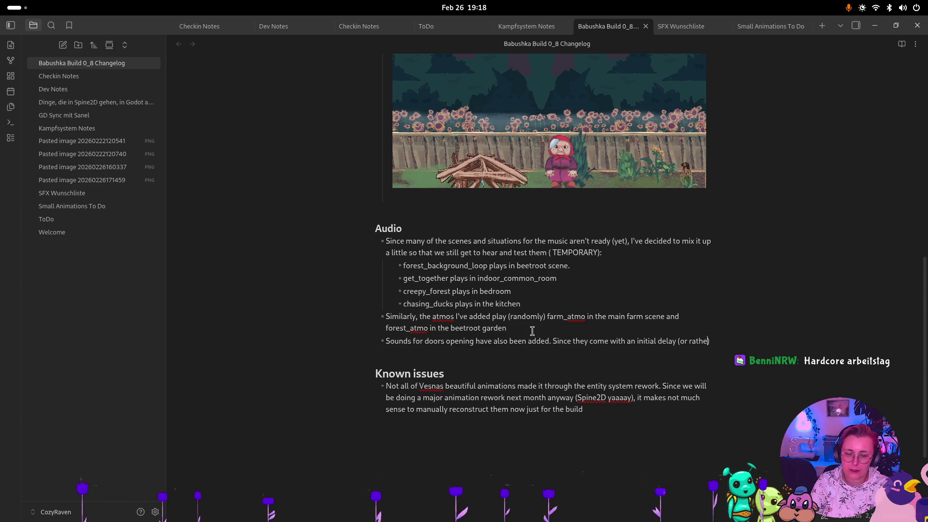
type("r: need some time to ramp up)")
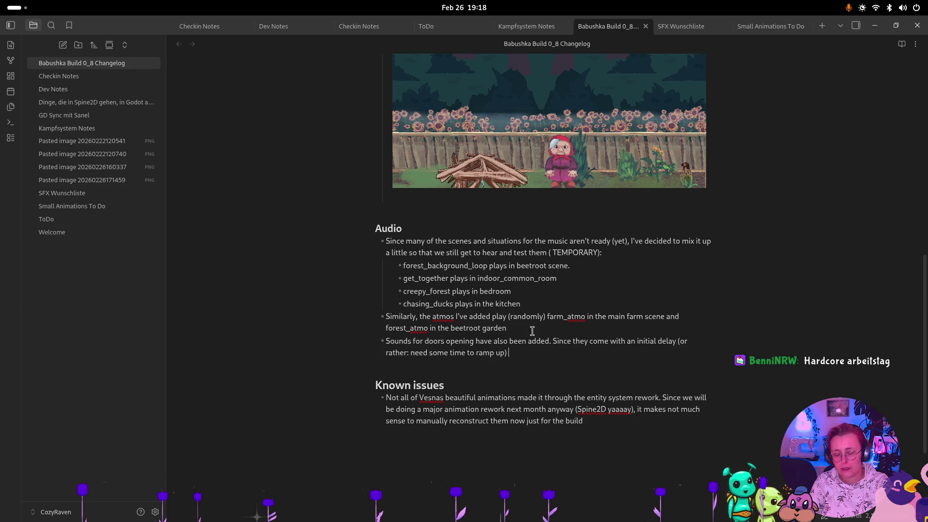
type(", IÄ")
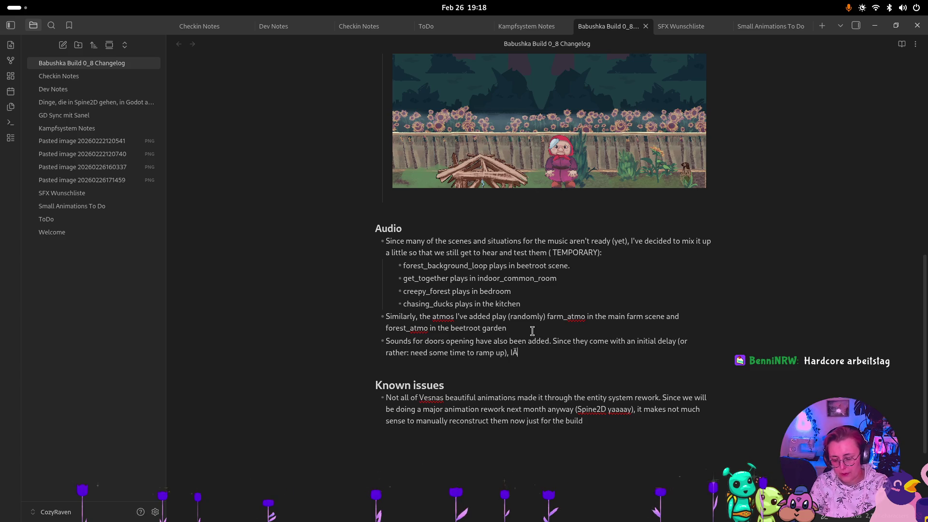
key("BackSpace")
type("'ve added ~")
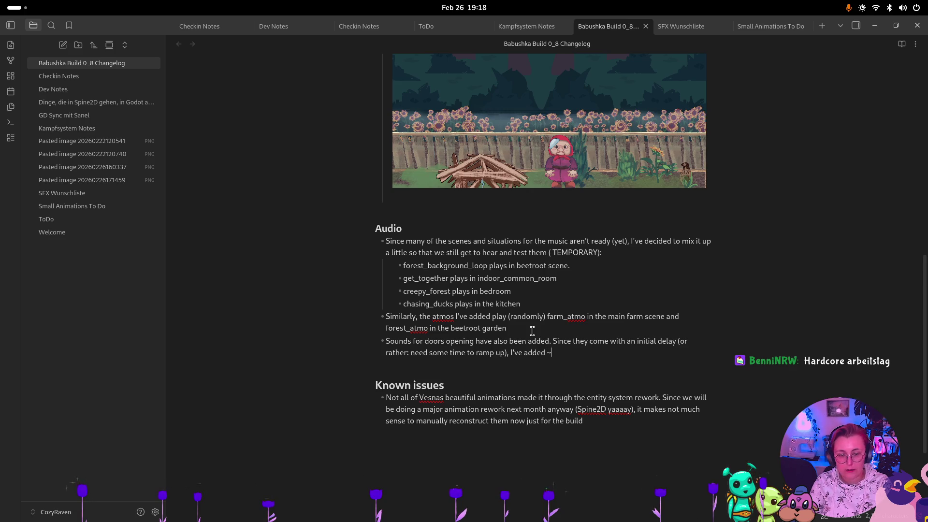
Step: Finish the bullet with '2 seconds of delay to all door transitions so that we can actually hear'
type("2 sec")
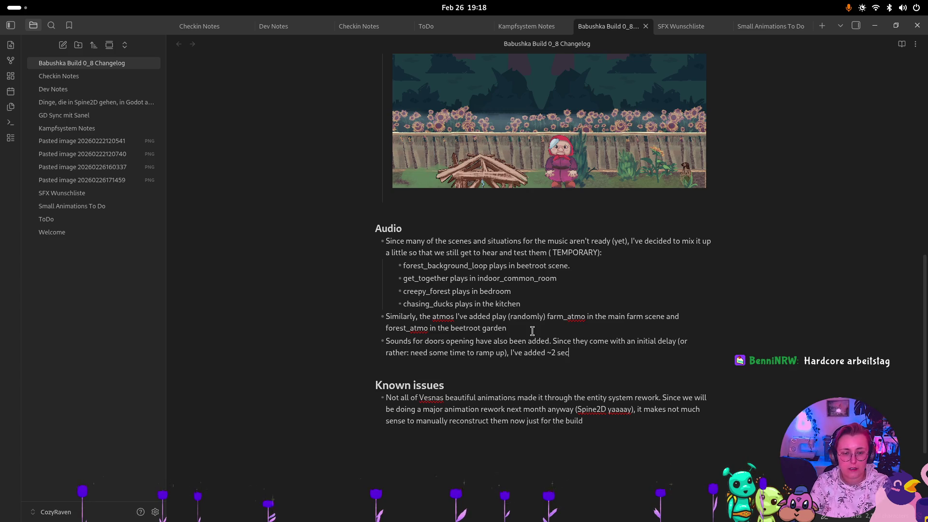
type("onds of delay")
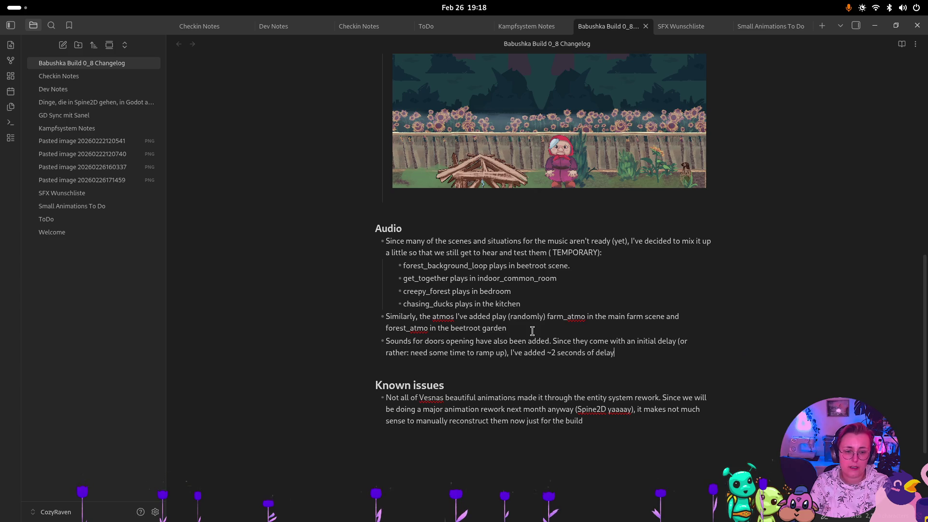
type(" to all door transt")
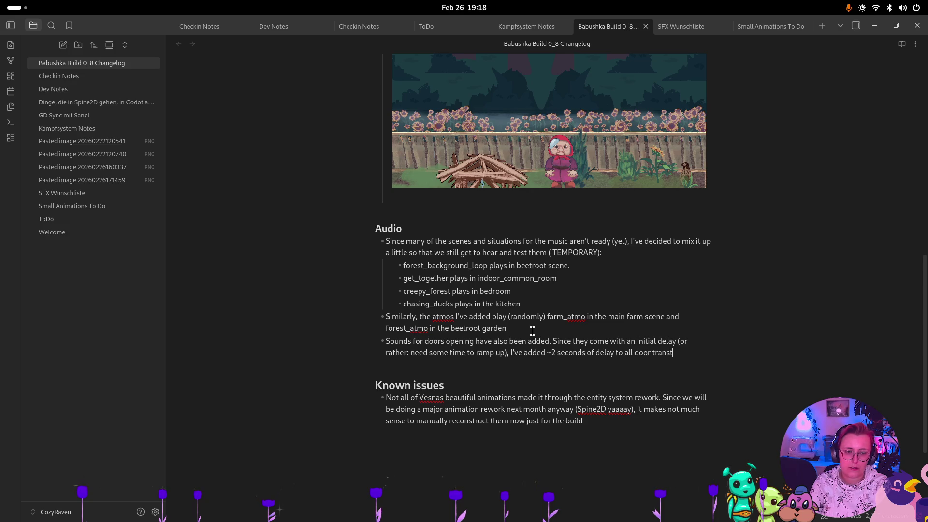
key("BackSpace")
type("itions sot")
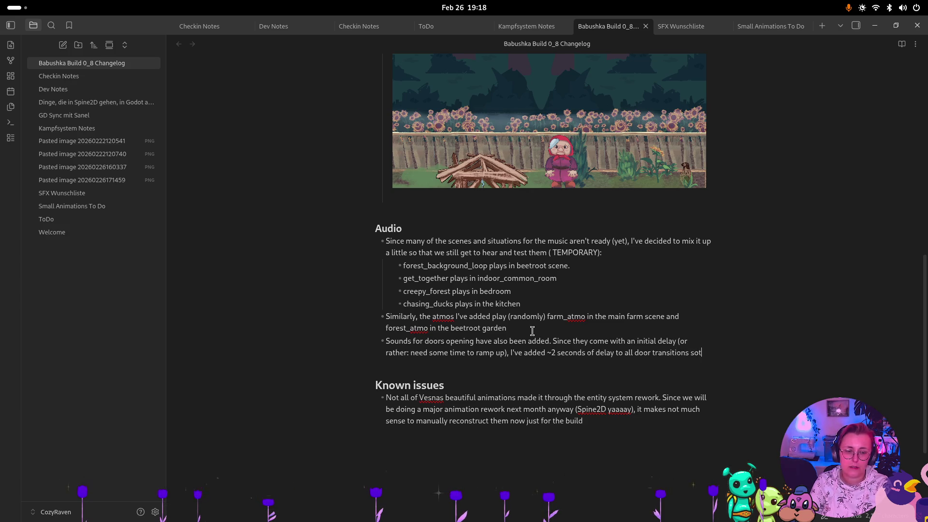
type("hat we can actualy")
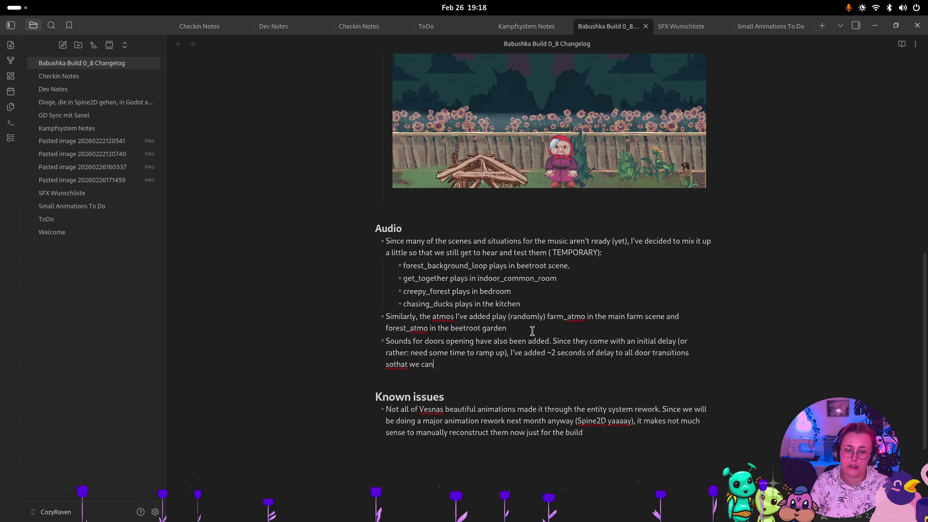
key("BackSpace")
type("ly hear them")
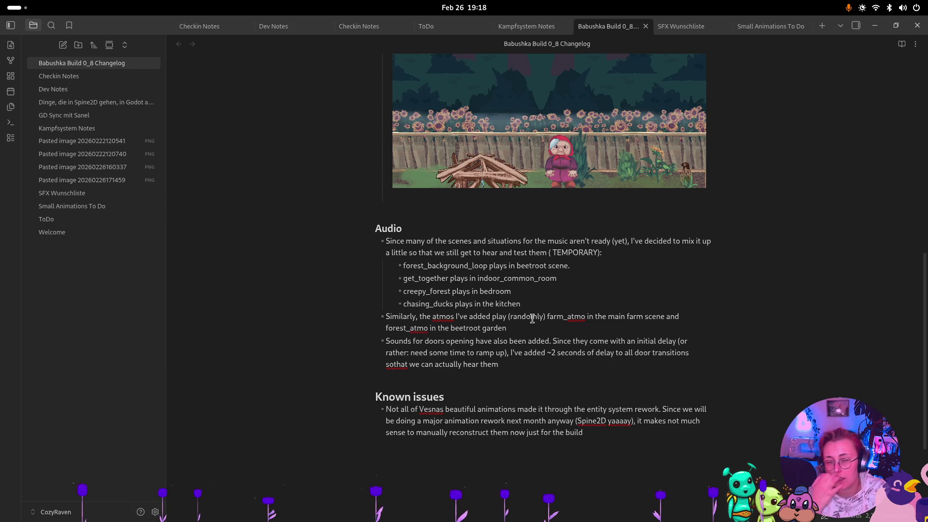
Step: Add a Known issues bullet about footsteps heard during the door transition, then return to Godot
scroll(532, 319, "up", 15)
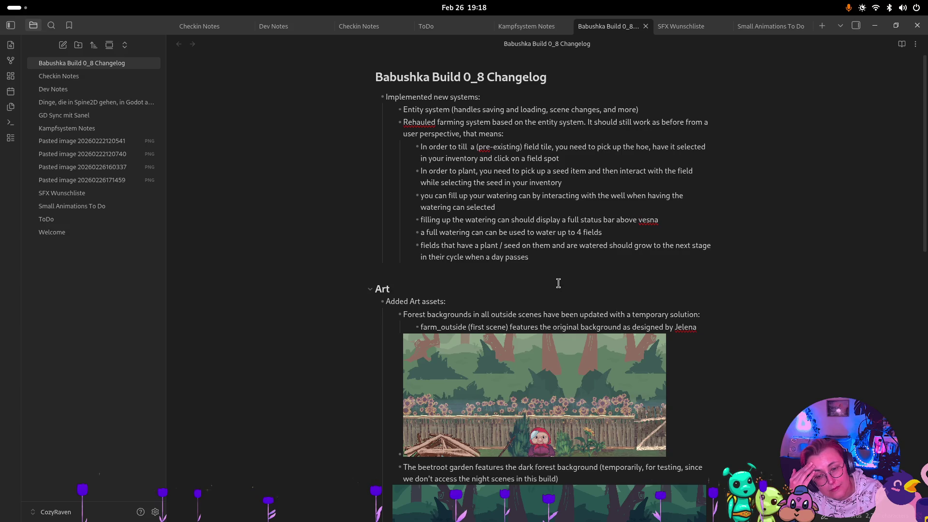
scroll(559, 283, "down", 5)
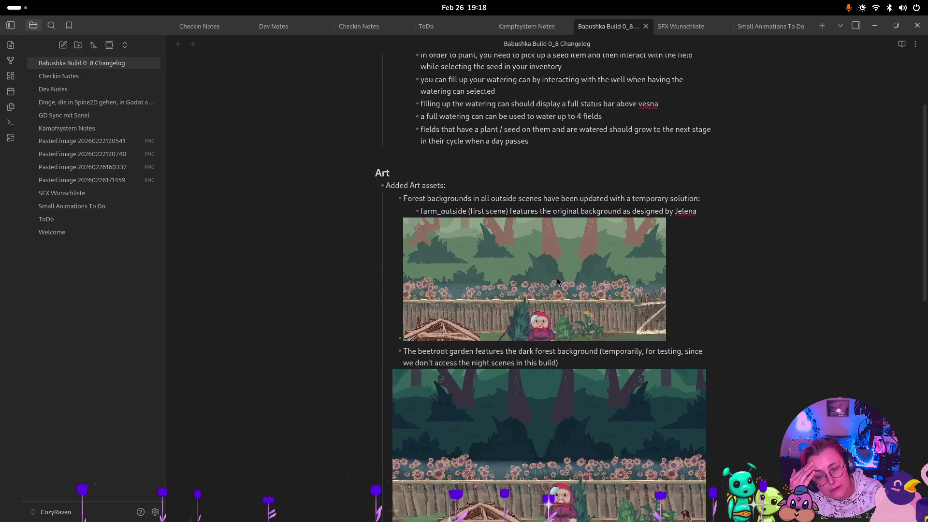
scroll(558, 282, "down", 8)
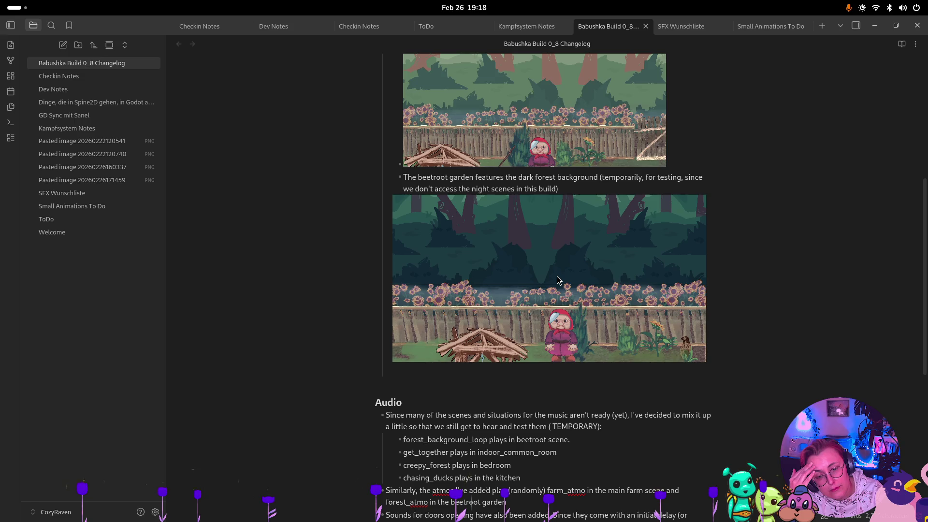
scroll(557, 276, "down", 10)
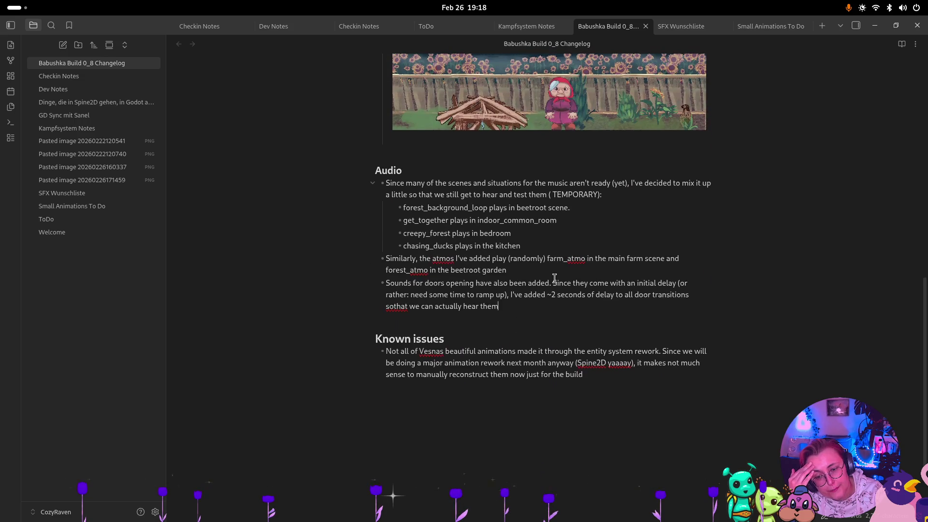
left_click(627, 380)
key("Return")
type("Sometimes t")
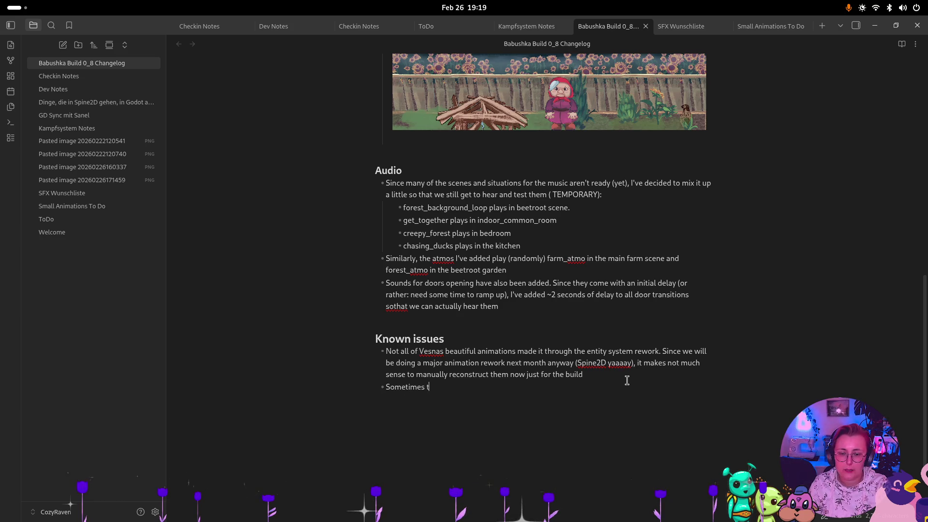
type("he ts")
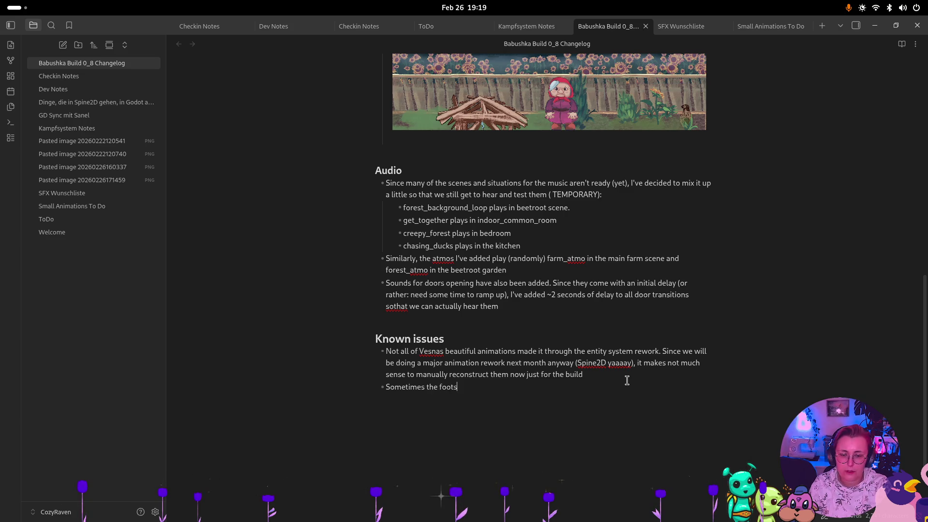
type("when ")
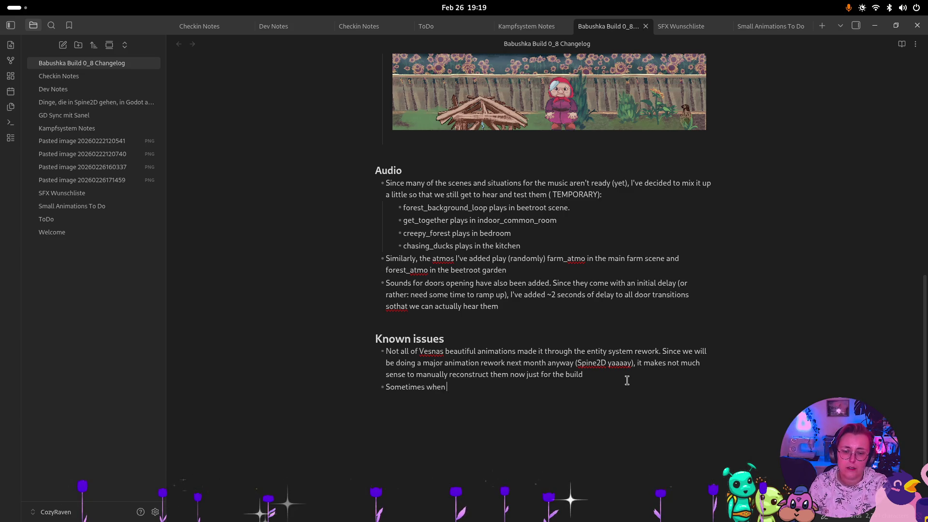
type("ating ")
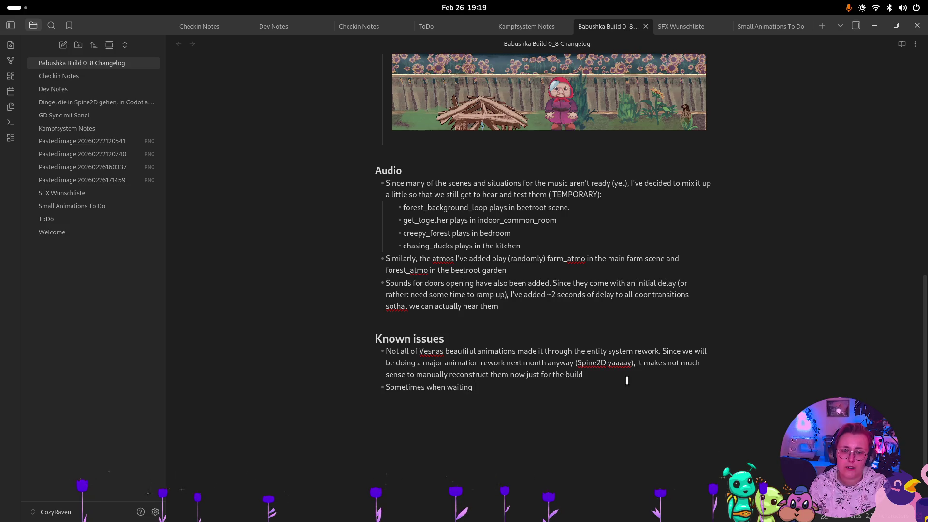
type(" the door ")
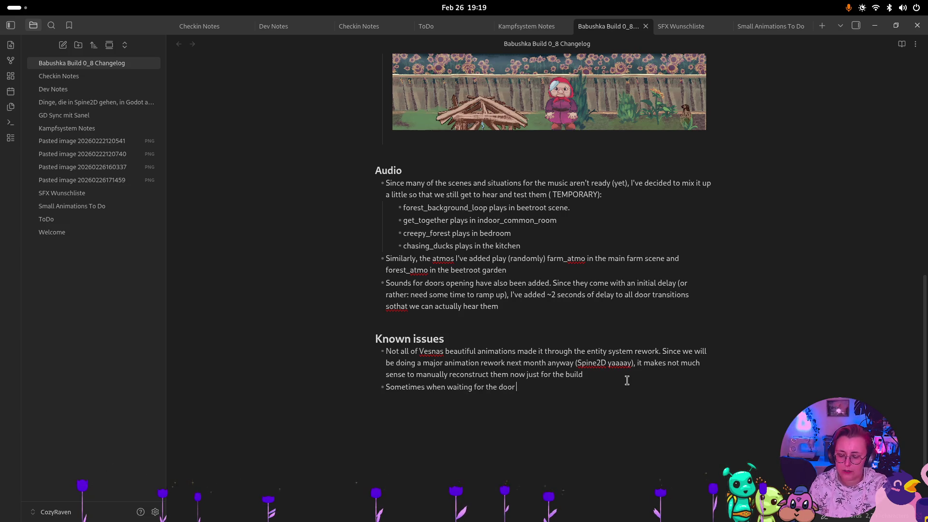
type("transition, you")
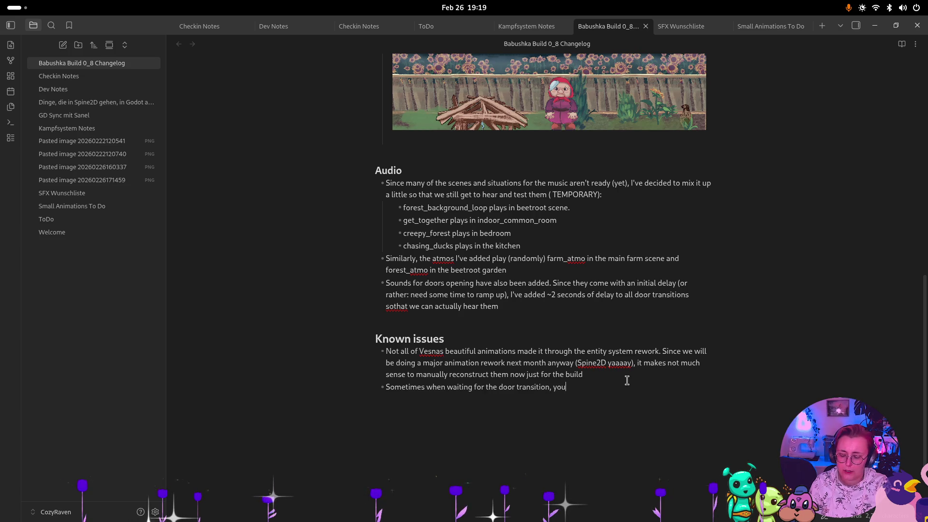
type(" can still hear Vesna")
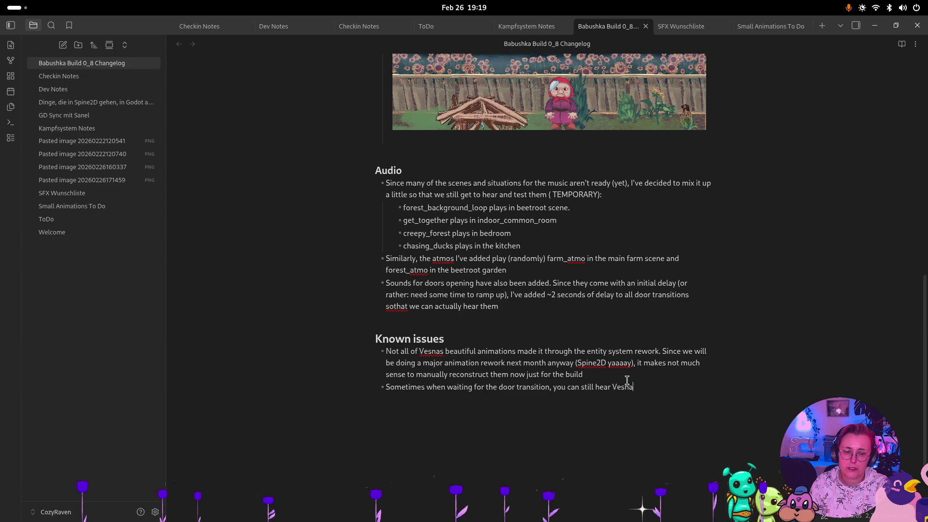
type("s foo")
type("tsteps.")
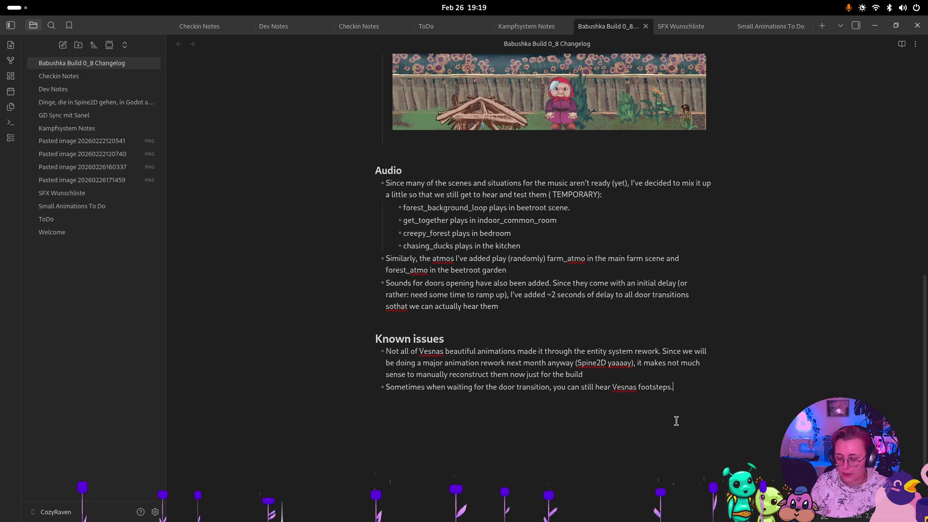
key("super")
left_click(599, 373)
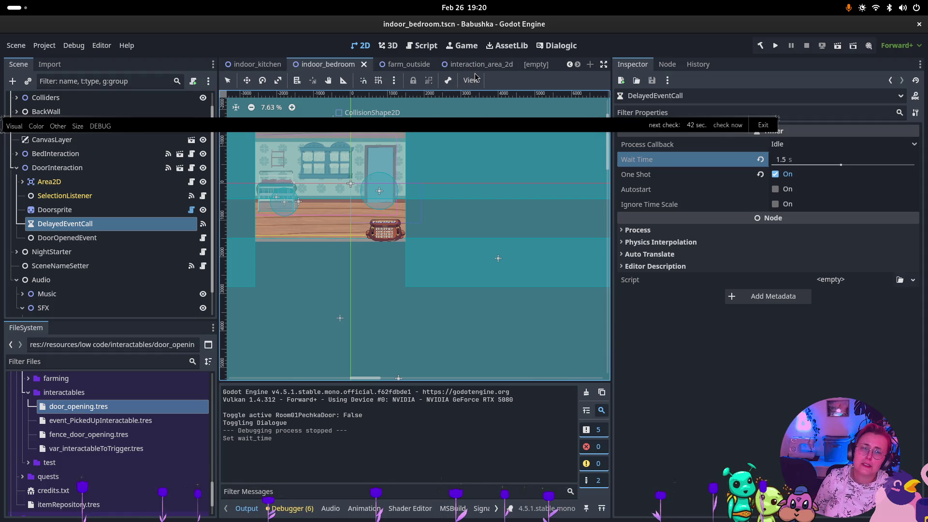
Step: Expand scenes > entity_scenes in the FileSystem dock and open startMenu.tscn
scroll(73, 442, "down", 3)
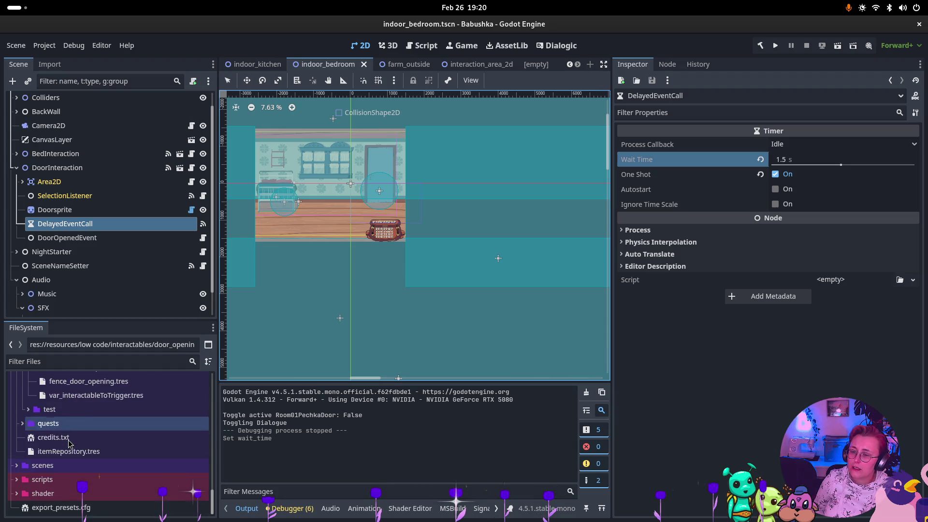
left_click(17, 465)
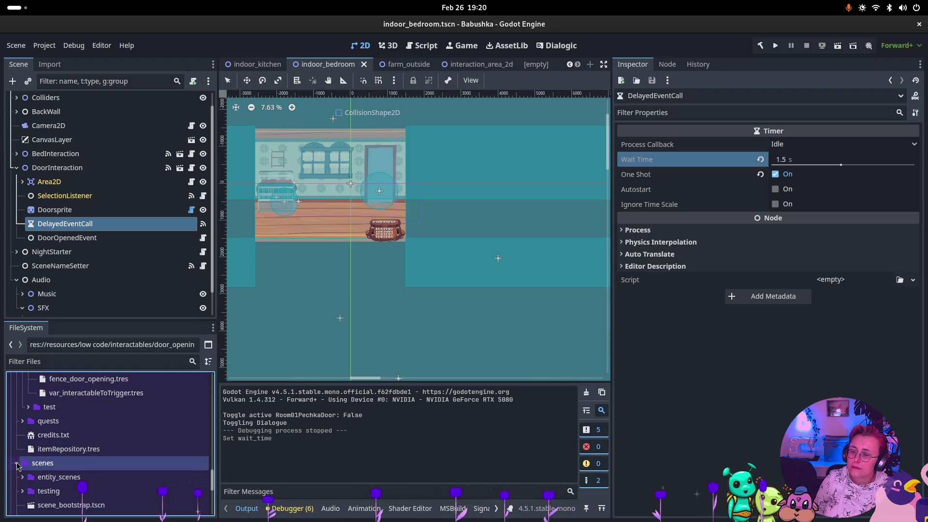
left_click(22, 477)
scroll(97, 464, "down", 5)
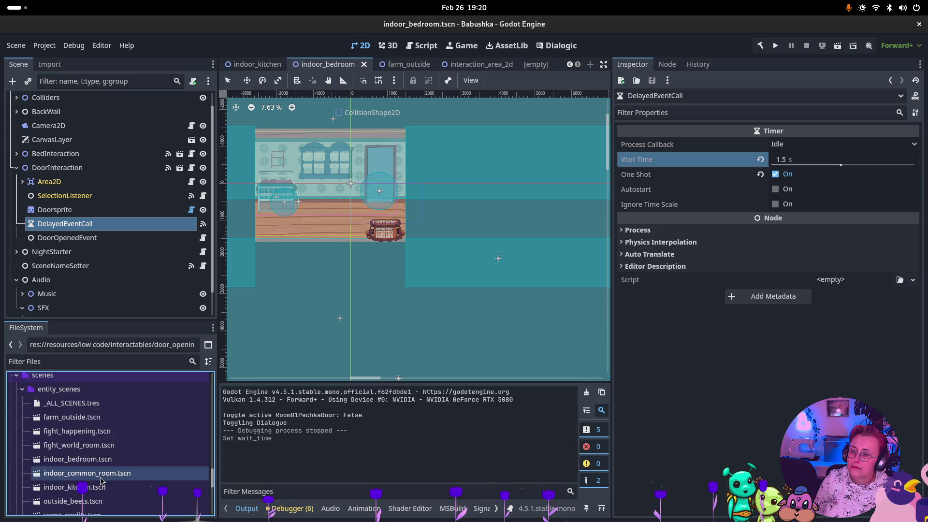
double_click(68, 477)
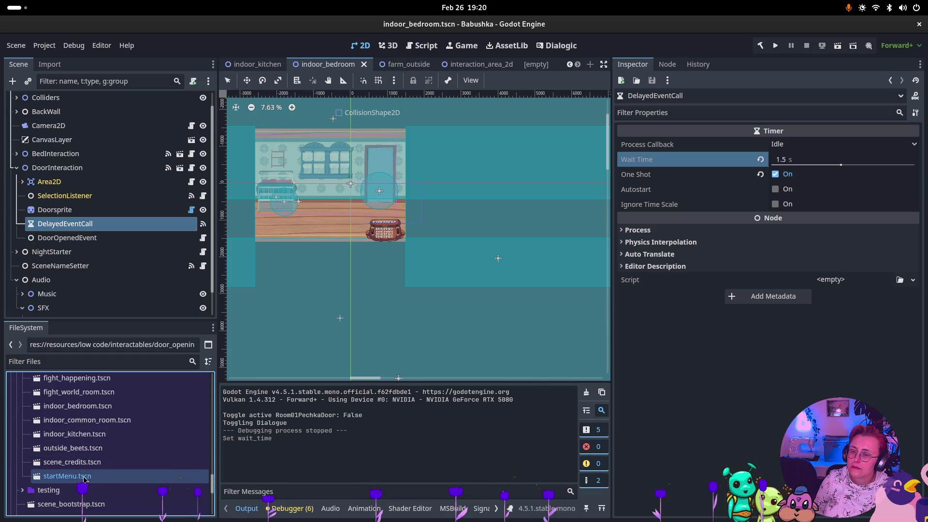
scroll(533, 210, "down", 5)
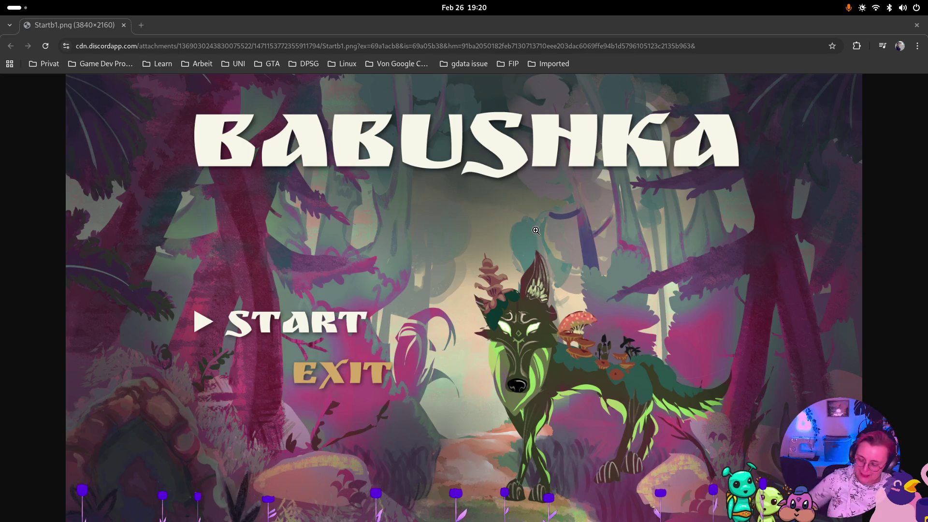
Step: Switch from the Startb1.png mockup in Chrome back to the Godot editor
key("super")
left_click(286, 332)
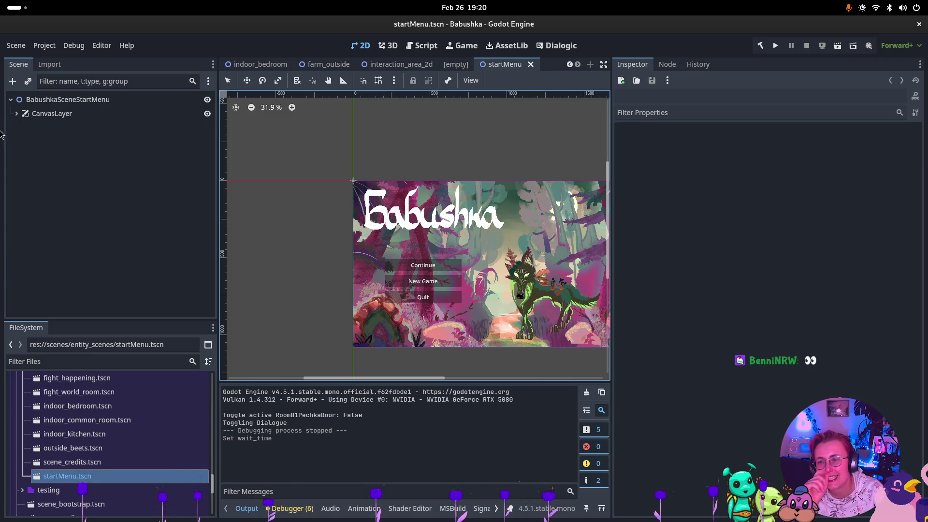
Step: Expand CanvasLayer, inspect TextureRect, and try reparenting VBoxContainer directly under CanvasLayer
left_click(16, 113)
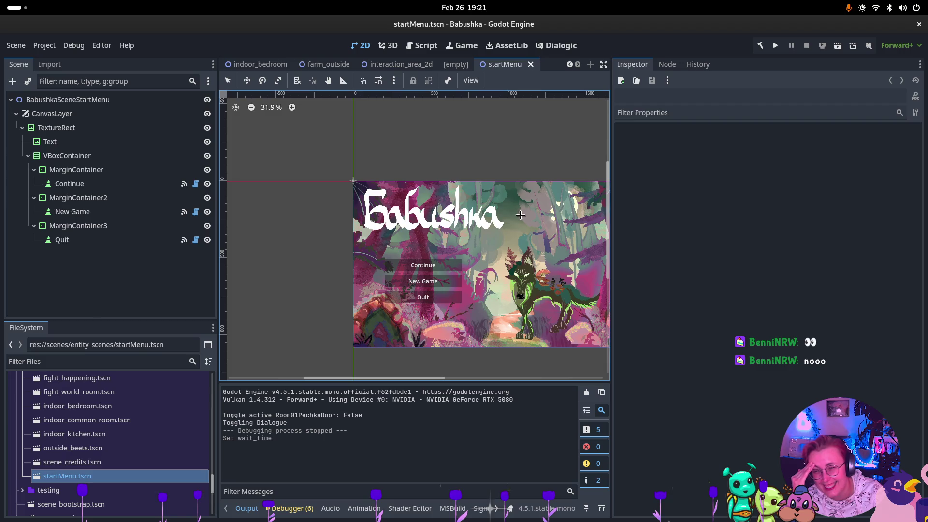
scroll(435, 218, "right", 5)
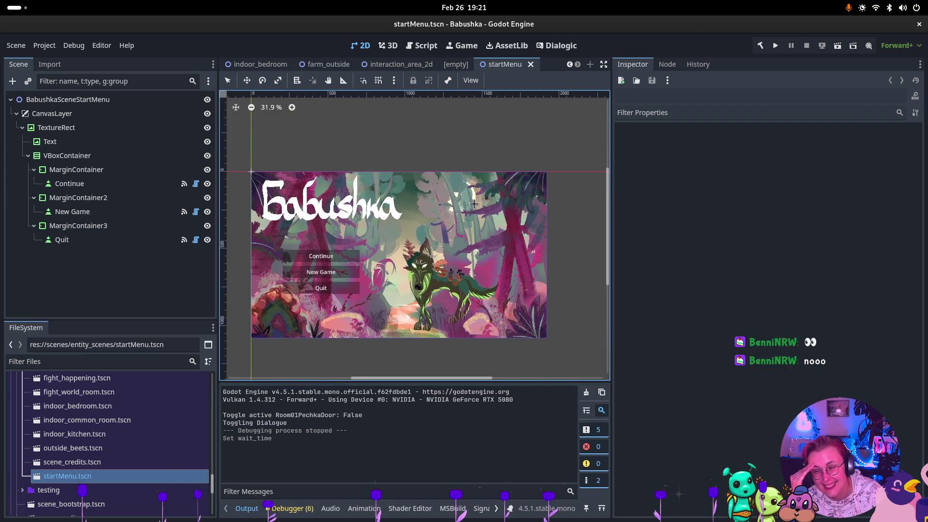
left_click(56, 128)
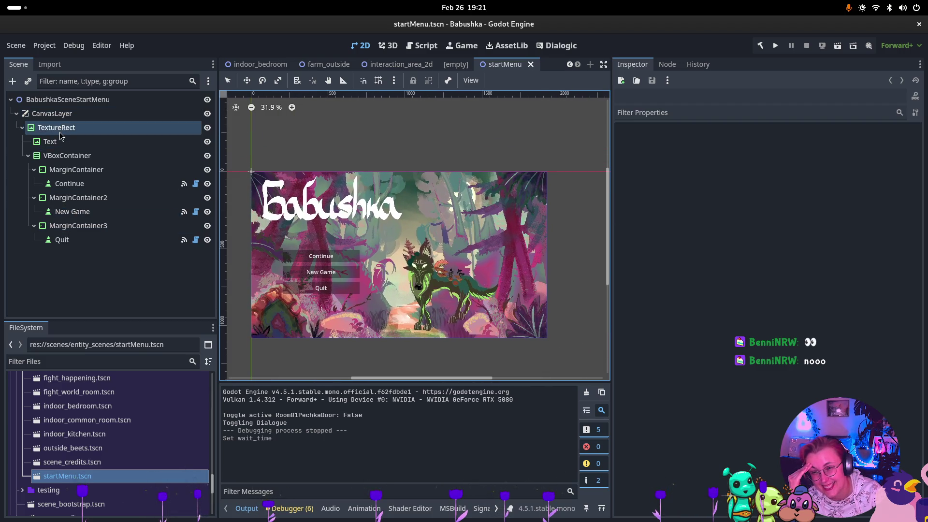
left_click(62, 156)
left_click_drag(61, 156, 71, 126)
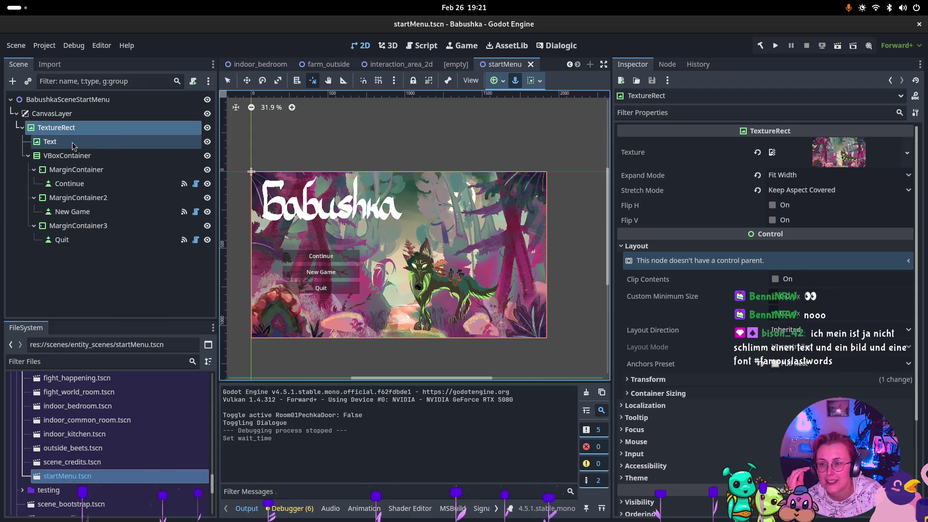
Step: Select the Text node and toggle its visibility off to hide the Babushka title
left_click(74, 143)
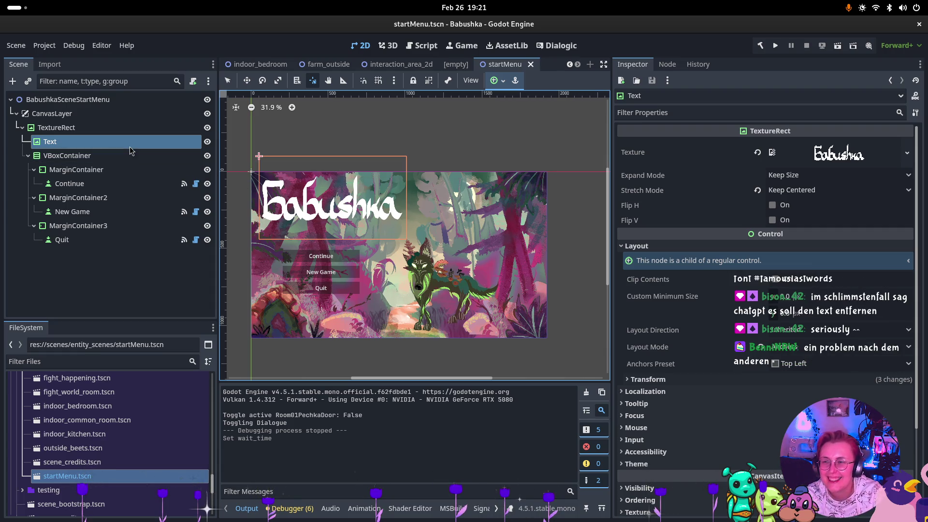
left_click(207, 141)
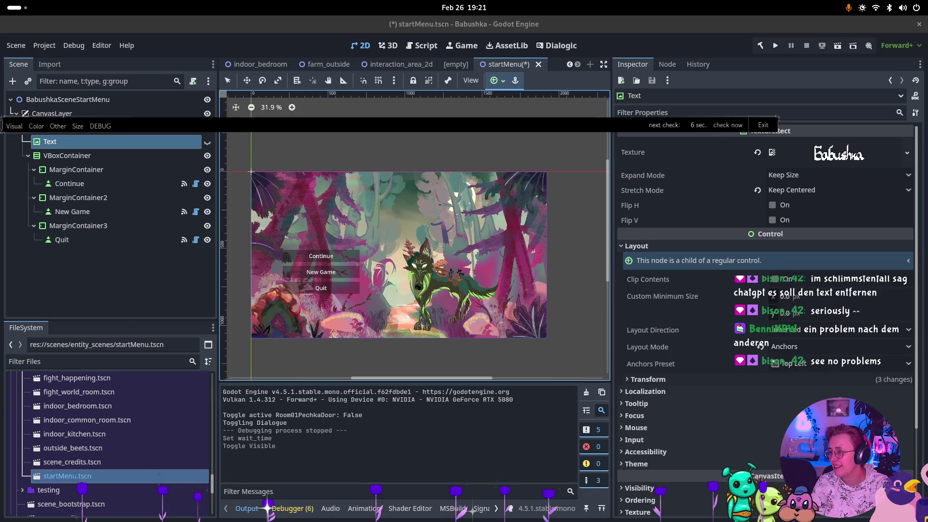
key("super")
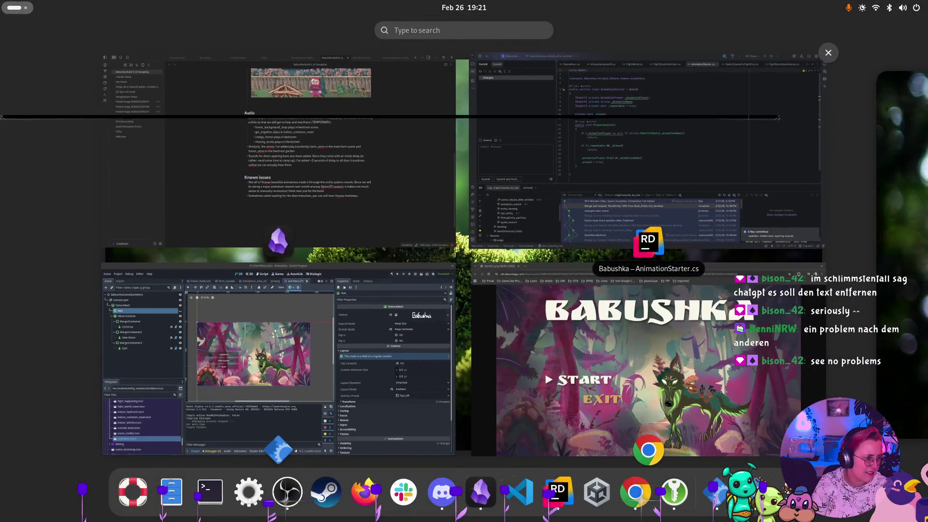
key("super")
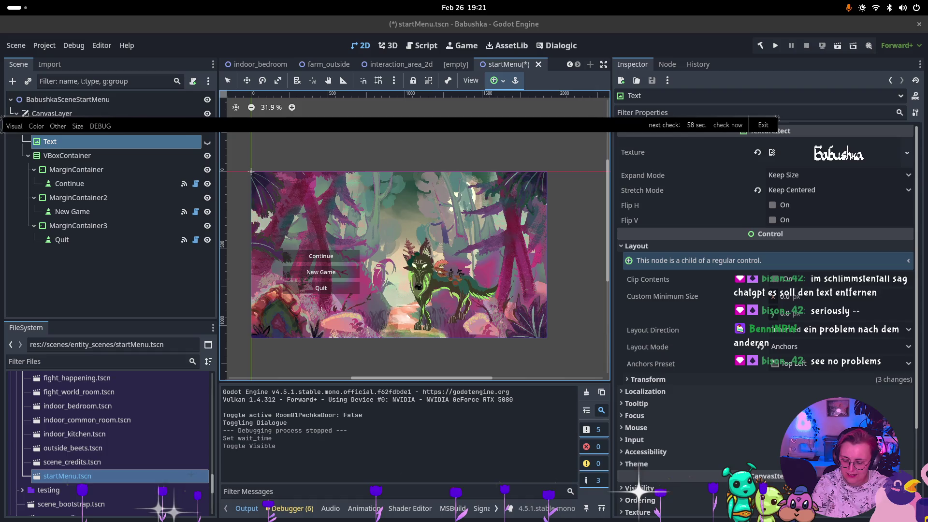
right_click(58, 270)
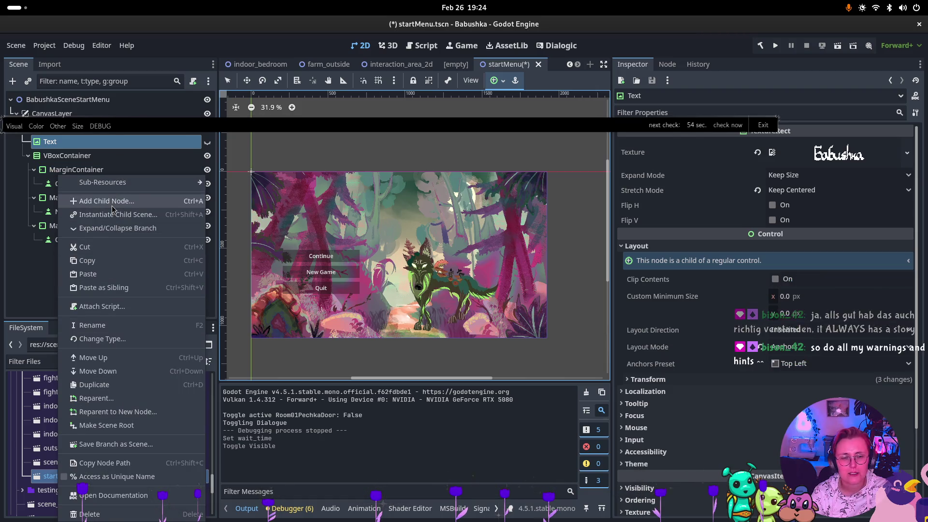
Step: Save the startMenu scene with Ctrl+S
left_click(30, 281)
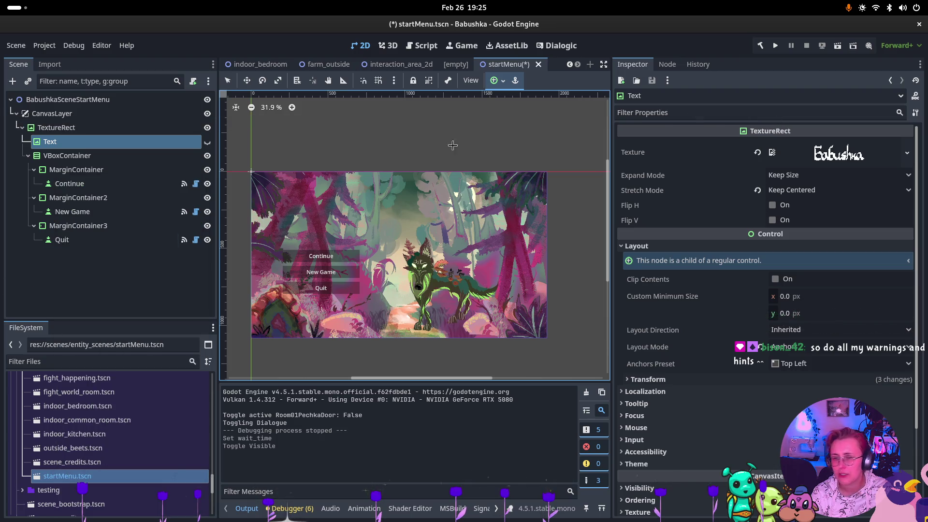
key("ctrl+s")
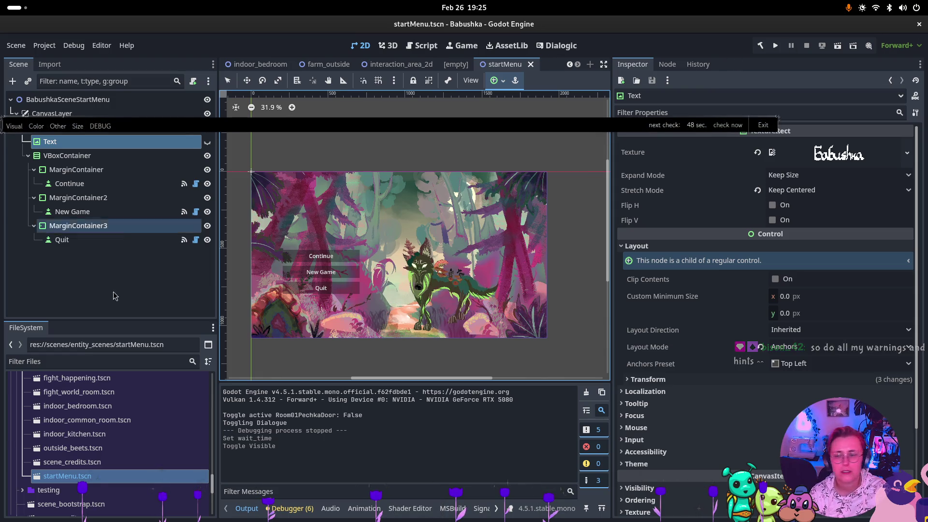
right_click(76, 274)
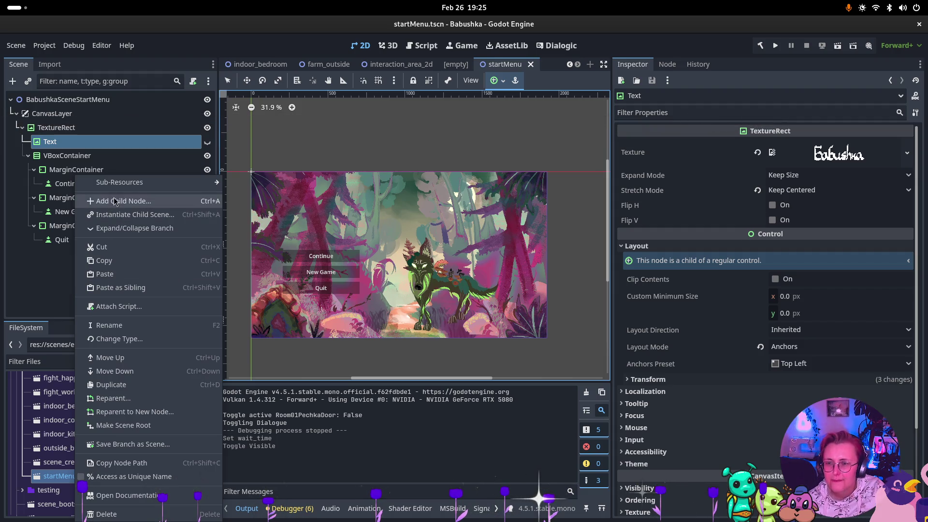
left_click(387, 237)
Step: Add a RichTextLabel child node under Text, found by searching 'Text'
key("ctrl+a")
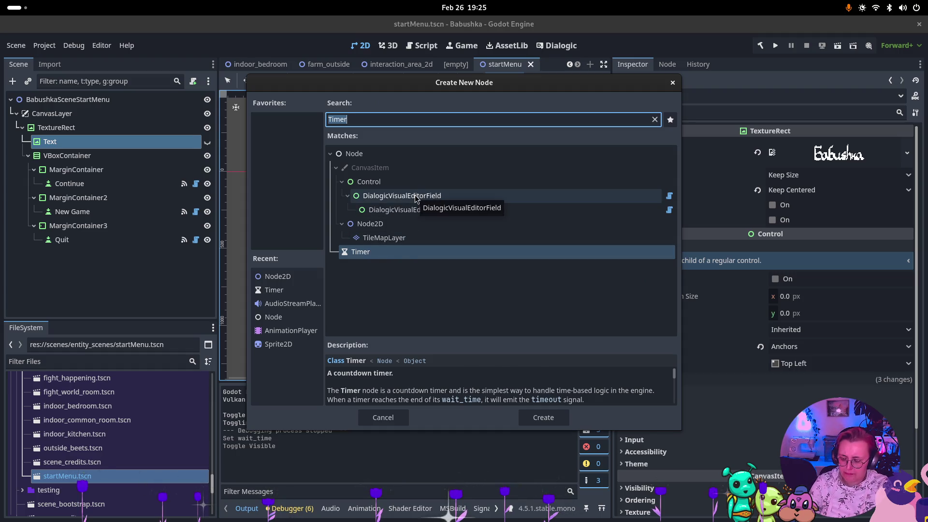
type("Text")
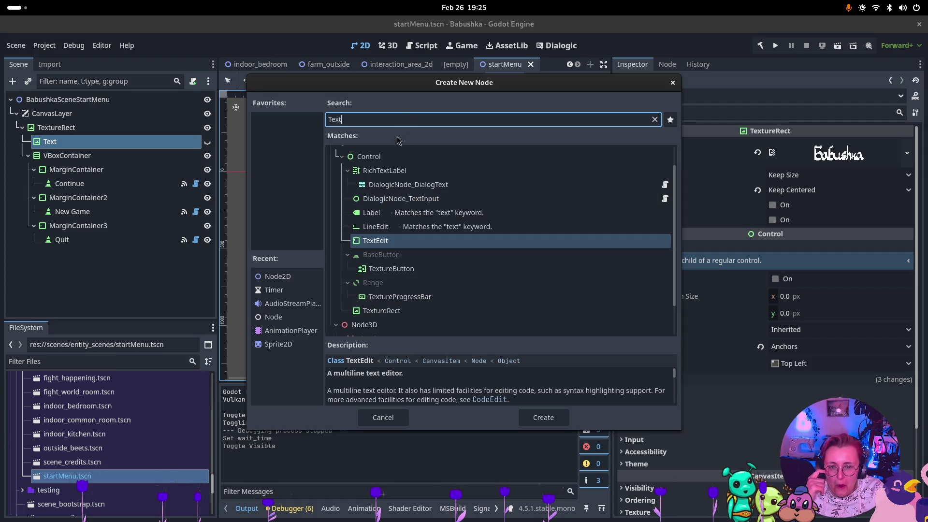
left_click(394, 171)
left_click(557, 423)
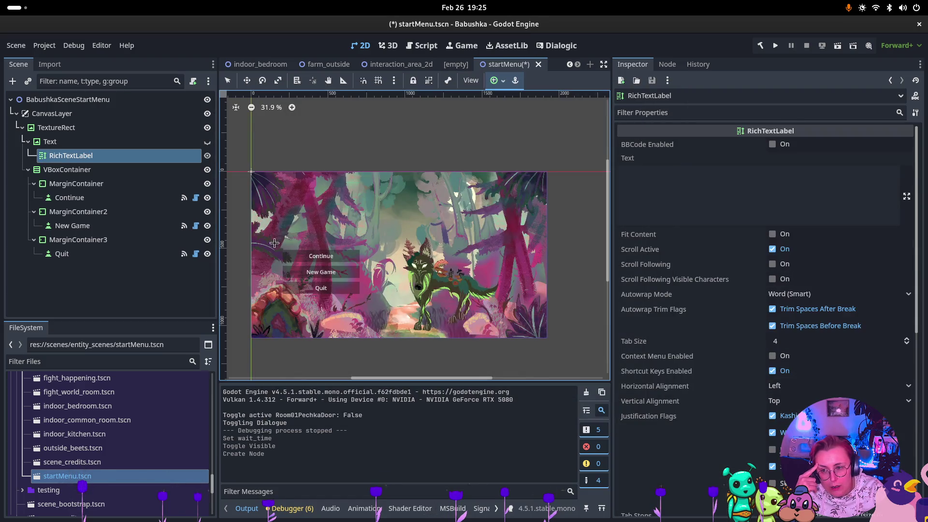
Step: Reparent RichTextLabel under TextureRect and move it to about (307, 142)
left_click_drag(54, 155, 72, 261)
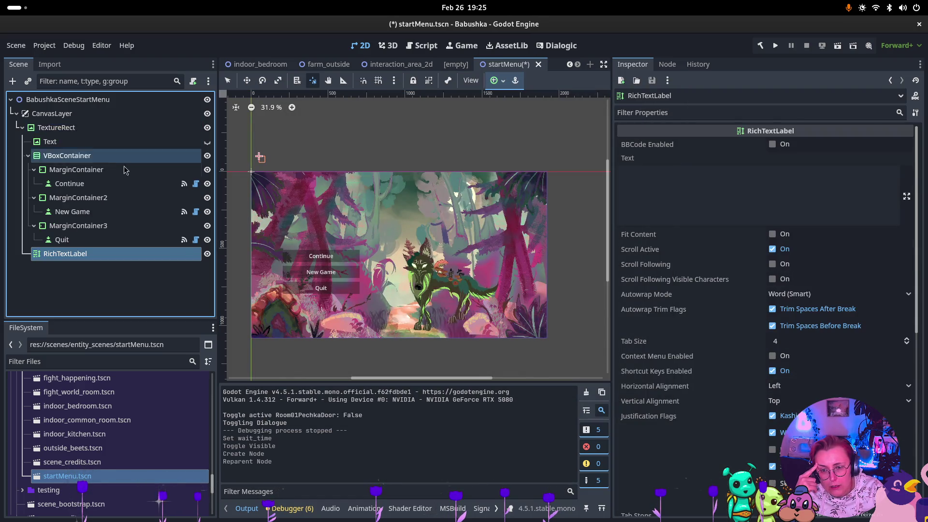
key("w")
mouse_move(262, 156)
left_mouse_down()
mouse_move(277, 185)
mouse_move(299, 194)
left_mouse_up()
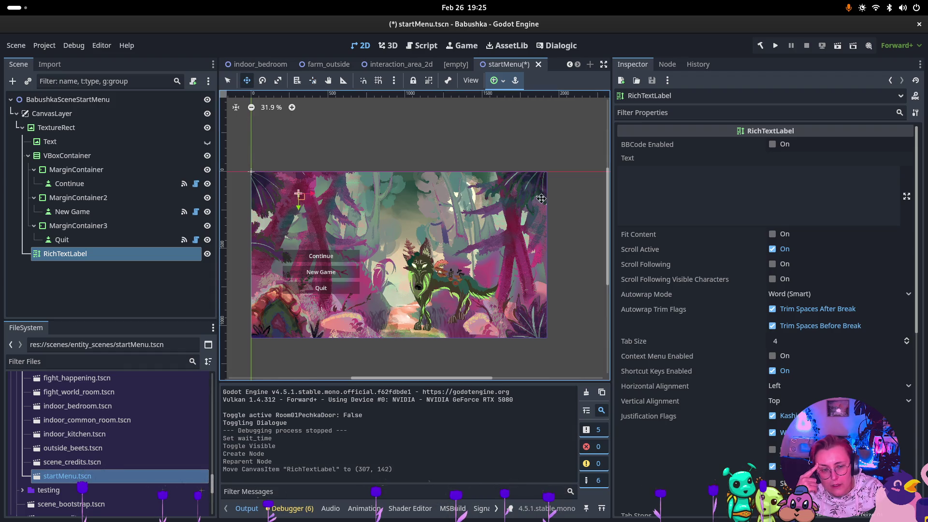
Step: Look through the label's Displayed Text and Layout properties, then start editing its Text field
scroll(786, 202, "down", 5)
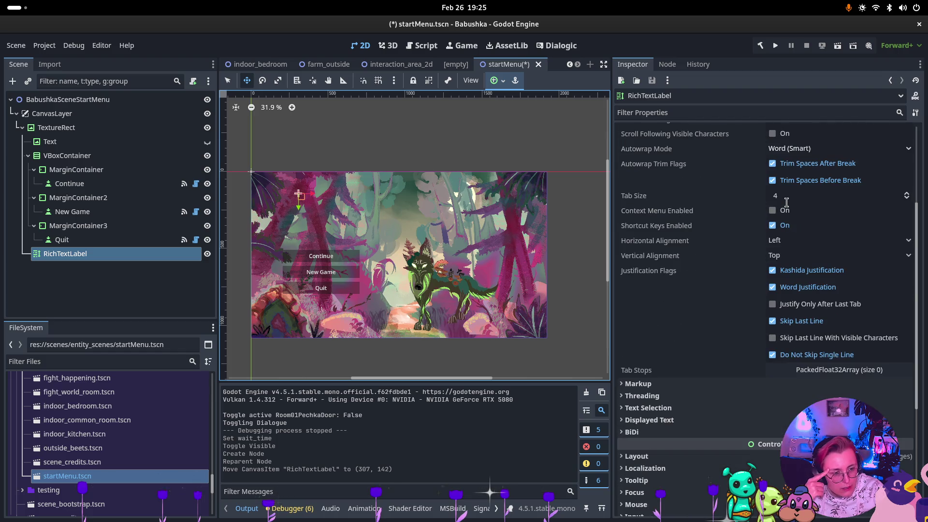
left_click(669, 423)
left_click(668, 421)
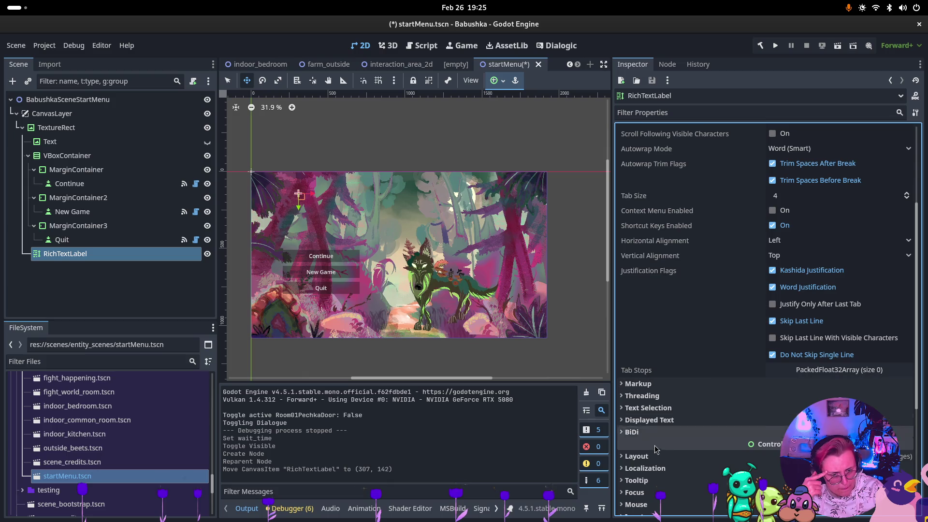
left_click(646, 459)
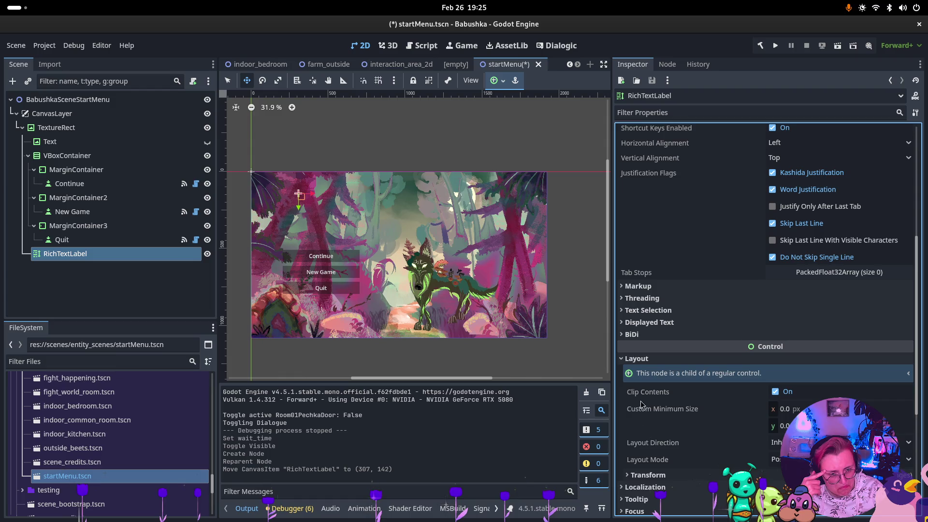
left_click(638, 360)
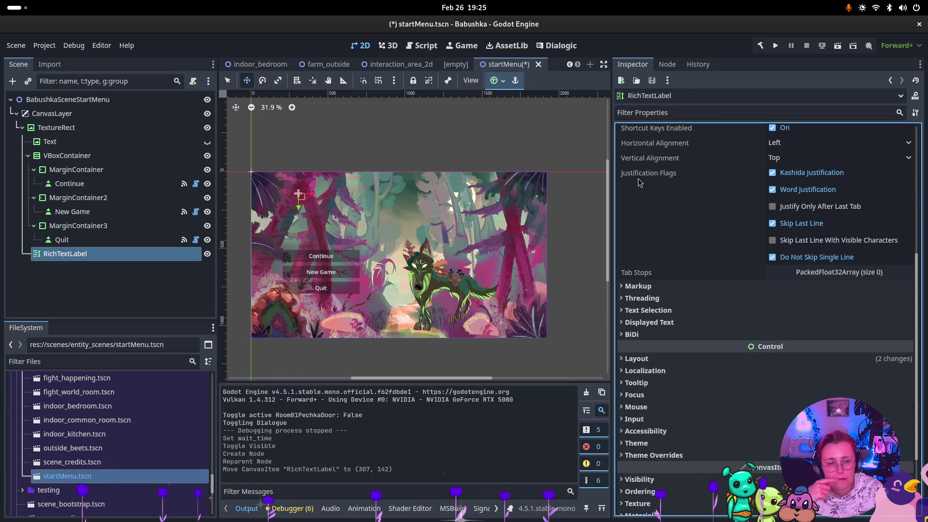
scroll(703, 241, "up", 5)
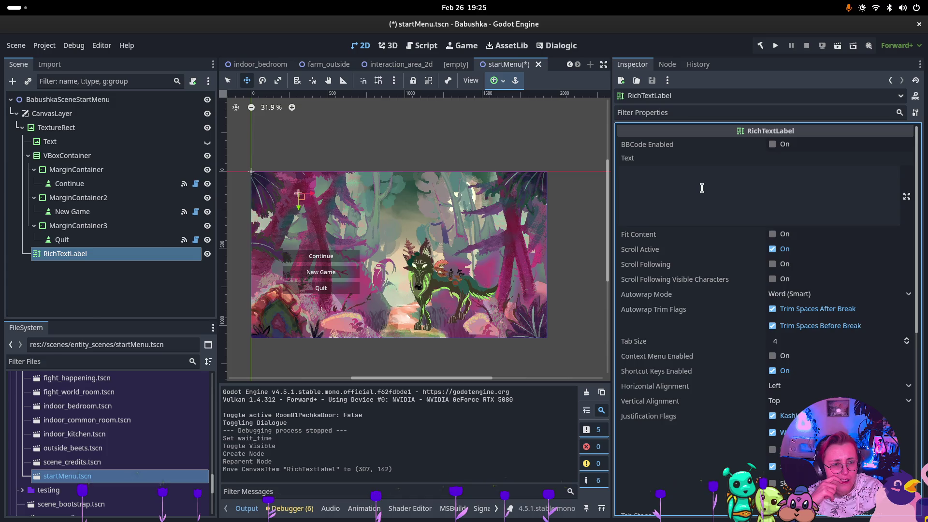
left_click(702, 188)
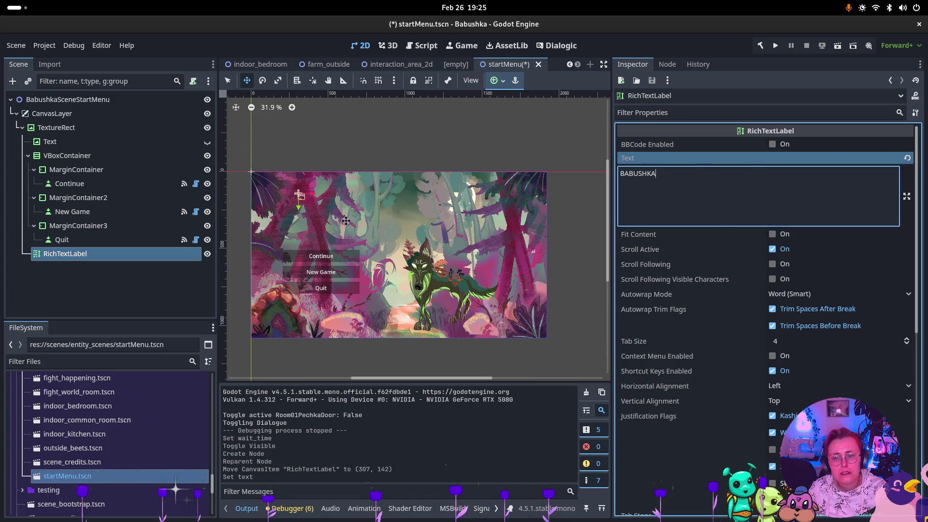
scroll(312, 189, "up", 5)
scroll(313, 188, "up", 5)
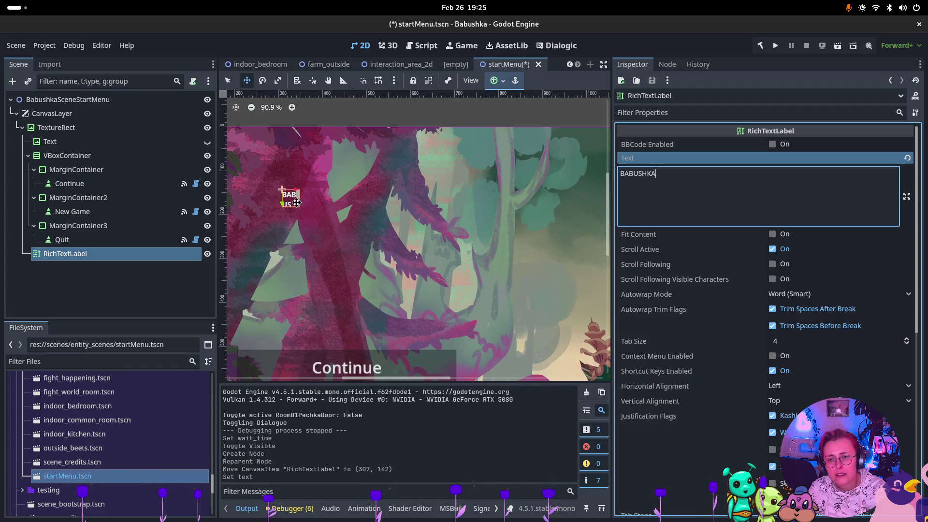
left_click(278, 80)
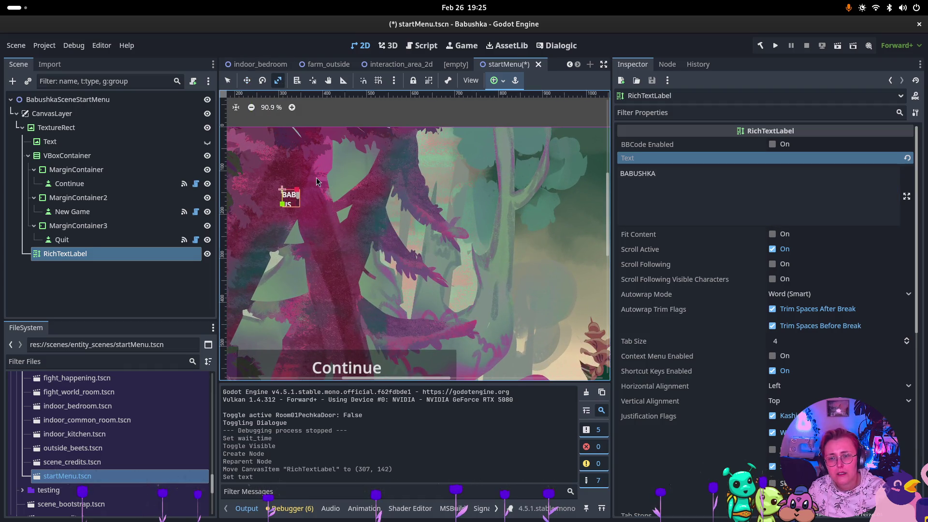
left_click(247, 81)
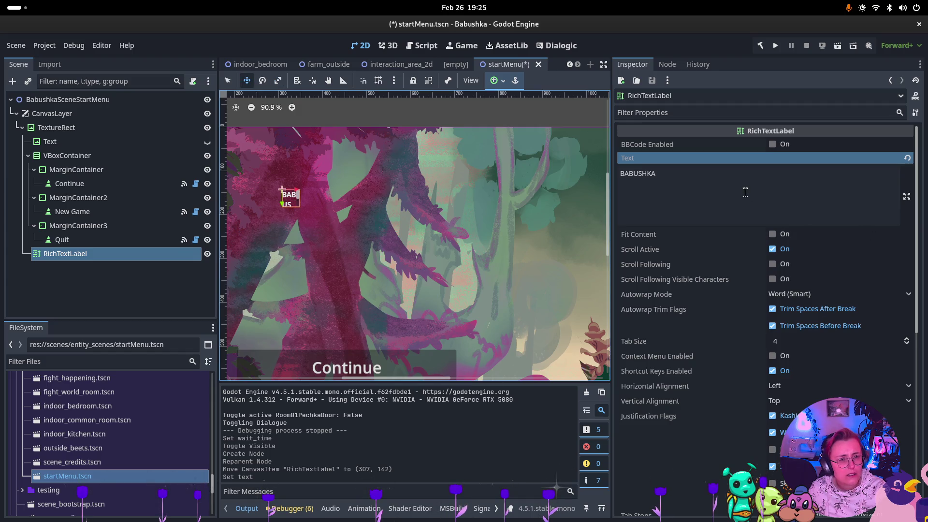
scroll(684, 285, "down", 5)
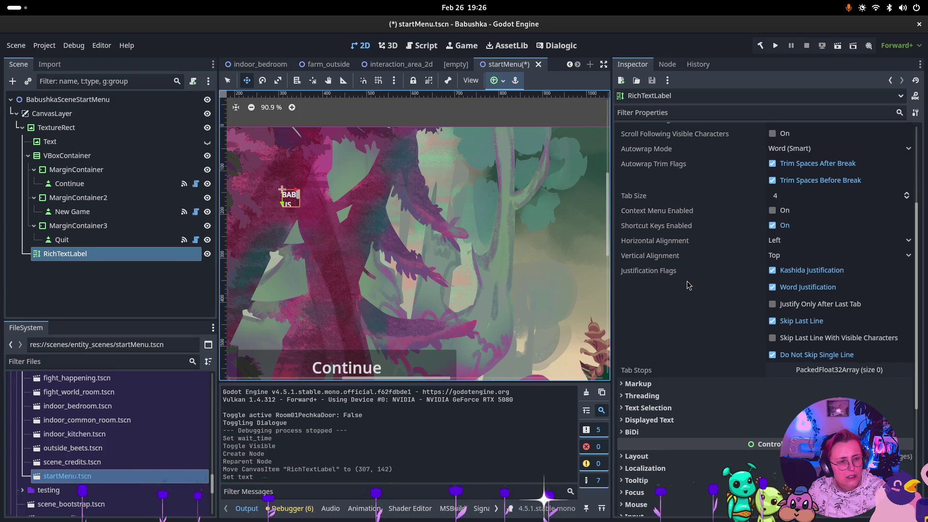
scroll(694, 285, "down", 3)
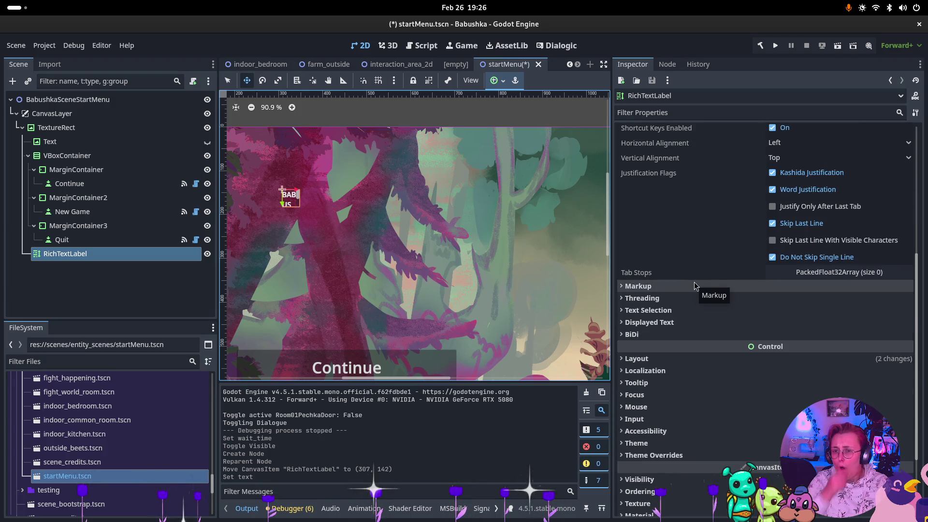
left_click(690, 358)
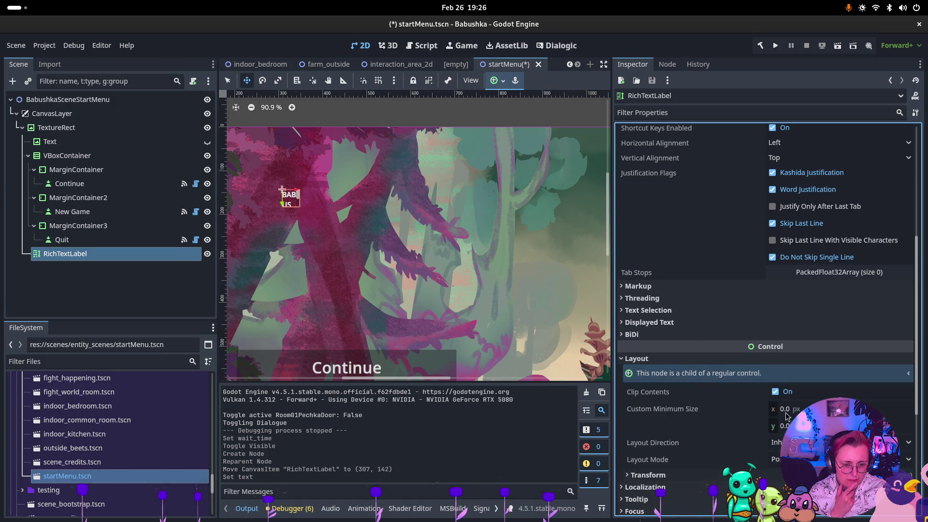
left_click(278, 81)
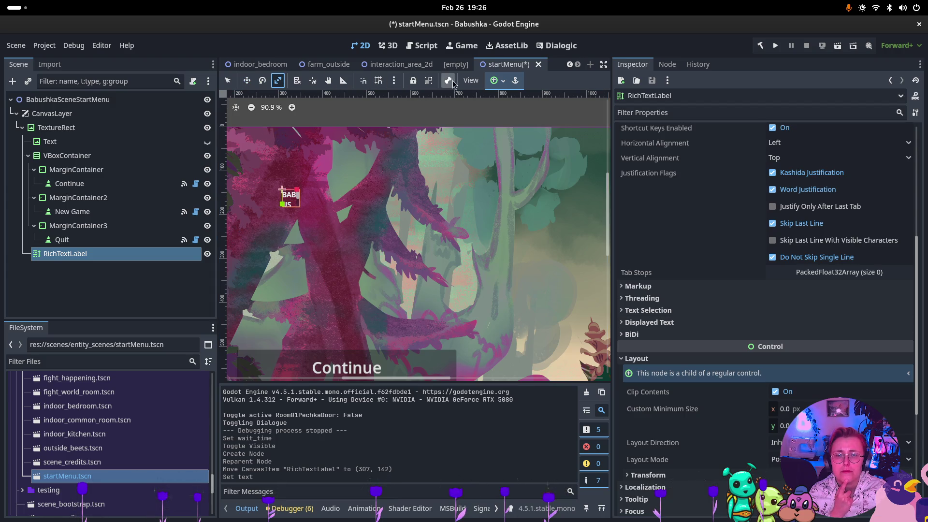
Step: Check the label's anchor presets and browse its Text Selection, Displayed Text and Layout properties
left_click(514, 80)
left_click(514, 81)
scroll(744, 198, "up", 5)
left_click(744, 198)
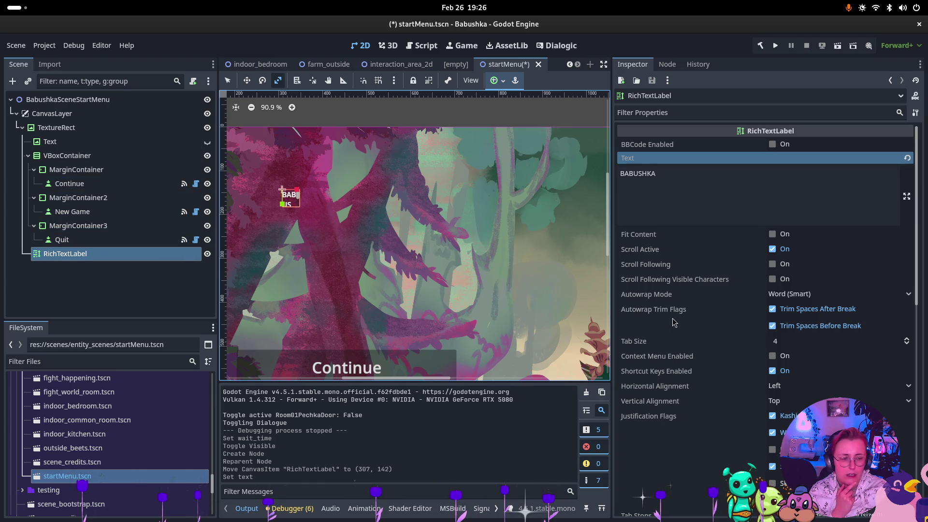
scroll(675, 322, "down", 6)
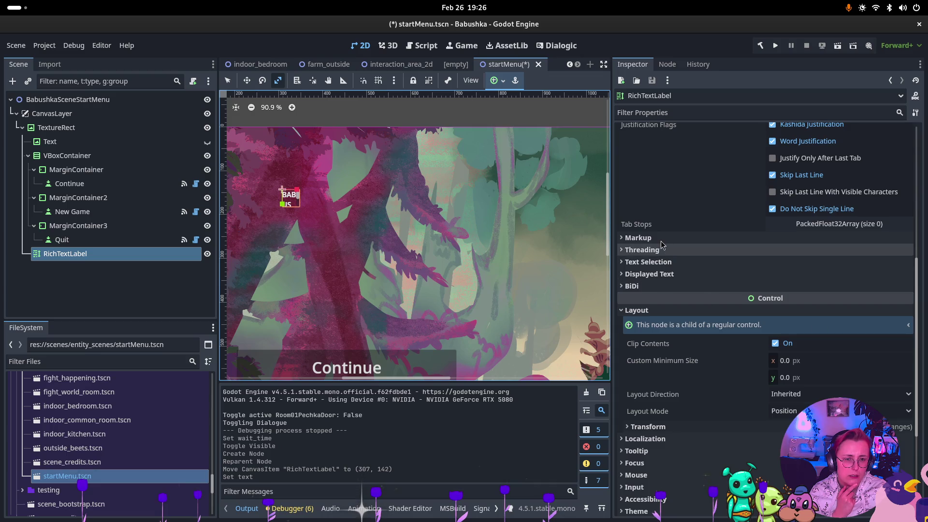
left_click(659, 264)
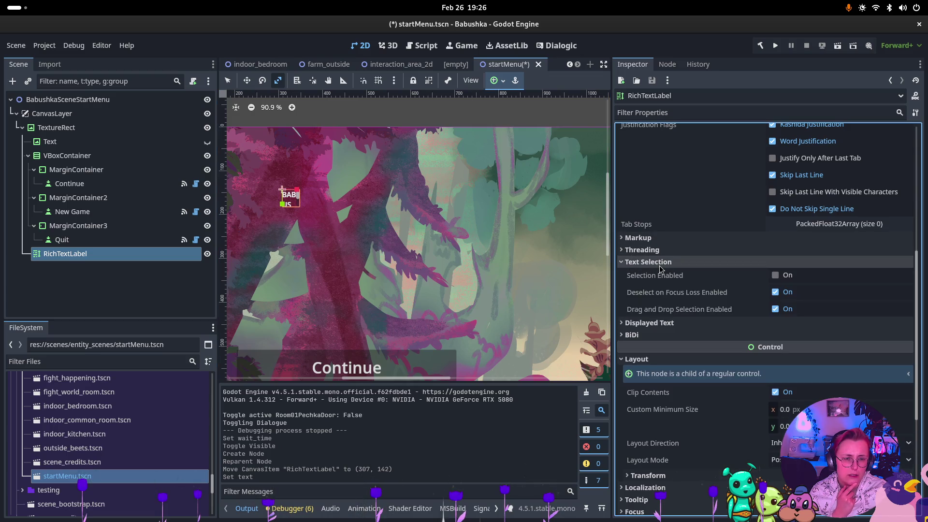
left_click(659, 265)
left_click(661, 276)
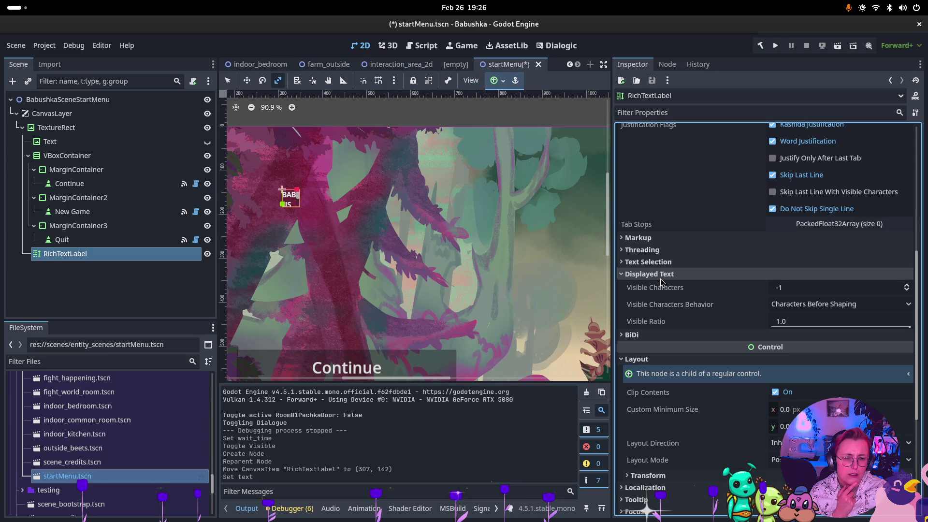
left_click(661, 278)
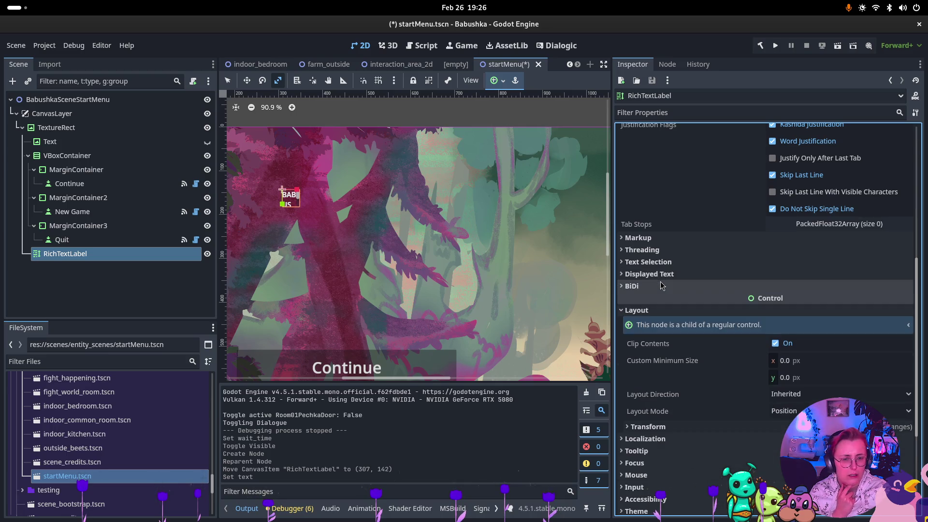
left_click(660, 311)
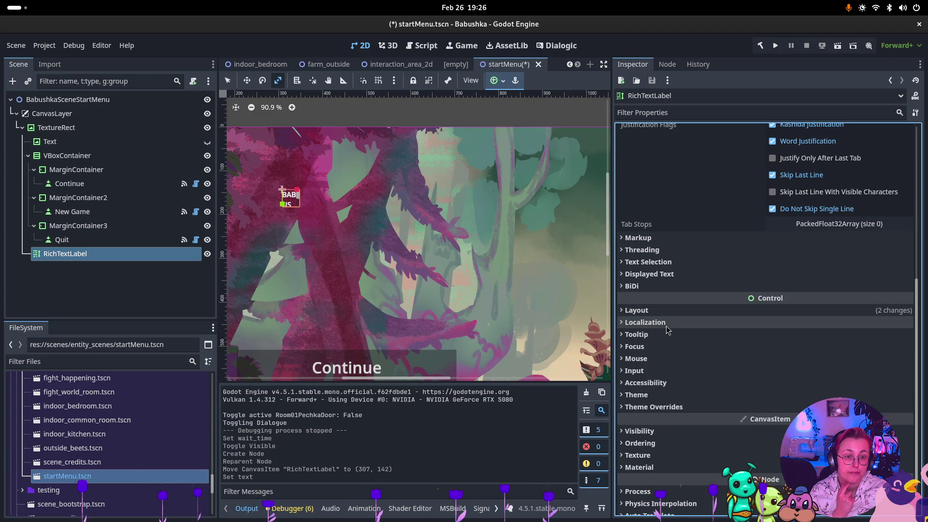
Step: Browse the label's Focus, Mouse, Input and Accessibility property sections
left_click(666, 347)
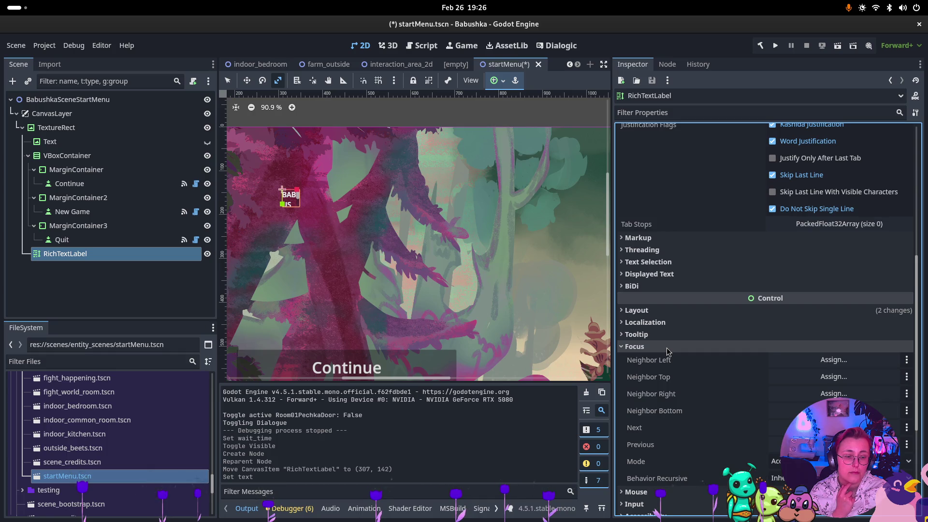
left_click(666, 347)
left_click(671, 358)
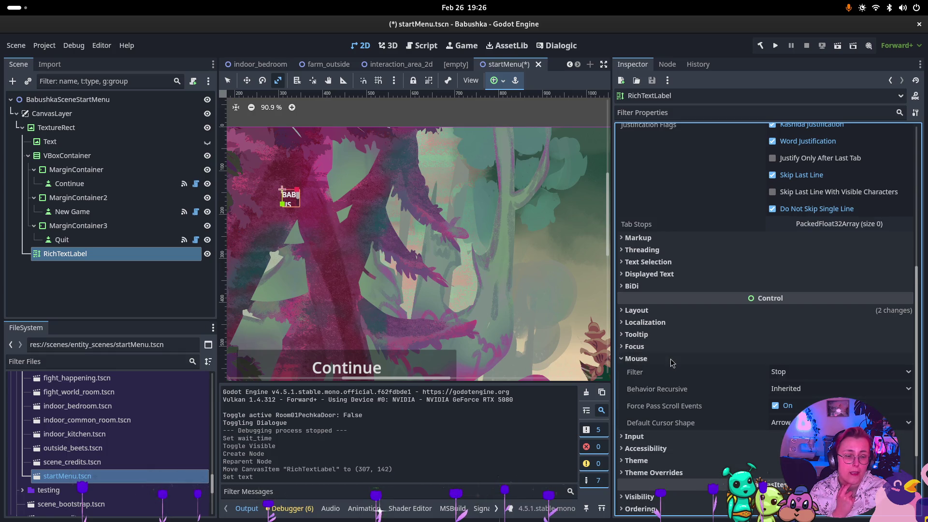
left_click(671, 359)
left_click(669, 370)
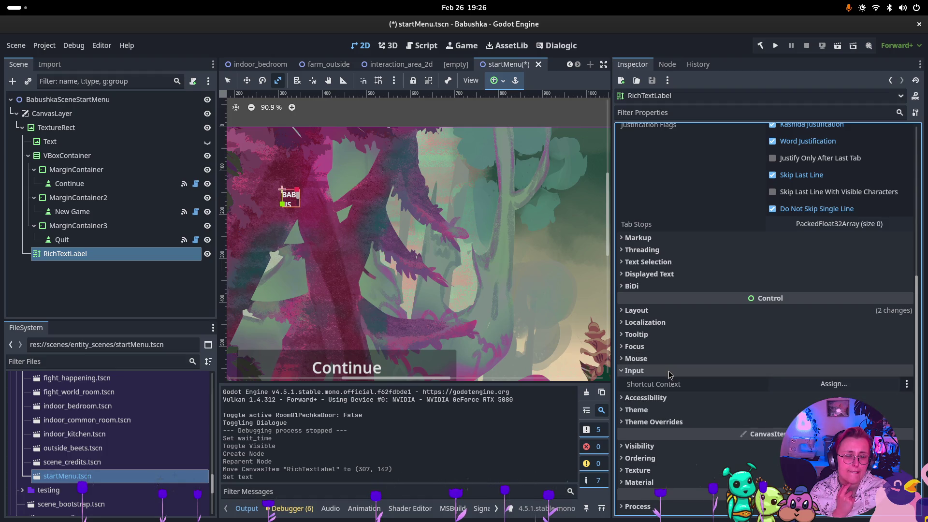
left_click(669, 370)
left_click(672, 383)
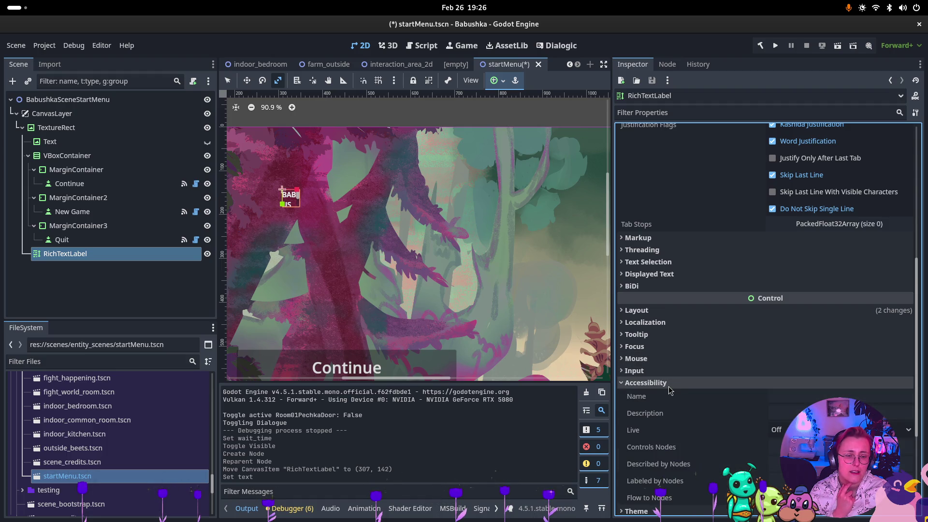
left_click(668, 385)
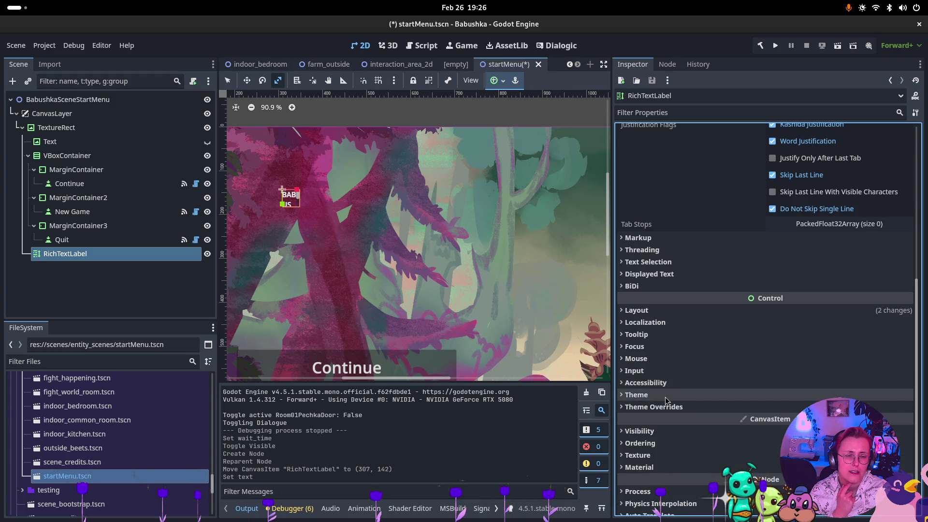
Step: Assign a New Theme to the label's Theme property and open it for editing
left_click(668, 395)
left_click(828, 408)
left_click(827, 364)
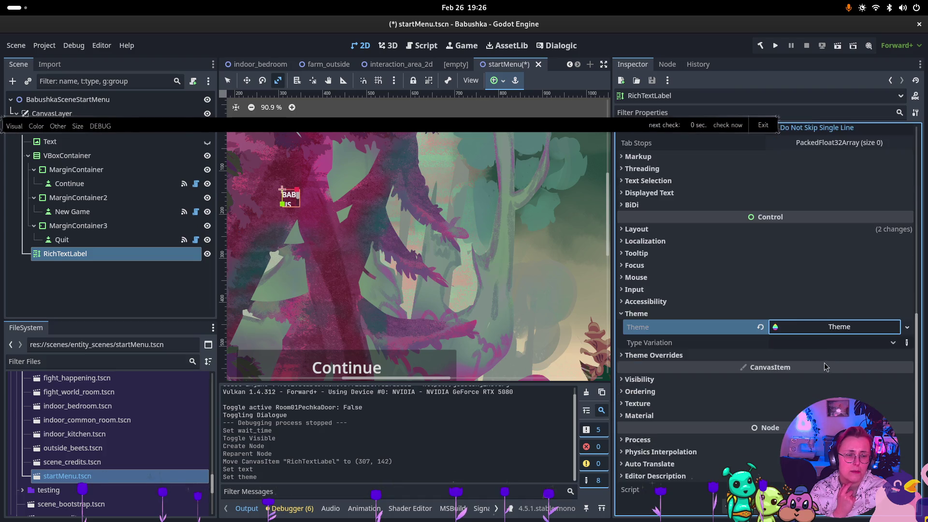
left_click(860, 334)
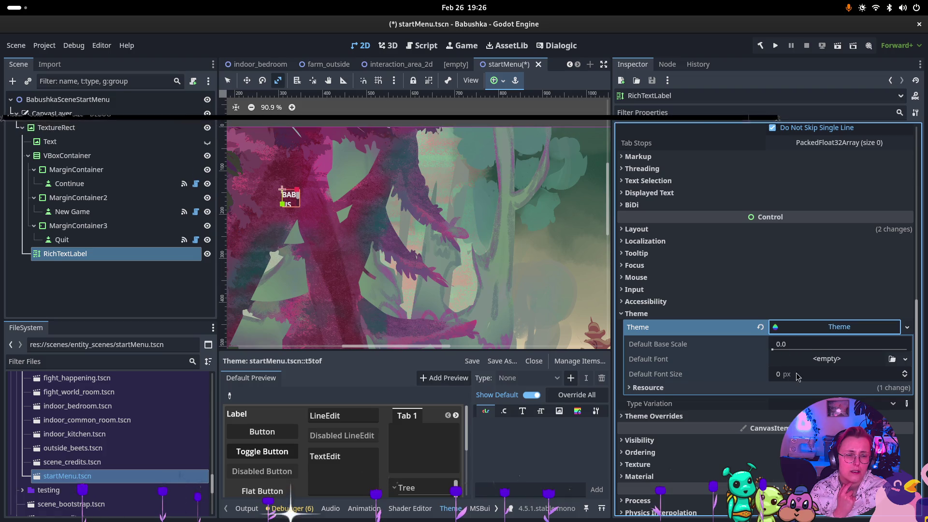
Step: Try a SystemFont as the theme's default font, inspect it, then clear it
left_click(835, 362)
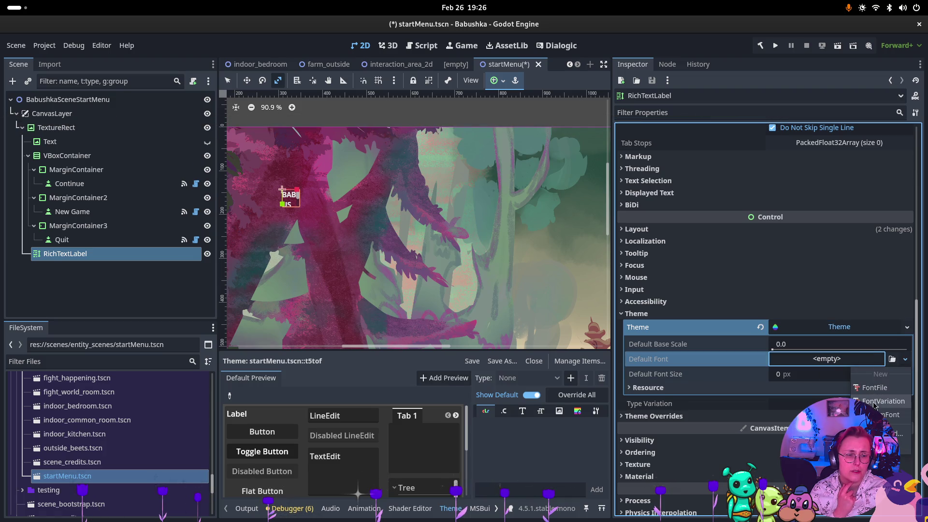
left_click(884, 415)
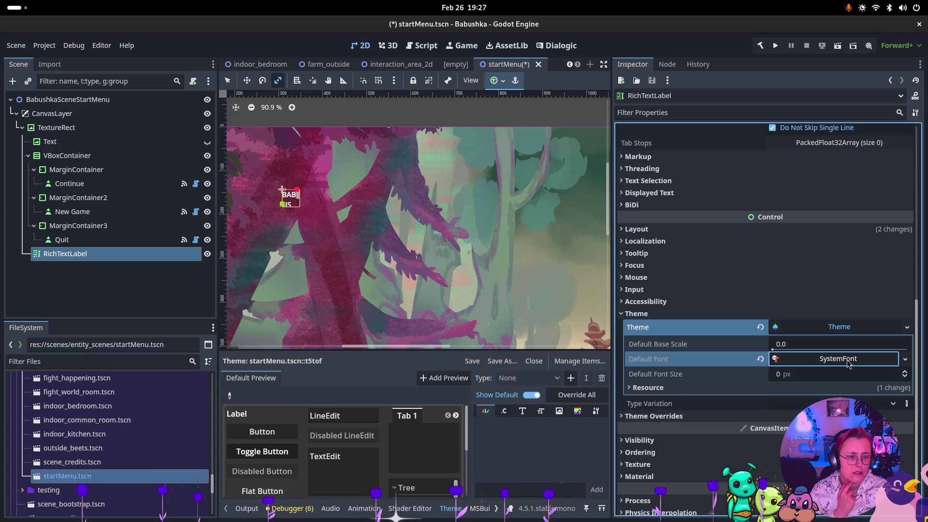
left_click(836, 360)
scroll(813, 380, "down", 5)
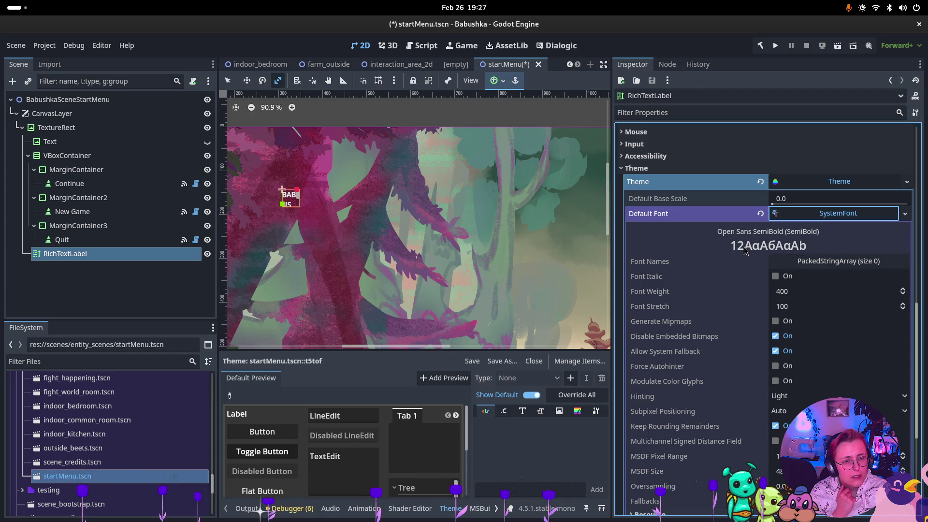
scroll(751, 263, "down", 4)
scroll(774, 246, "up", 4)
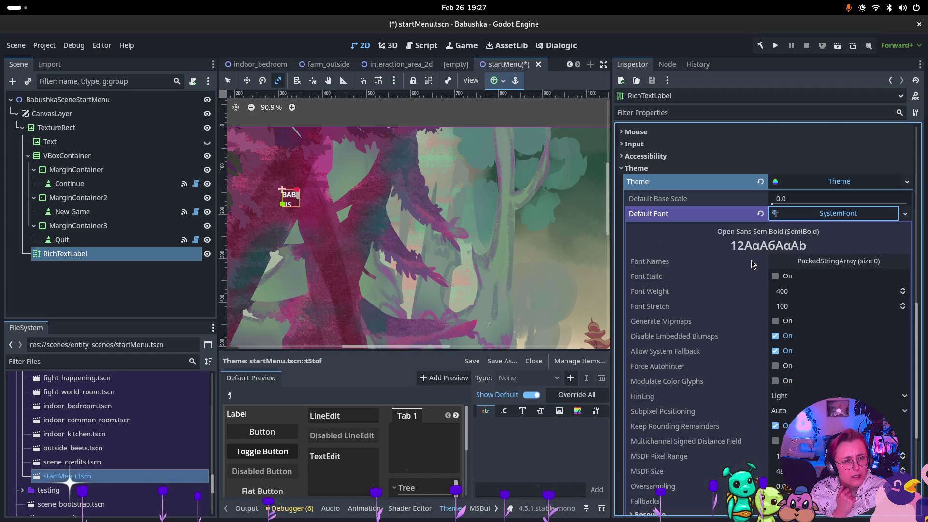
left_click(817, 216)
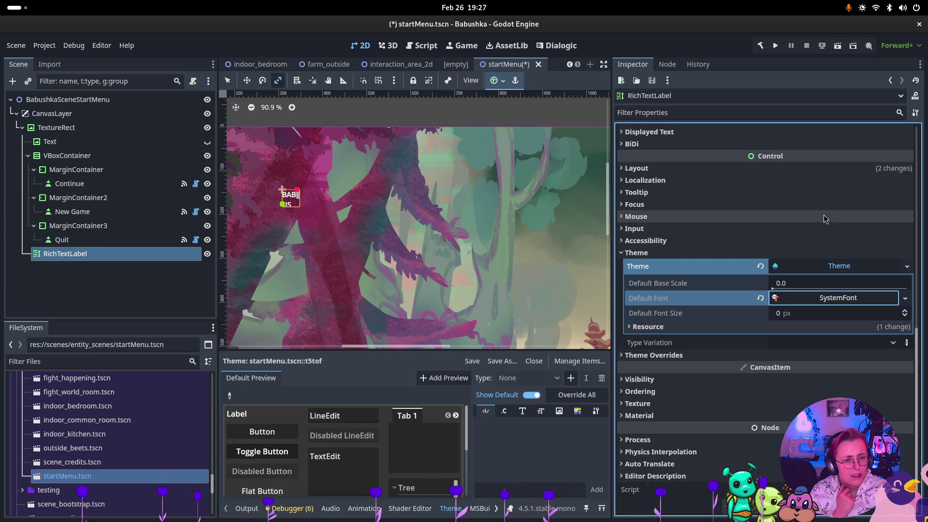
left_click(760, 298)
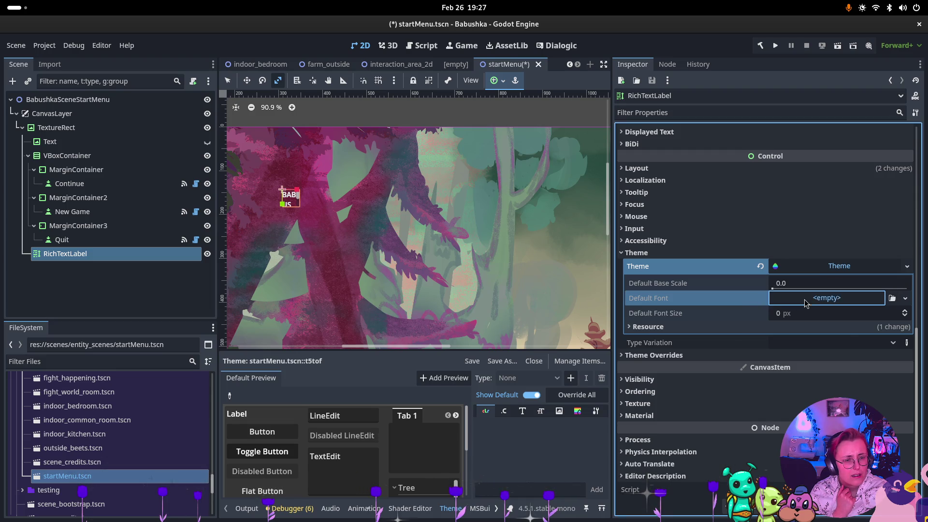
Step: Load RuslanDisplay-Regular.ttf through Quick Load as the theme's Default Font, replacing a trial FontFile
left_click(841, 298)
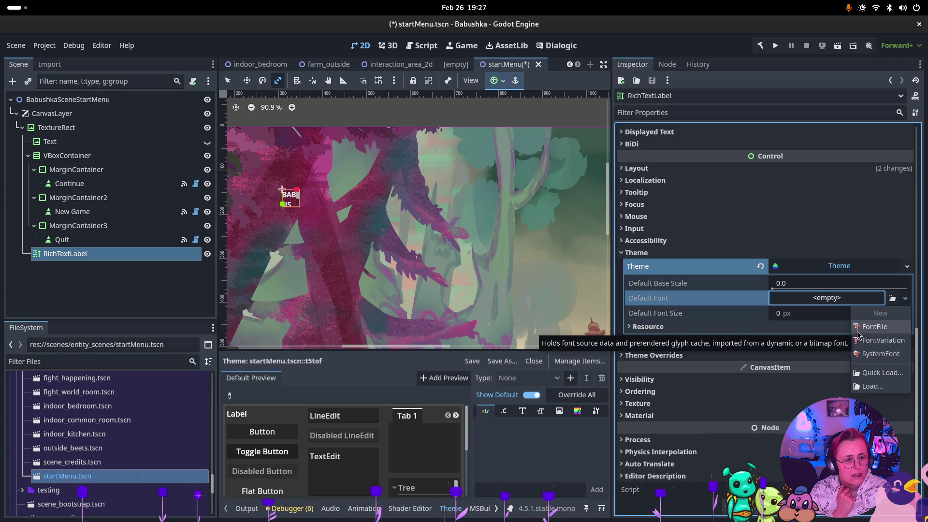
left_click(858, 330)
left_click(816, 299)
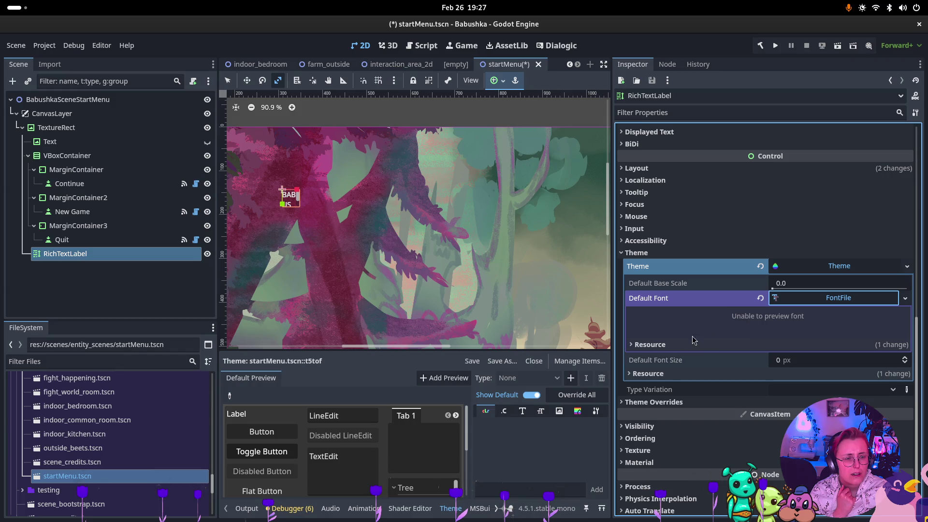
right_click(848, 299)
left_click(826, 309)
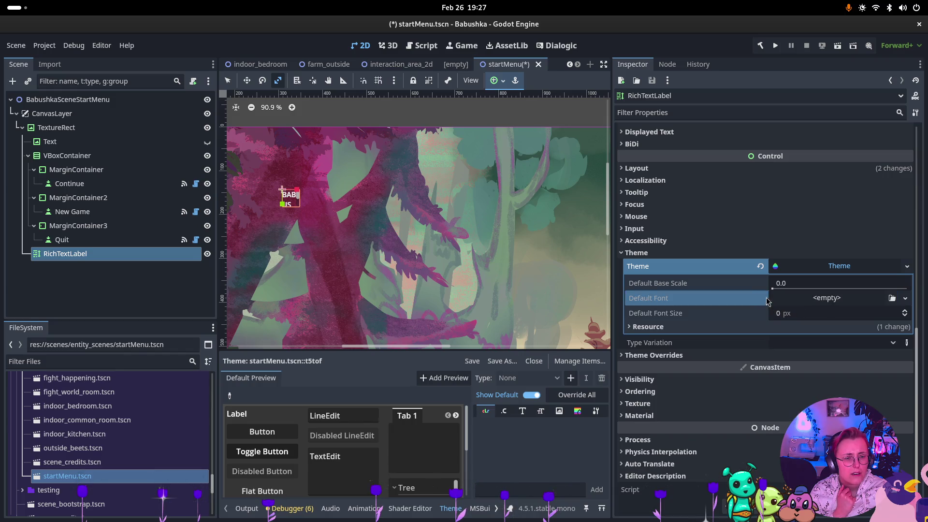
left_click(811, 303)
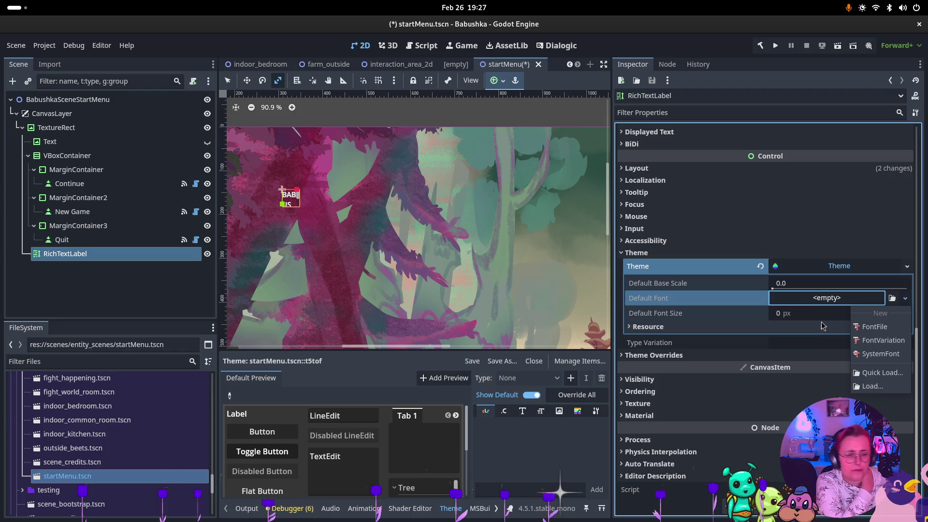
left_click(877, 373)
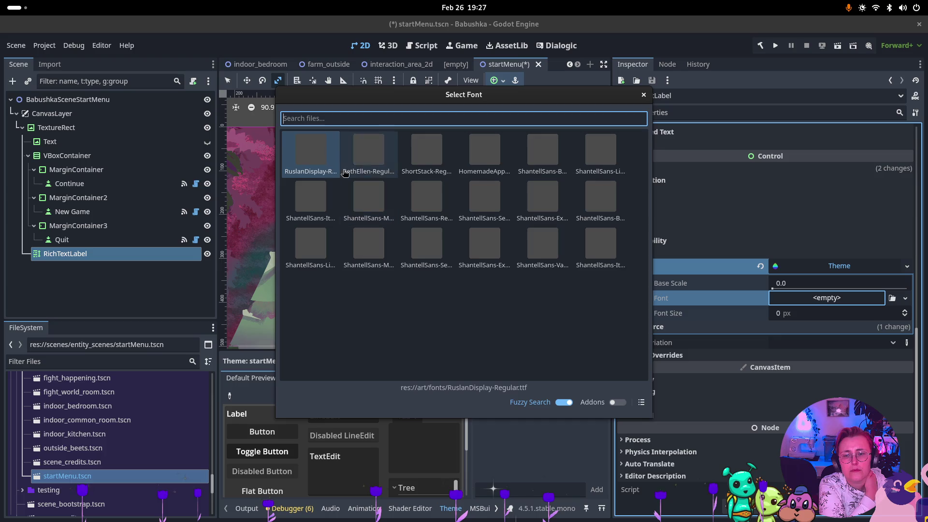
double_click(317, 164)
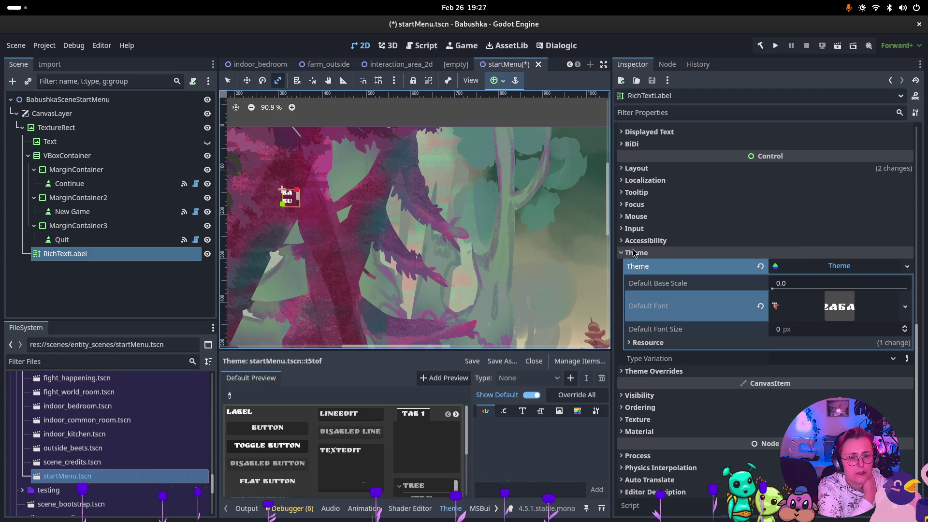
Step: Collapse Theme, browse Ordering and Visibility, and expand the label's Layout section
left_click(635, 253)
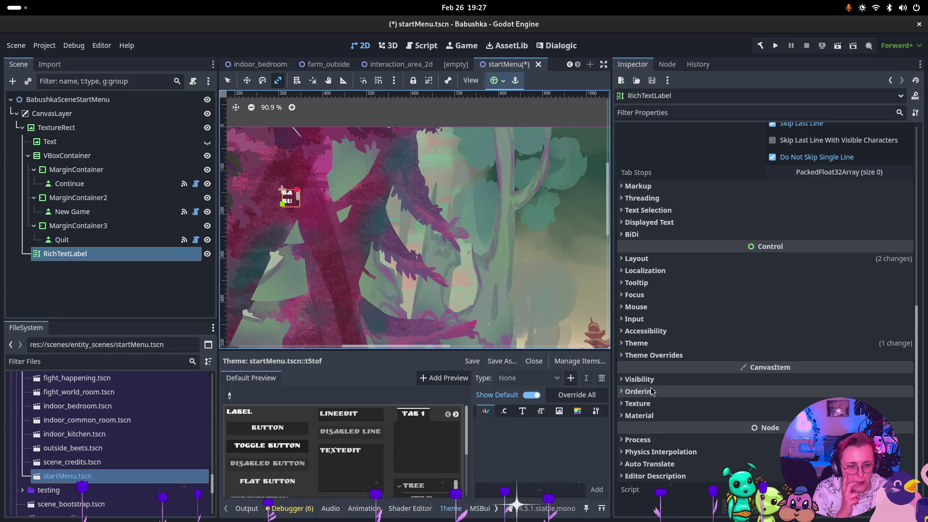
left_click(653, 392)
left_click(655, 393)
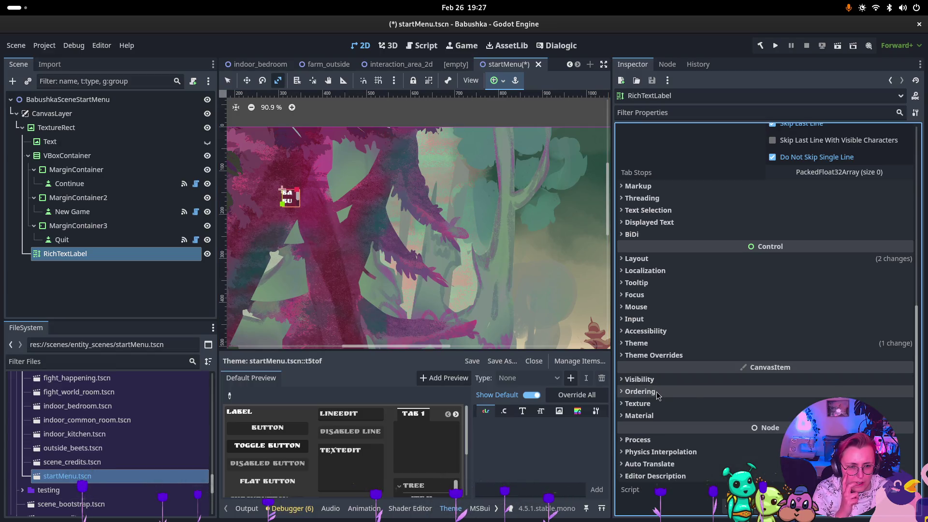
left_click(643, 379)
scroll(683, 348, "down", 3)
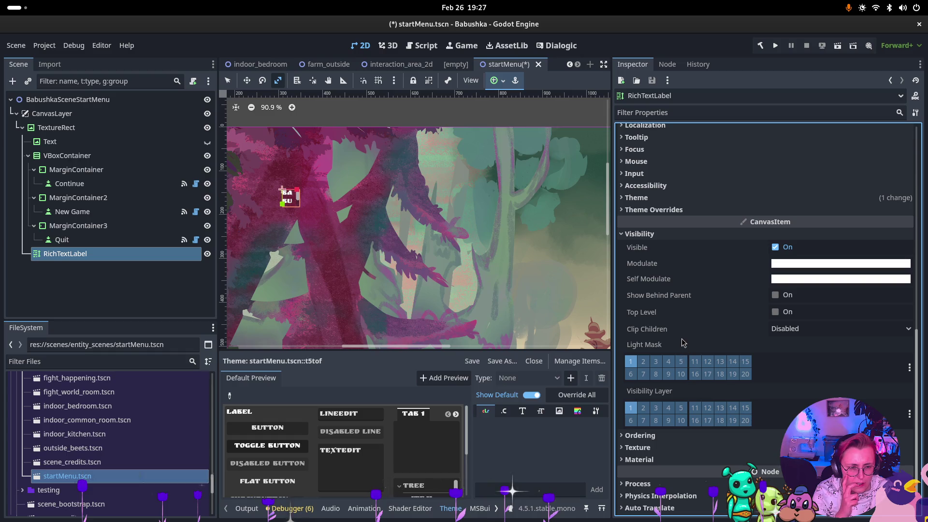
left_click(641, 234)
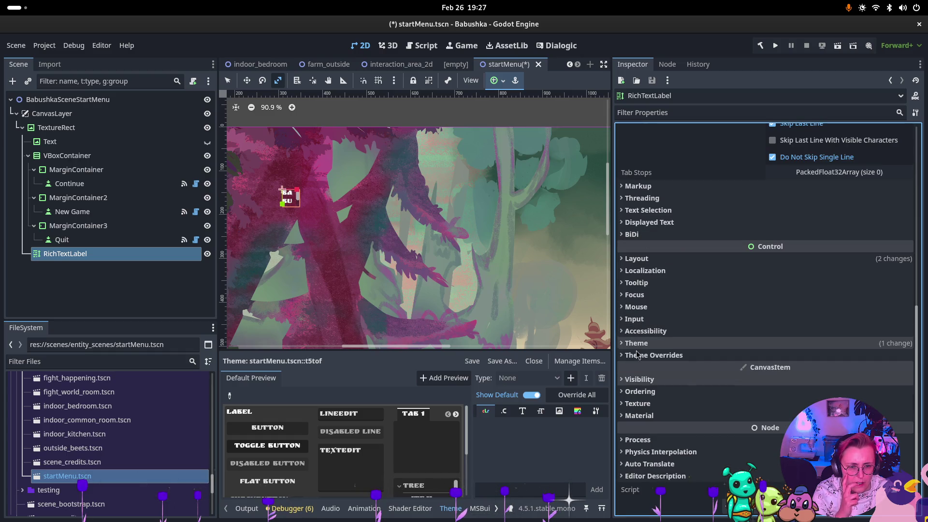
left_click(652, 261)
Step: Set the label's Custom Minimum Size width to 800 px, after first trying 500
left_click(815, 309)
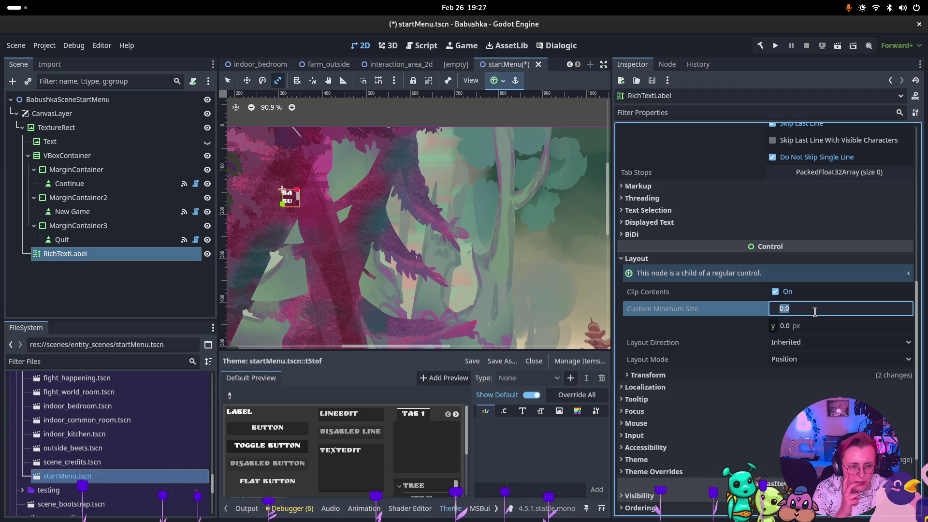
type("500")
key("Return")
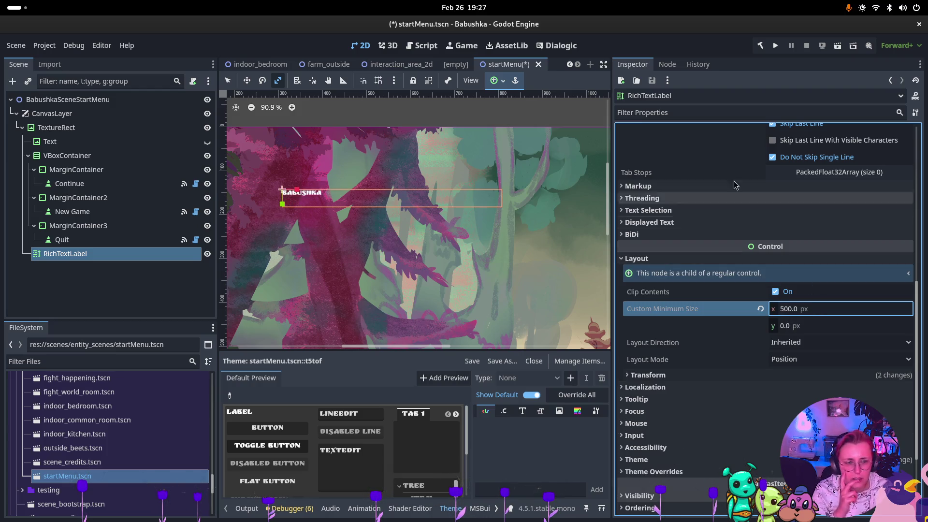
scroll(514, 182, "down", 4)
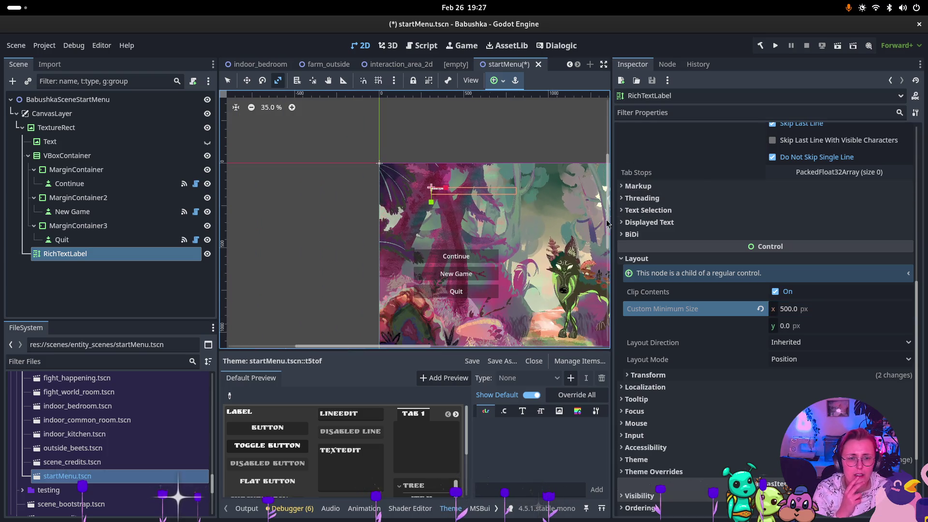
scroll(548, 225, "right", 3)
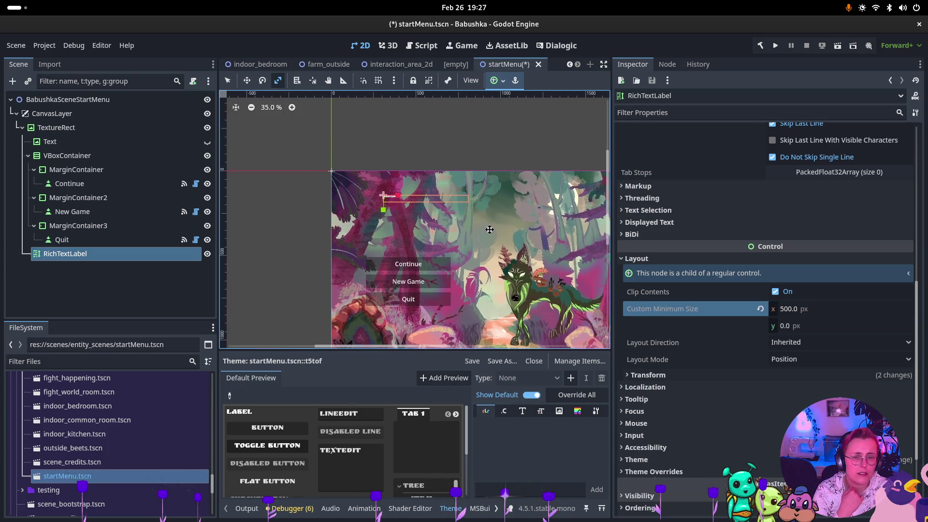
left_click(788, 308)
type("800")
key("Return")
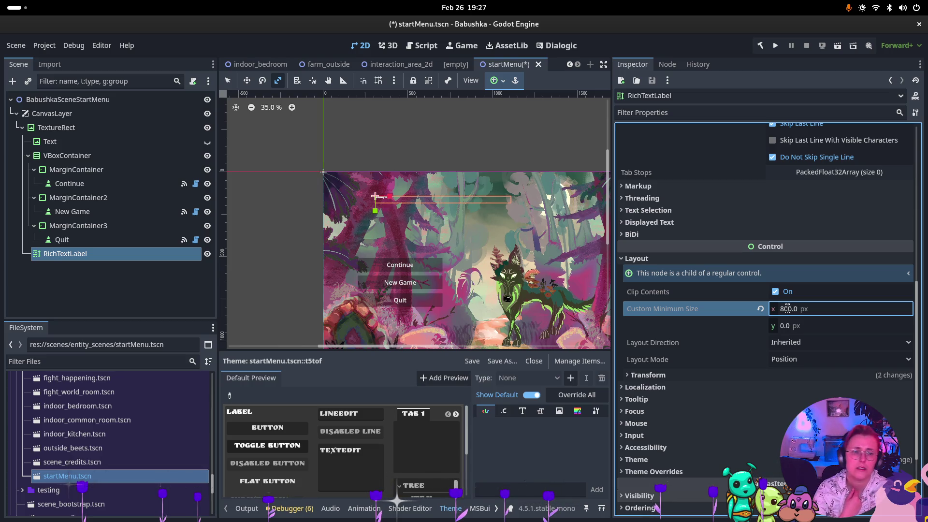
Step: Set the Custom Minimum Size height to 200 px
left_click(790, 327)
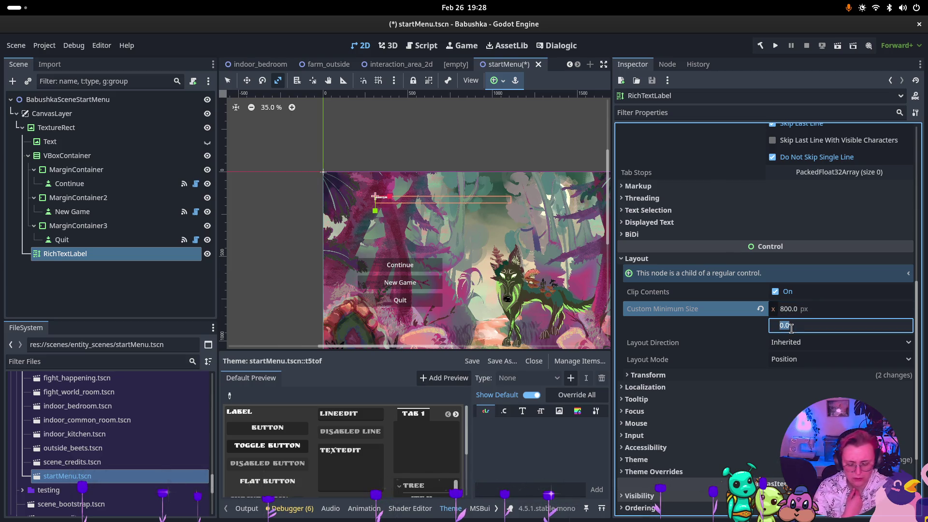
type("30")
key("Return")
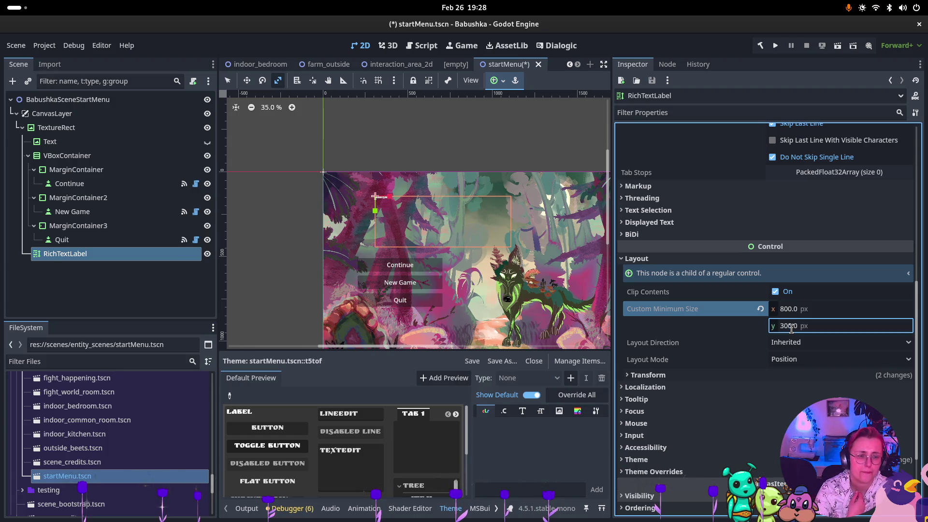
left_click(791, 327)
type("200")
key("Return")
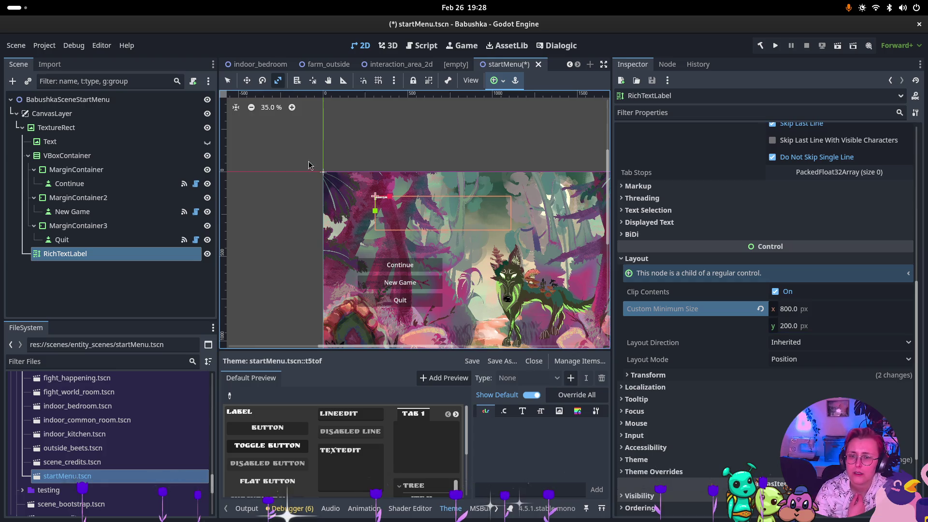
scroll(692, 217, "up", 5)
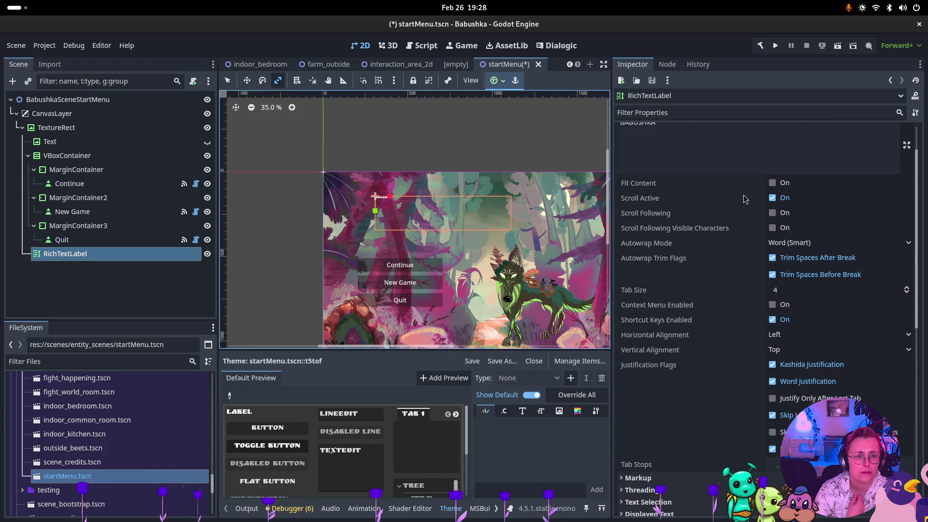
left_click(775, 184)
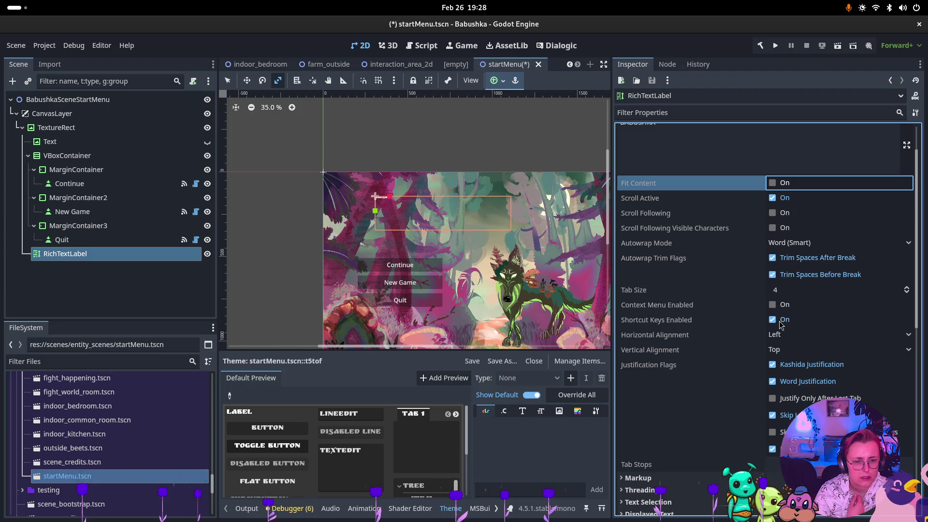
scroll(839, 298, "down", 2)
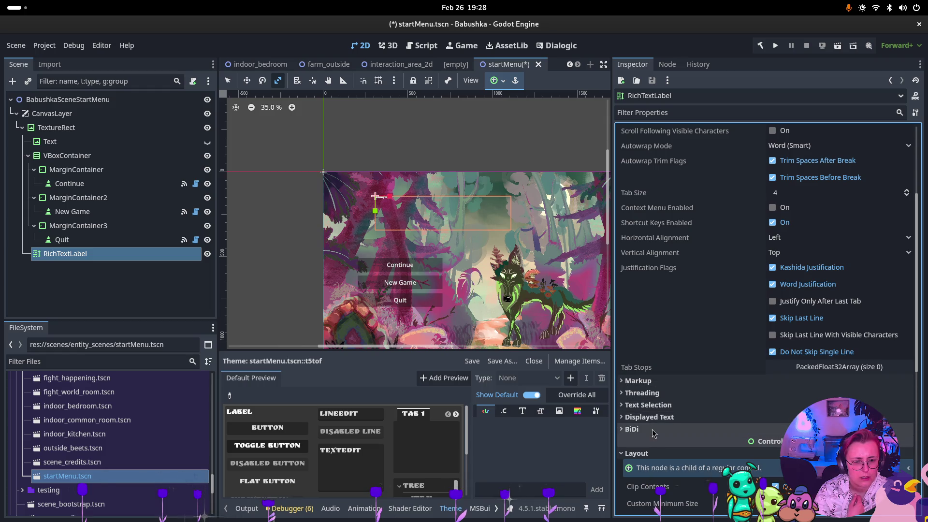
scroll(677, 390, "up", 3)
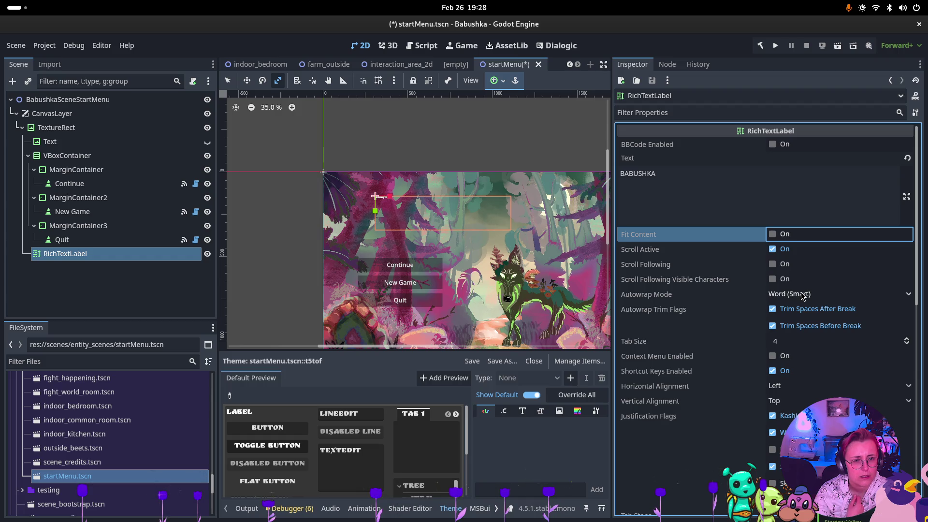
scroll(802, 326, "down", 2)
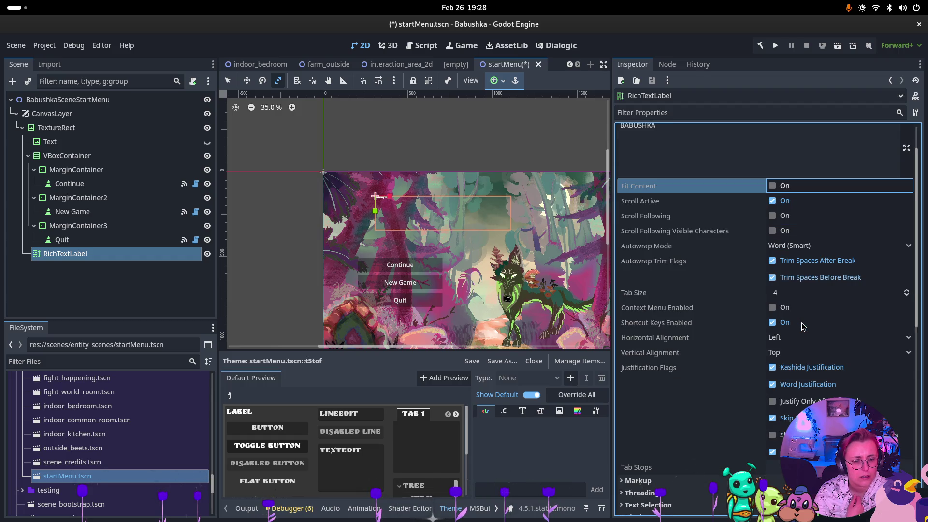
scroll(802, 326, "down", 2)
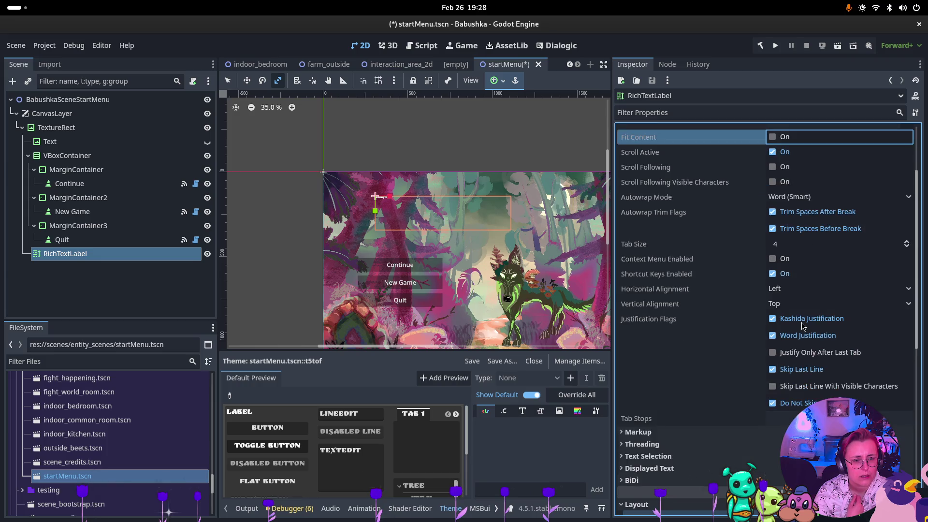
scroll(802, 326, "down", 2)
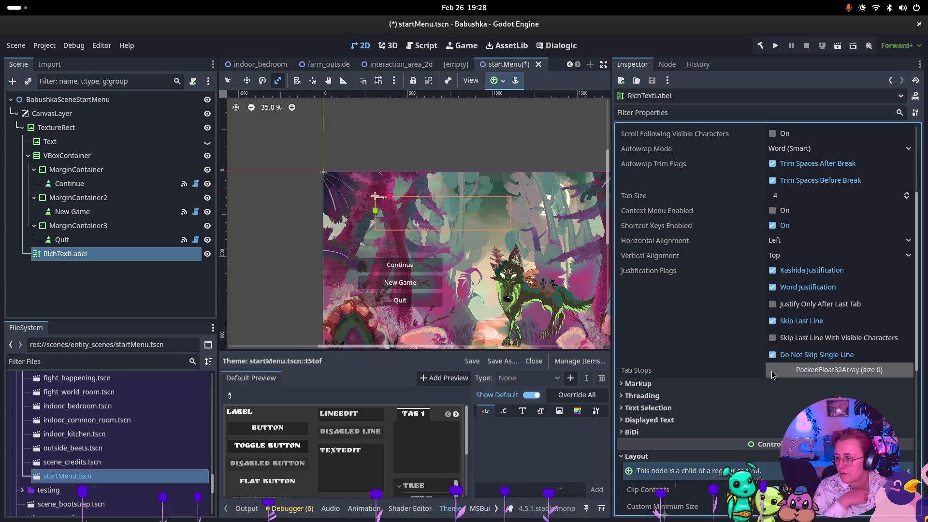
Step: Browse the label's Markup, Threading, Text Selection and Displayed Text sections
left_click(662, 383)
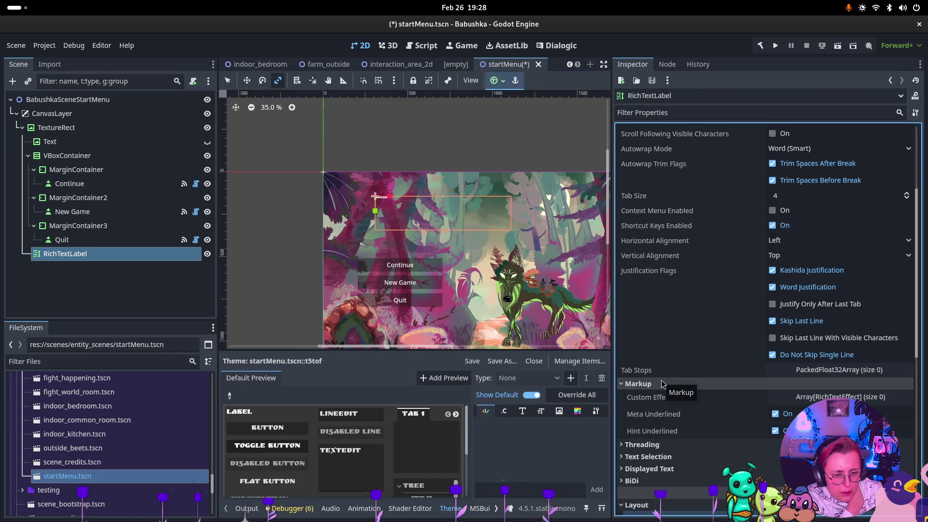
left_click(662, 381)
left_click(660, 397)
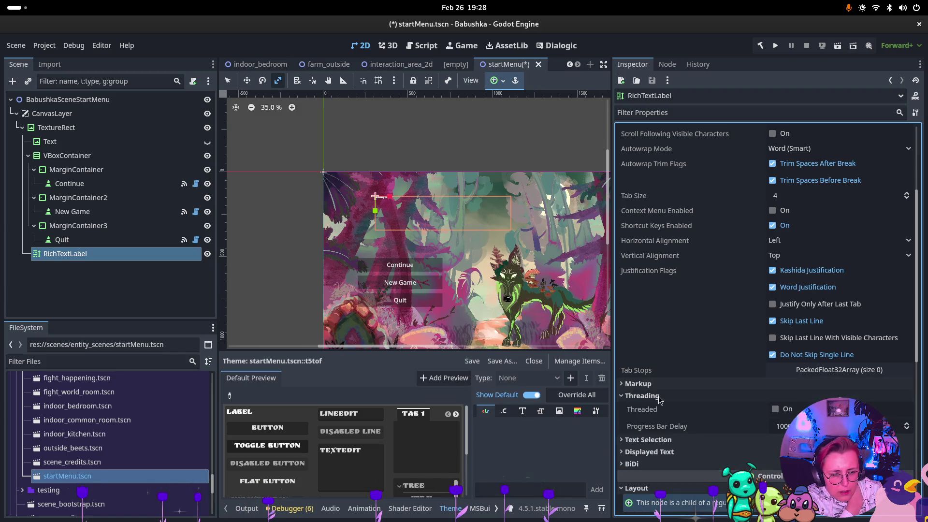
left_click(660, 398)
left_click(660, 409)
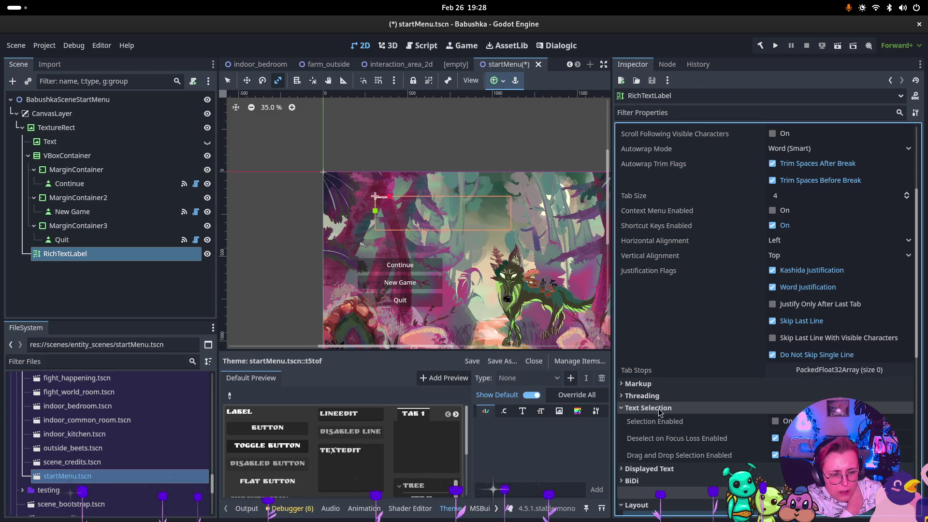
left_click(660, 409)
left_click(660, 421)
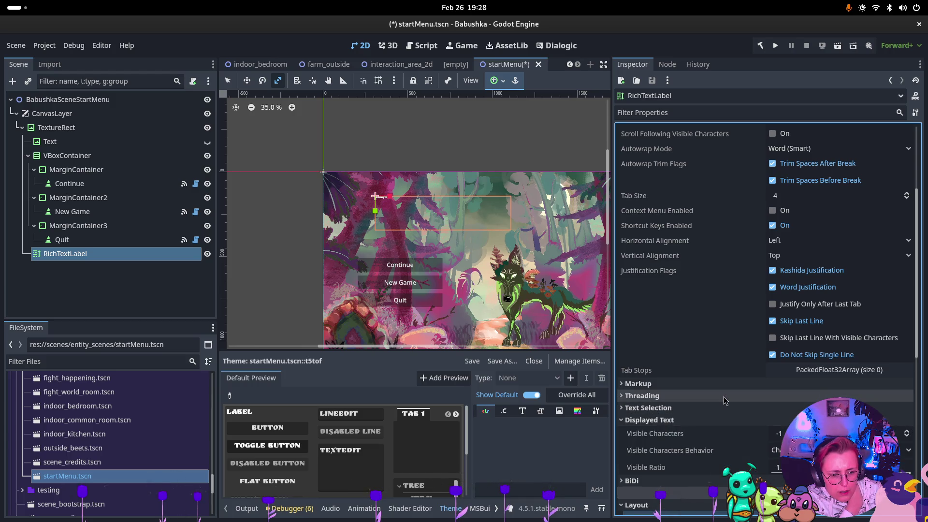
left_click(681, 420)
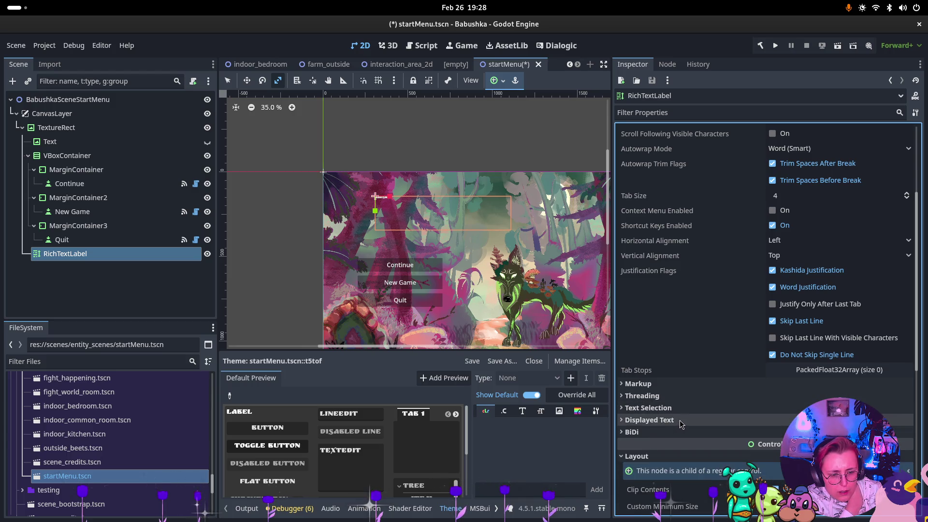
scroll(680, 424, "down", 5)
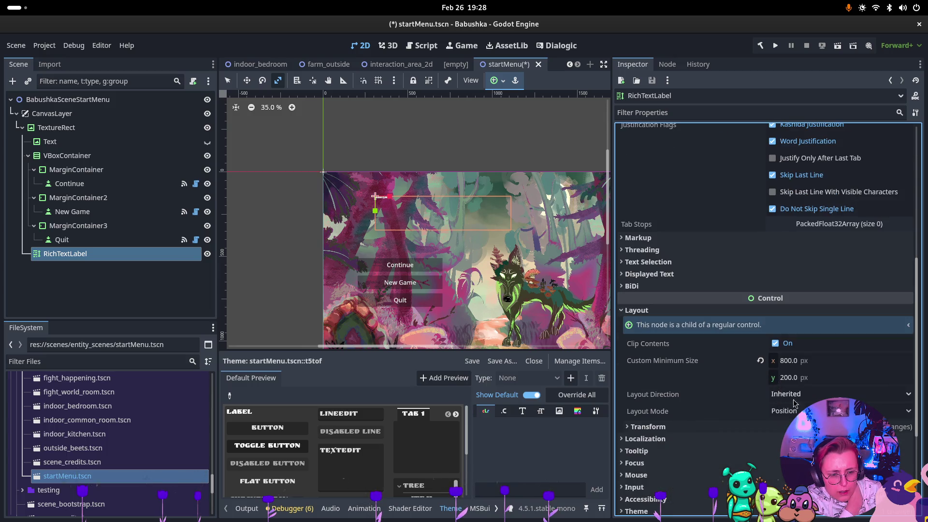
Step: Check Layout, Ordering and Material, then expand Theme Overrides > Fonts
left_click(629, 427)
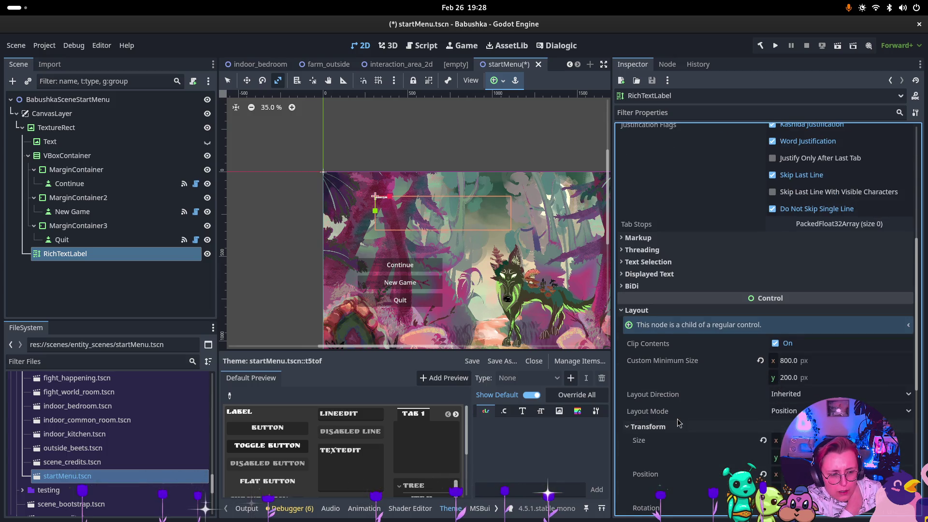
scroll(681, 417, "down", 3)
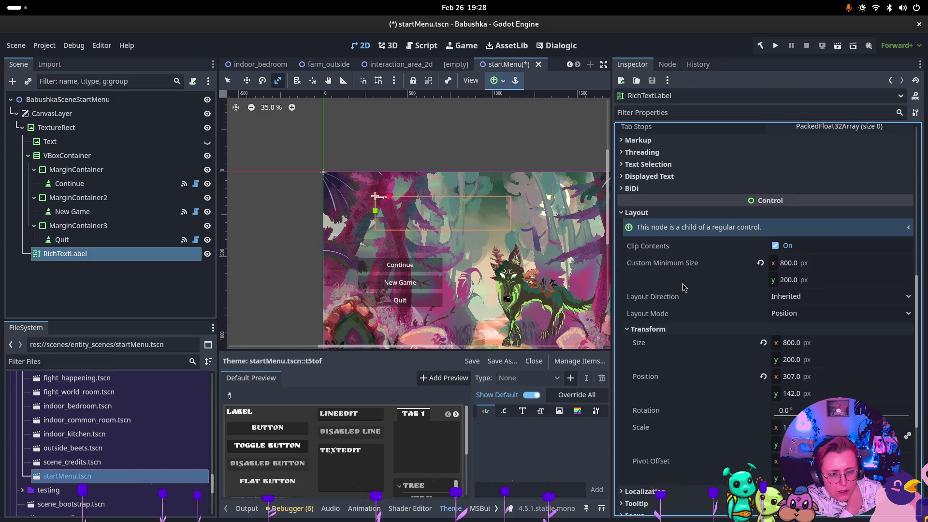
left_click(637, 213)
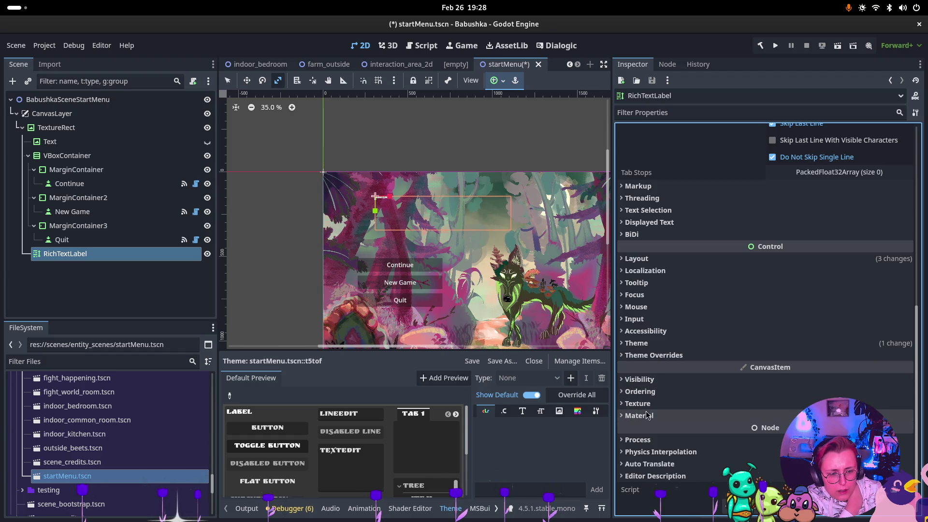
left_click(649, 392)
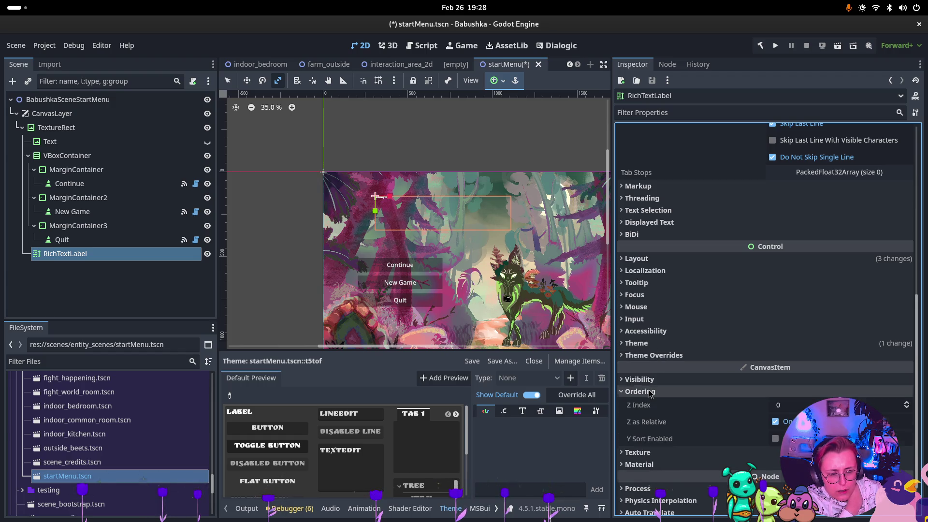
left_click(649, 392)
left_click(646, 417)
left_click(645, 416)
left_click(645, 417)
left_click(645, 417)
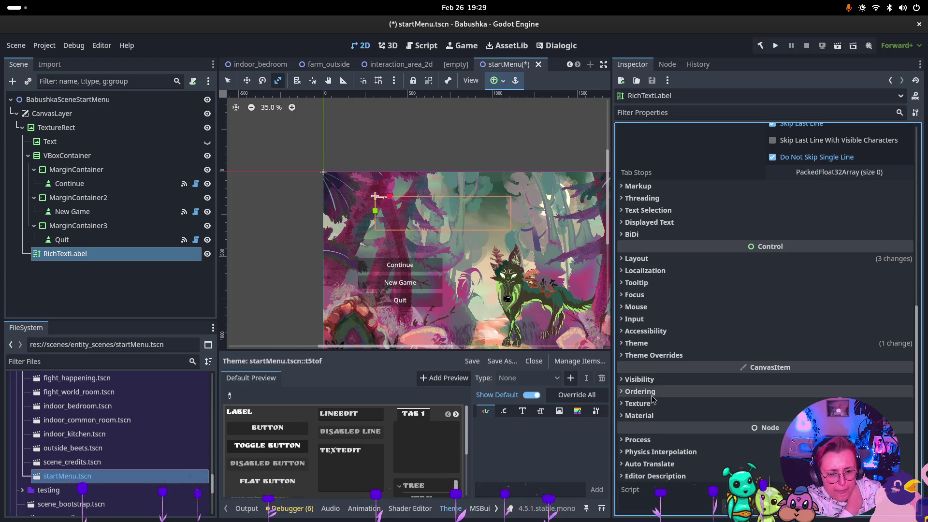
left_click(653, 355)
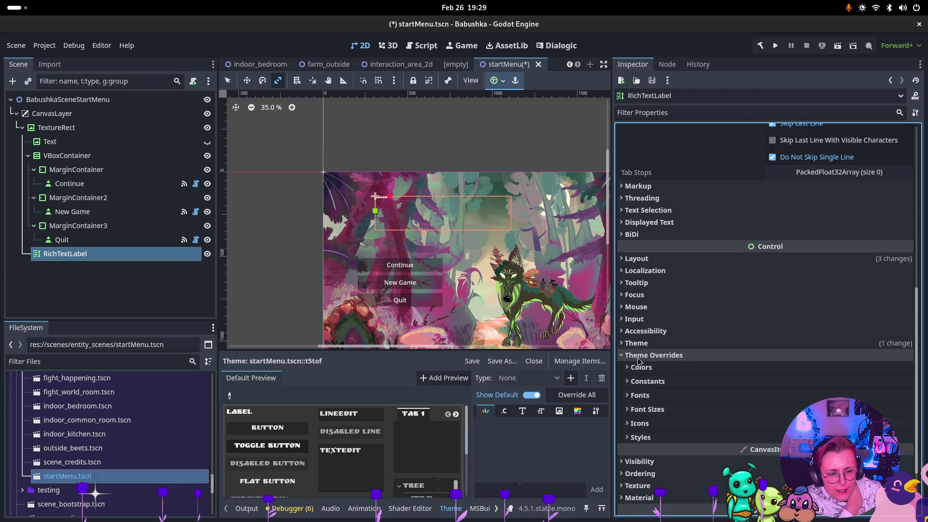
left_click(650, 396)
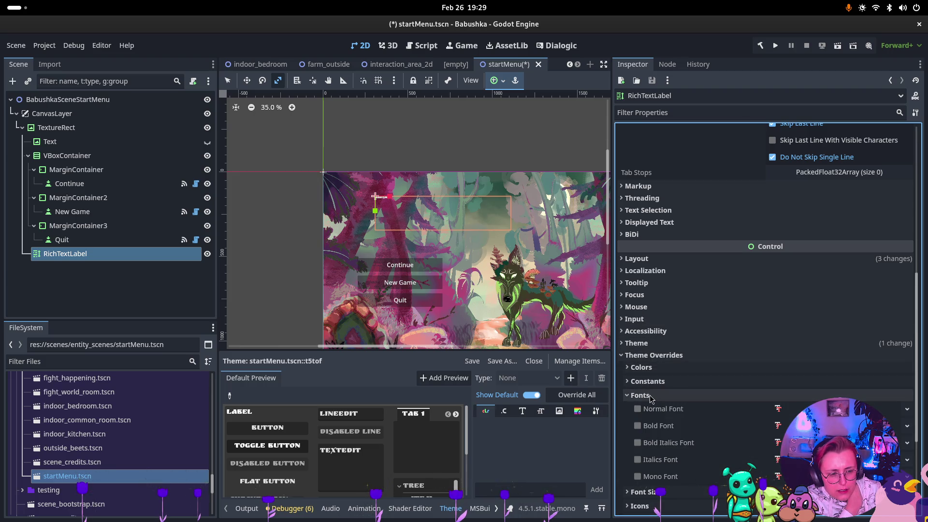
Step: Switch to the Theme Overrides > Font Sizes list
left_click(650, 396)
left_click(687, 409)
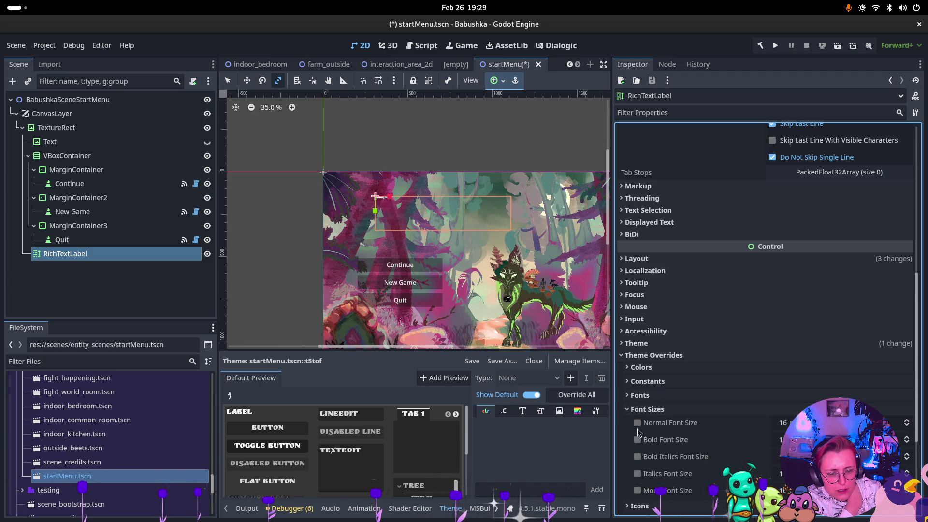
left_click(655, 410)
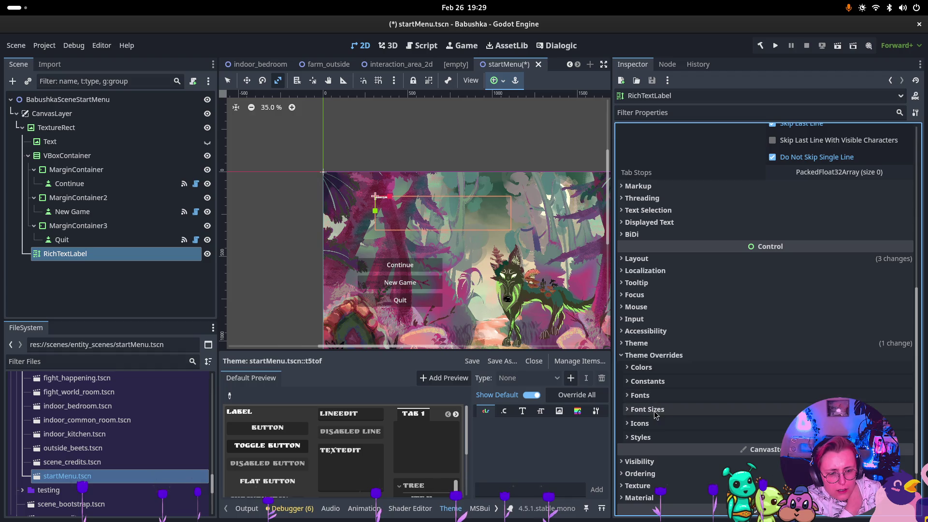
left_click(654, 410)
scroll(648, 414, "down", 2)
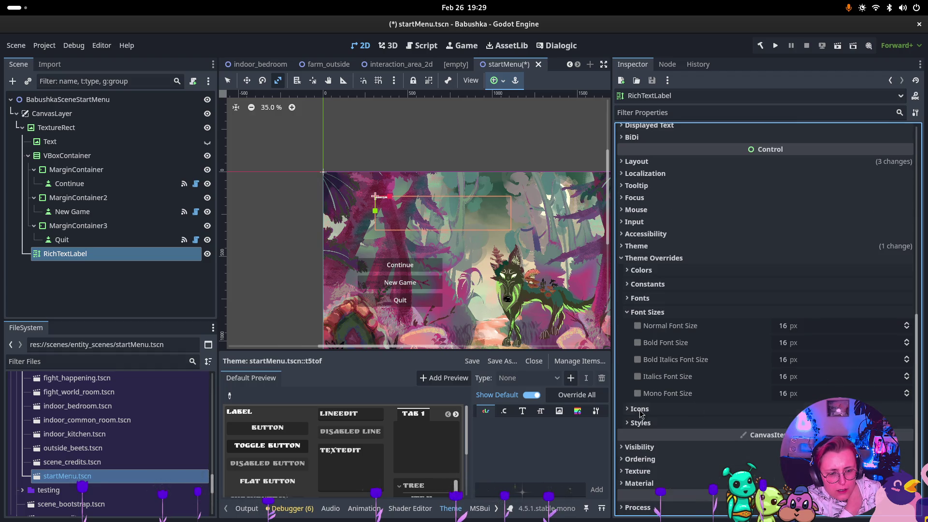
Step: Enable the Normal Font Size override and raise it to 55 with the spinner
left_click(907, 324)
double_click(907, 324)
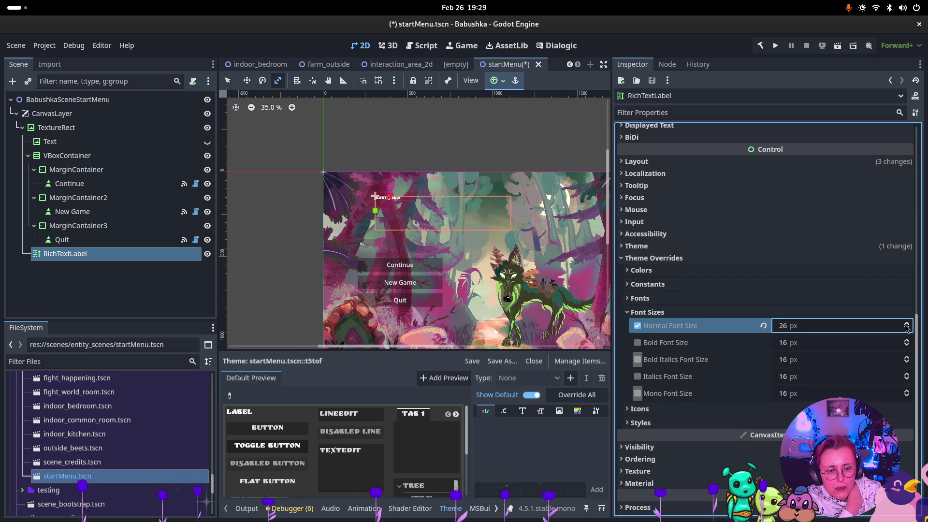
left_click(907, 325)
double_click(907, 325)
left_click(907, 325)
double_click(907, 325)
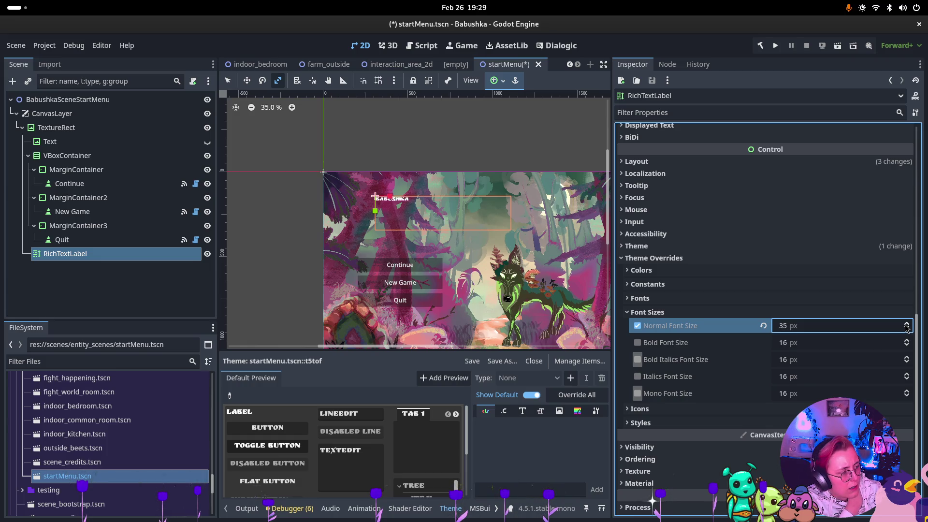
double_click(907, 325)
double_click(907, 325)
triple_click(907, 324)
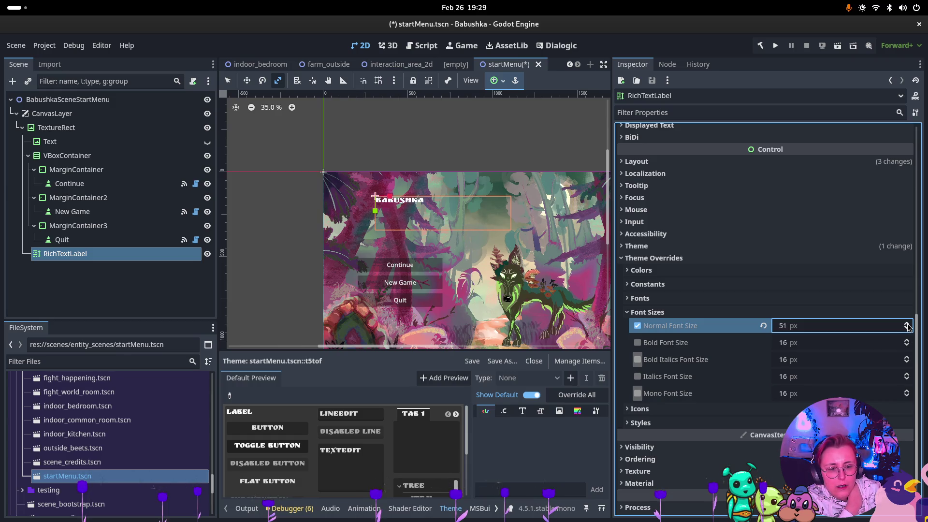
double_click(907, 325)
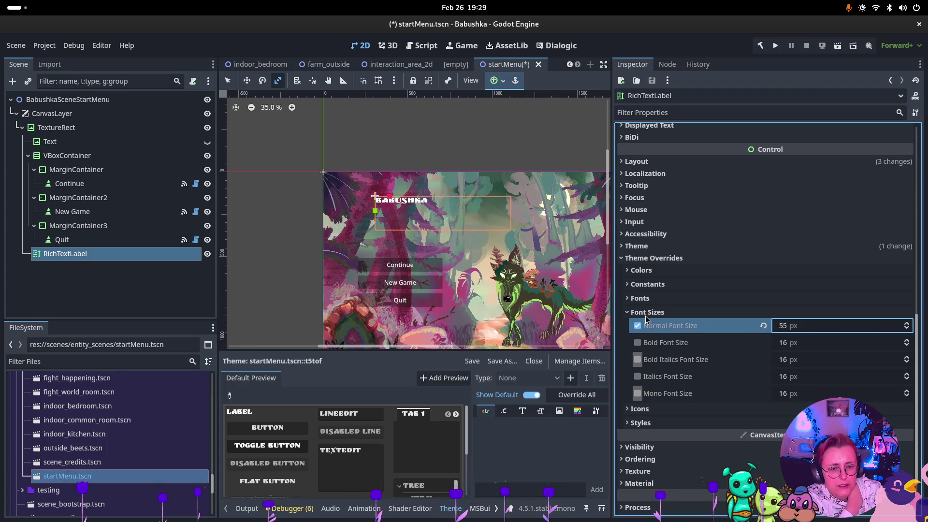
Step: Set Normal Font Size to 200 px, passing through 80 and 120
left_click(802, 326)
type("80")
key("Return")
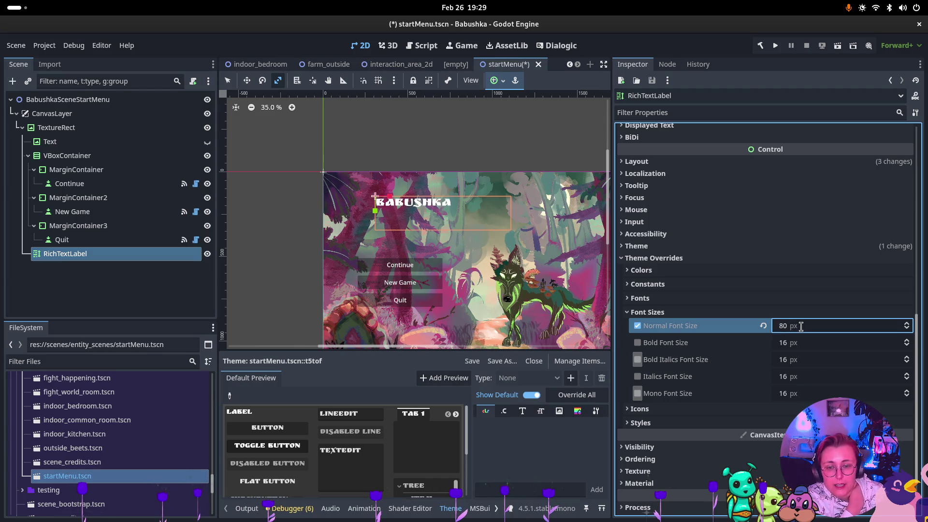
left_click(787, 329)
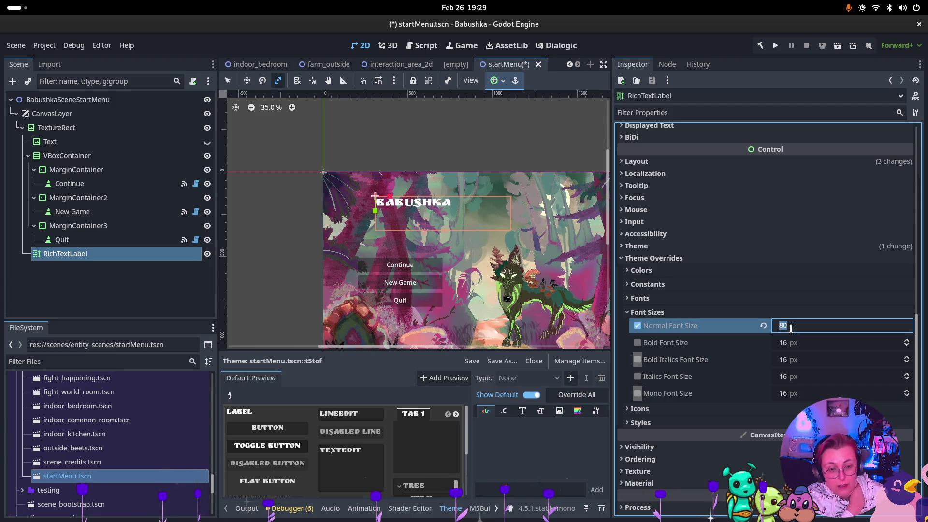
type("120")
key("Return")
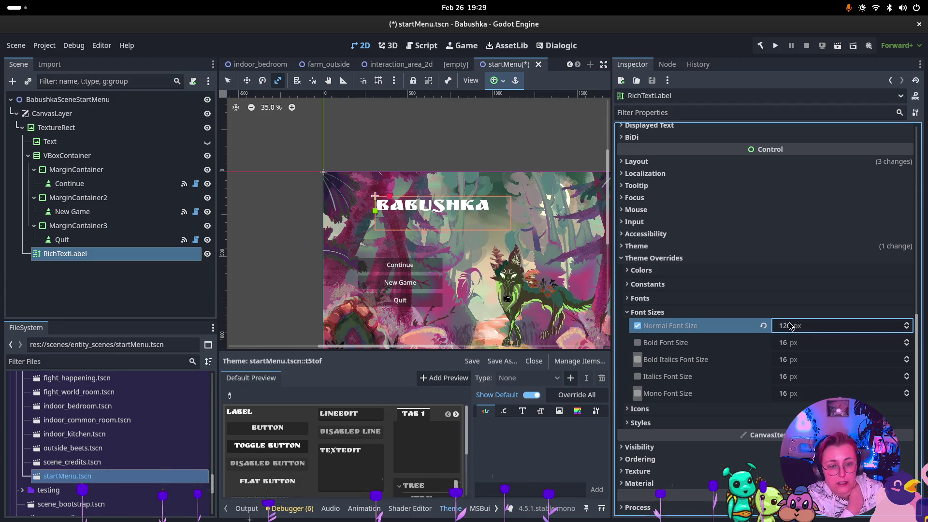
left_click(786, 326)
type("200")
key("Return")
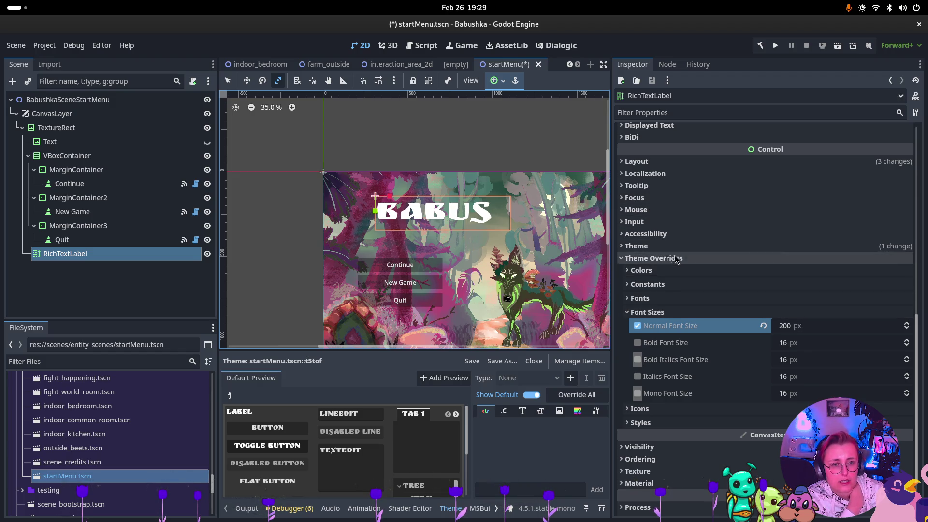
scroll(676, 259, "up", 5)
Step: Set the label's Custom Minimum Size width to 1200 px
left_click(822, 357)
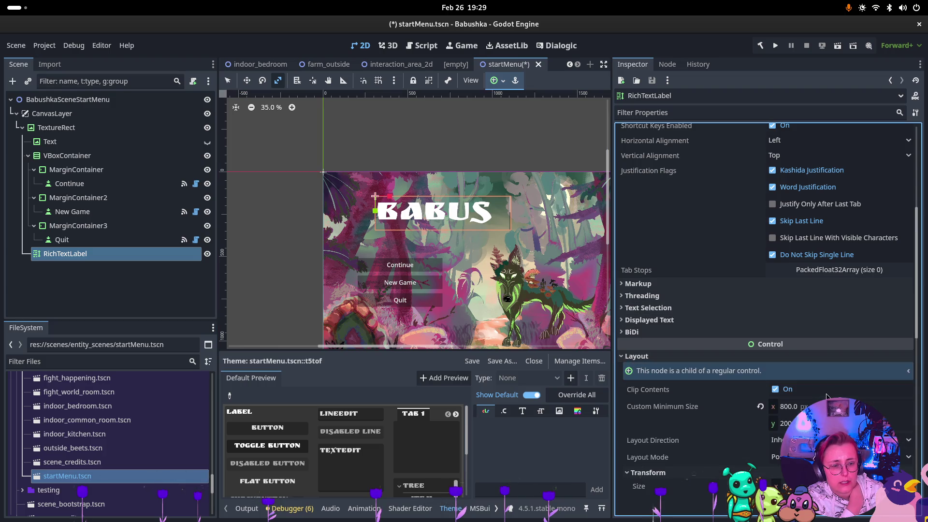
left_click(781, 410)
type("1200")
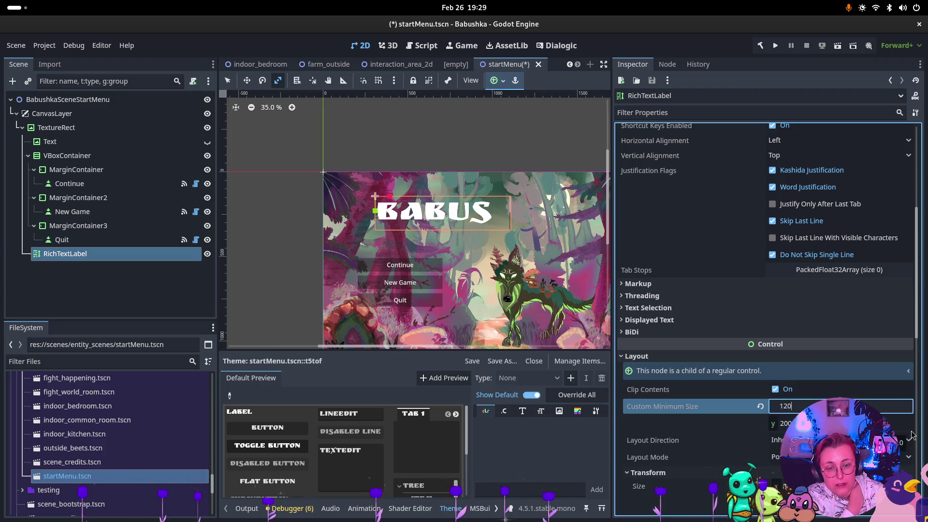
key("Return")
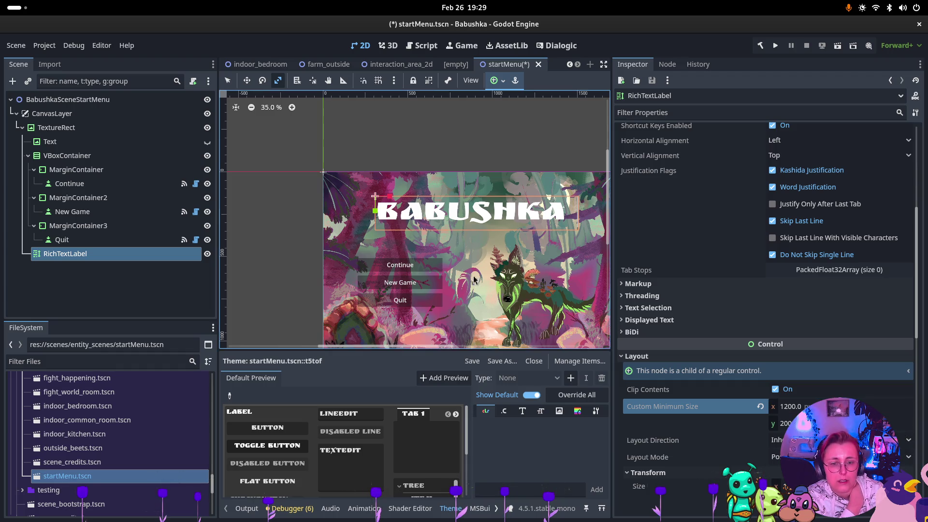
Step: Check the font size overrides and toggle Mono Font Size on and back off
scroll(479, 259, "down", 5)
scroll(541, 224, "up", 6)
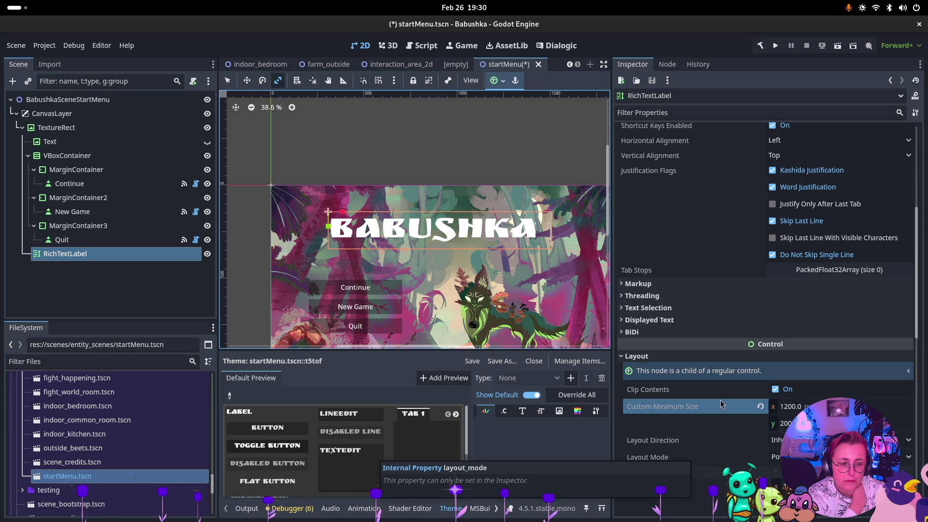
scroll(734, 425, "down", 2)
scroll(725, 399, "down", 3)
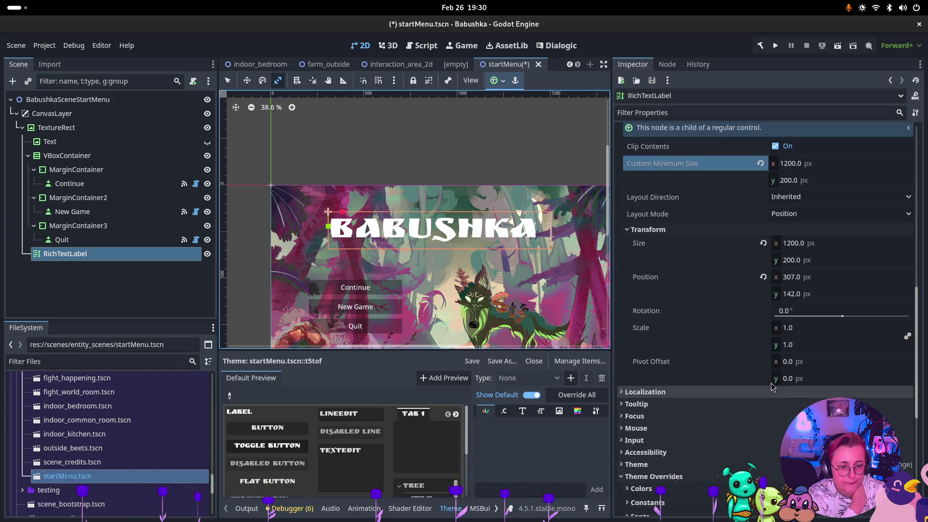
scroll(684, 405, "down", 2)
left_click(683, 387)
scroll(685, 417, "down", 2)
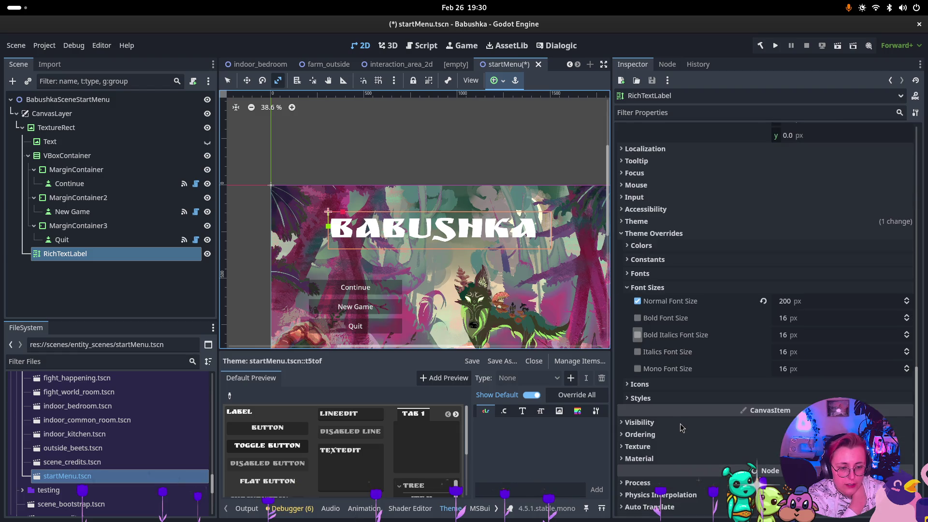
left_click(638, 370)
left_click(638, 369)
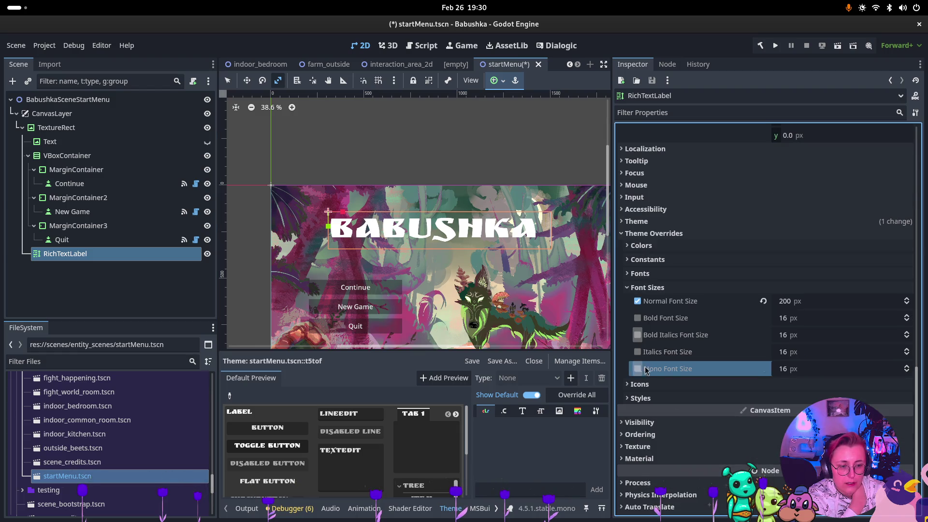
Step: Set the Default Color override to near-white f8f7ea, replacing an initial tan
left_click(629, 288)
left_click(630, 286)
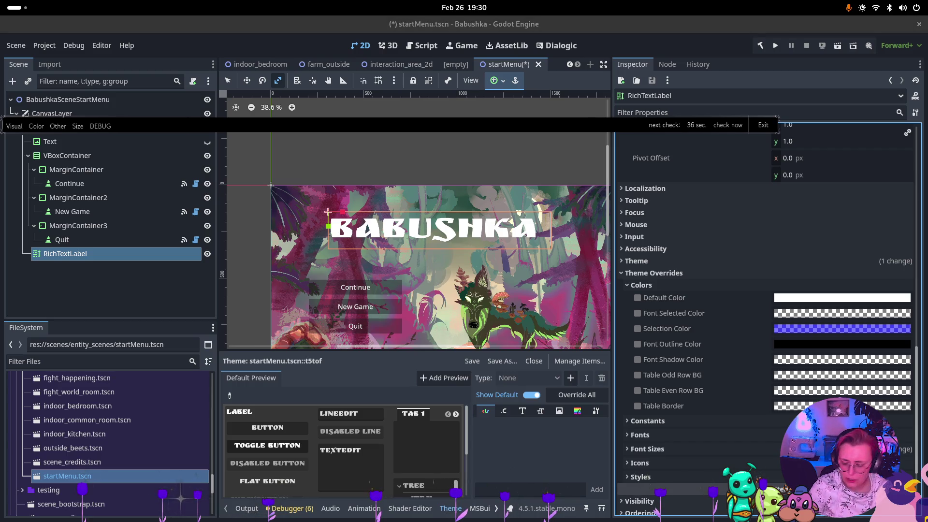
left_click(839, 297)
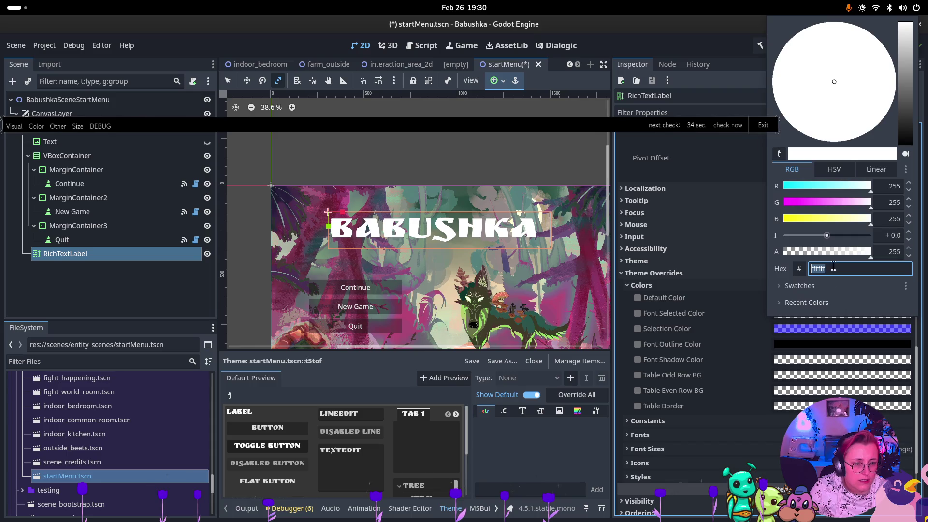
key("ctrl+v")
key("Return")
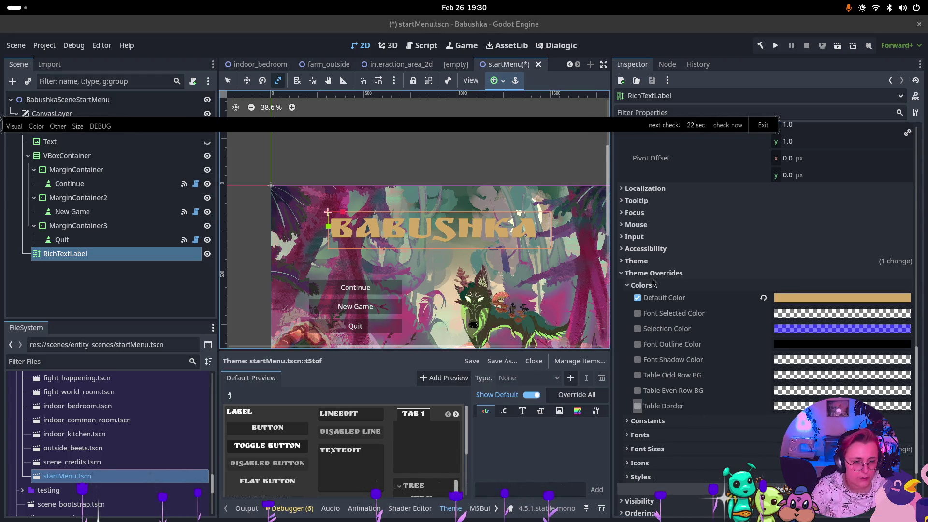
left_click(864, 300)
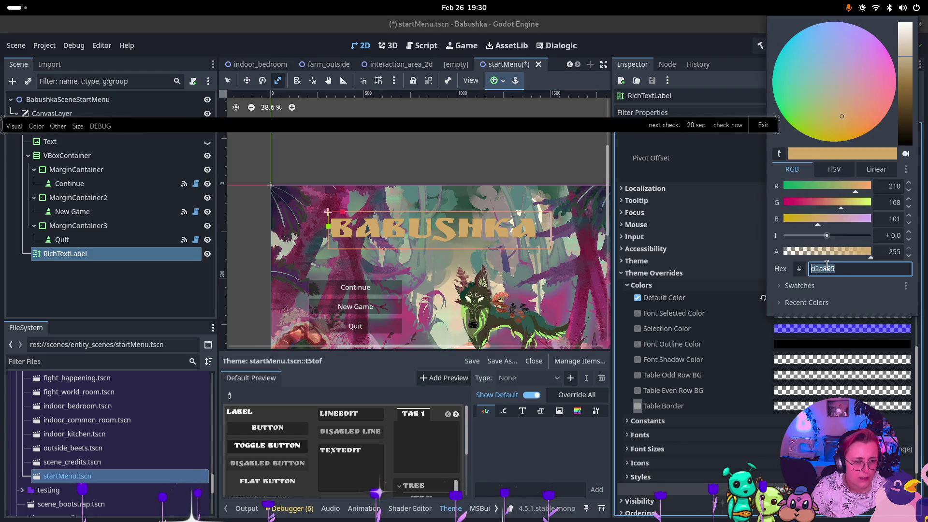
type("f8f7ea")
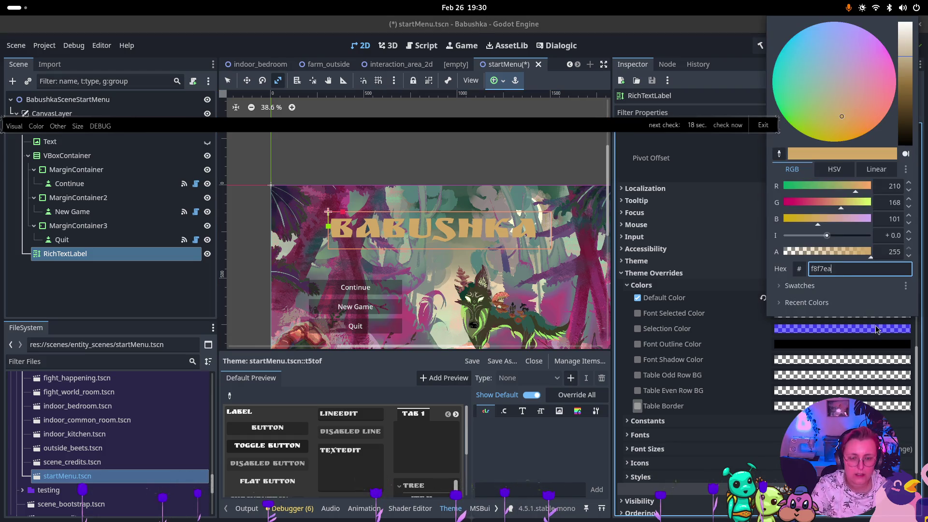
left_click(877, 334)
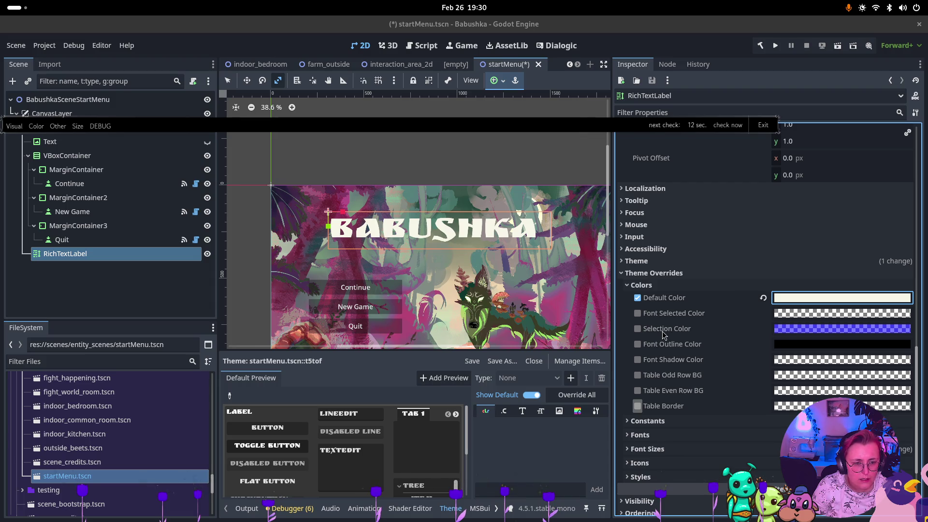
Step: Enable the Selection Color override and set it to tan d2a865
left_click(737, 333)
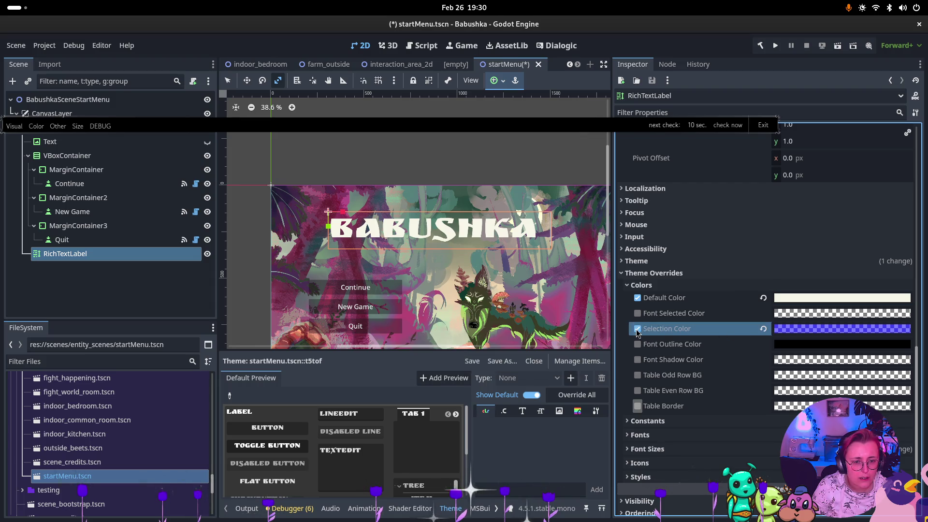
left_click(831, 329)
type("d2a865")
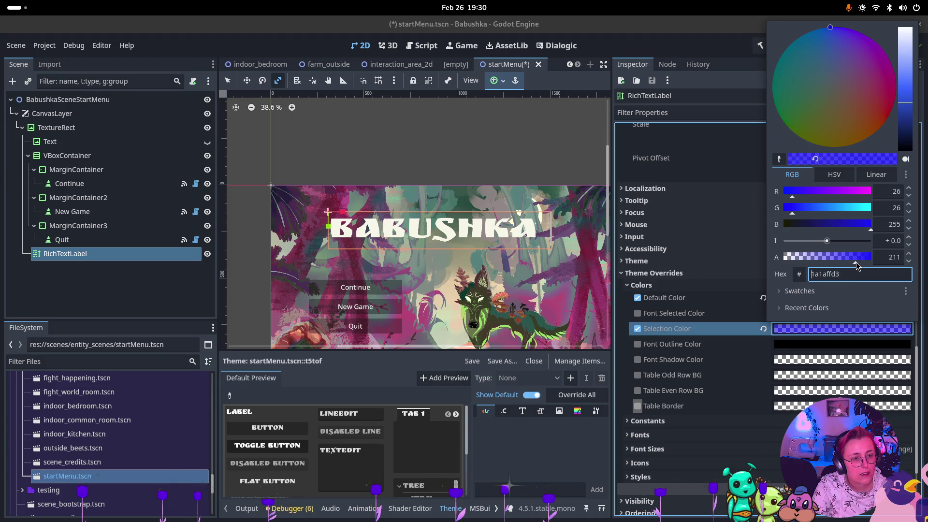
left_click_drag(857, 262, 857, 262)
key("Escape")
left_click(848, 328)
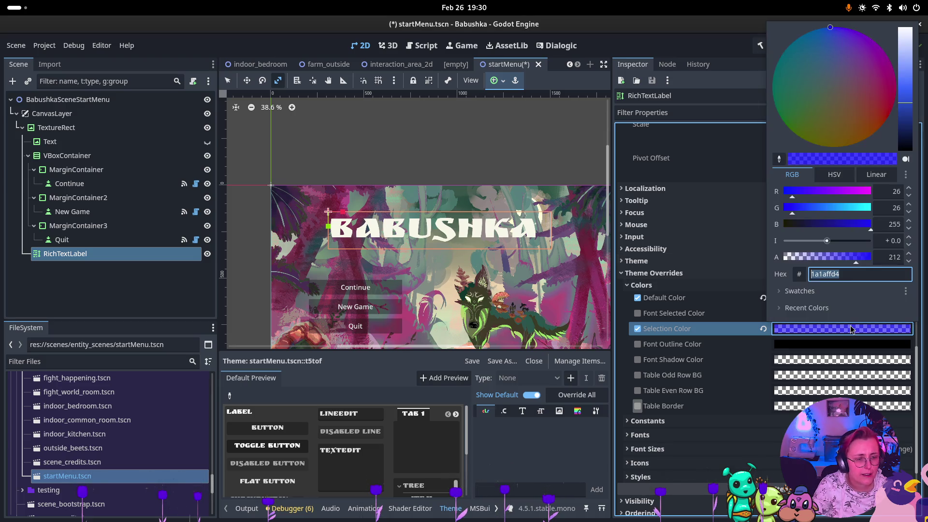
type("d2a865")
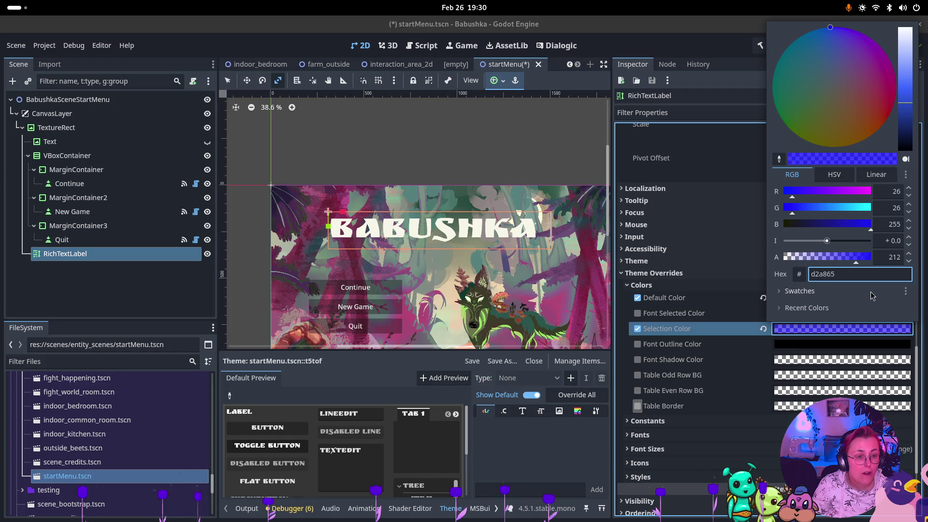
key("Return")
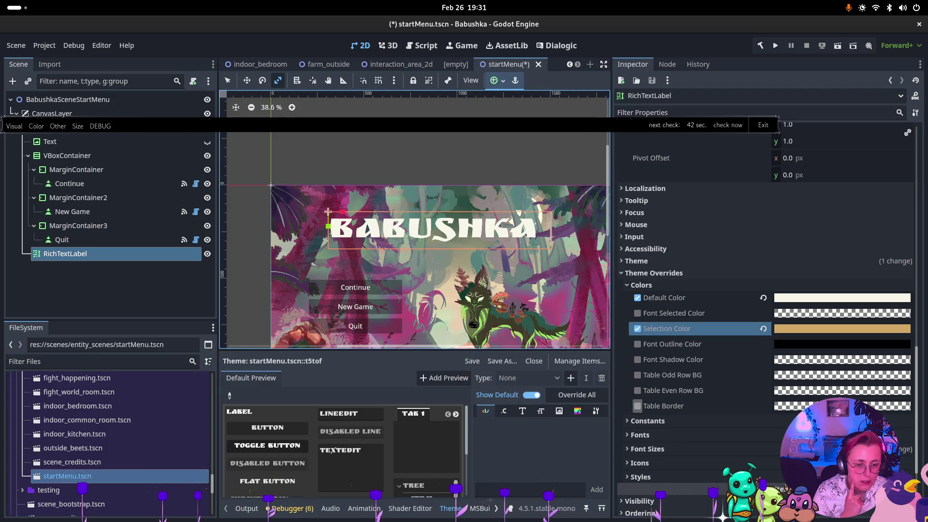
Step: Inspect the Normal StyleBoxEmpty and its content margins under Styles, then collapse them
left_click(677, 476)
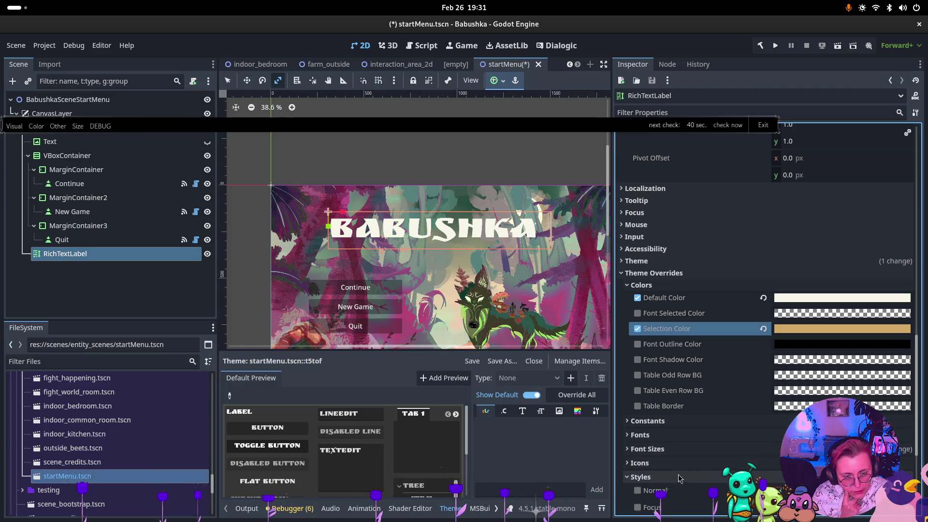
scroll(710, 467, "down", 2)
scroll(711, 467, "down", 1)
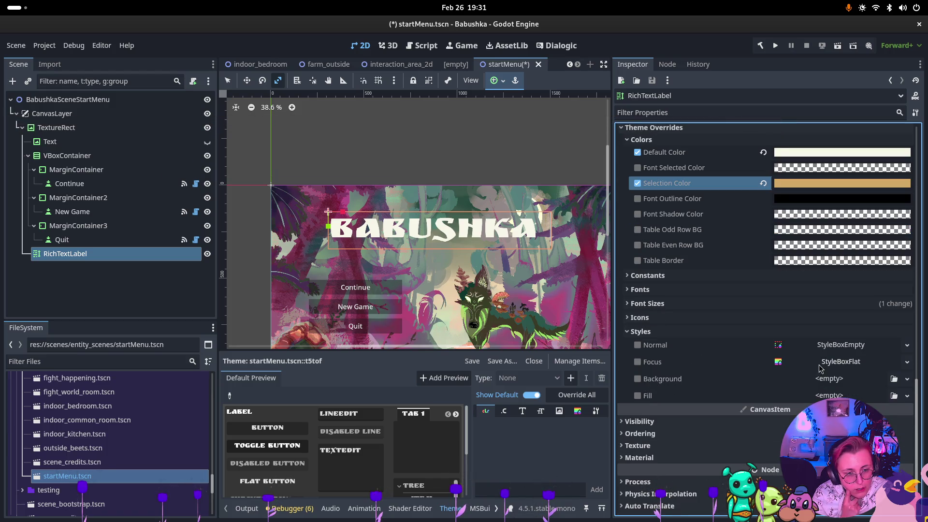
left_click(638, 345)
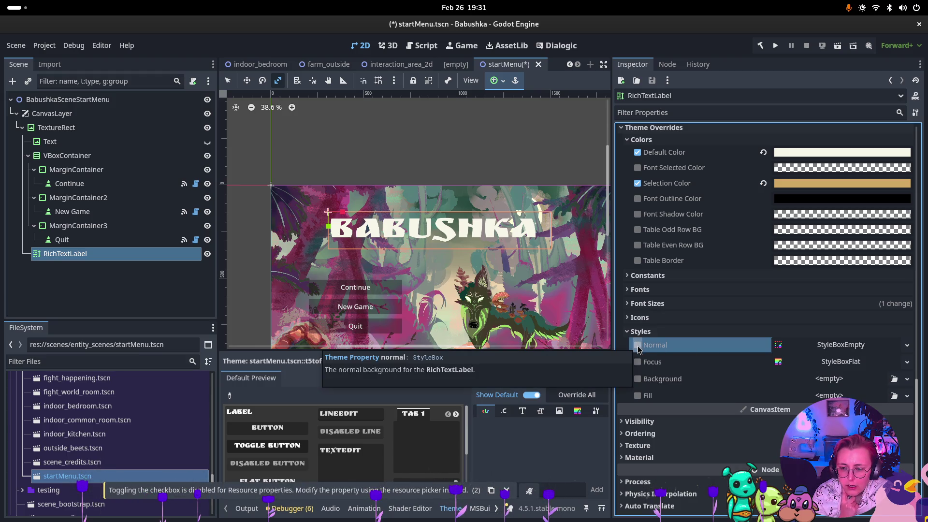
left_click(830, 345)
scroll(788, 386, "down", 4)
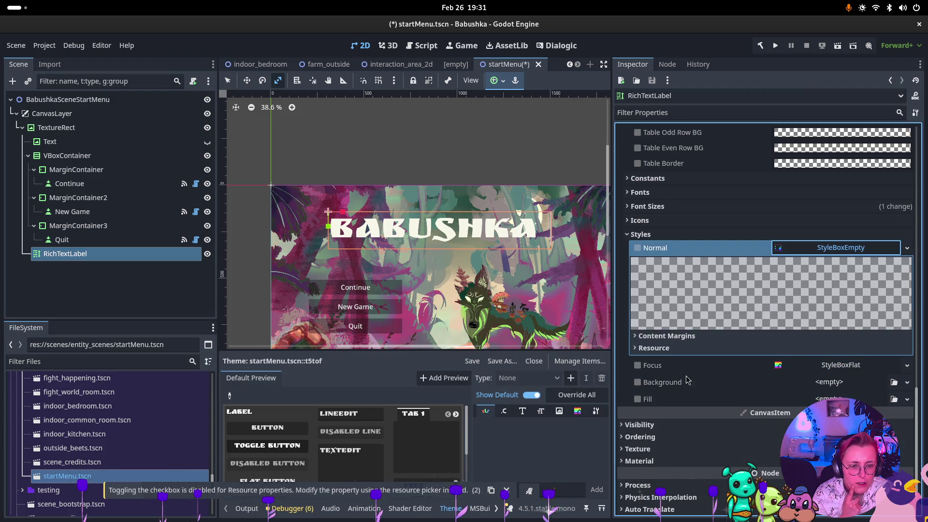
left_click(668, 337)
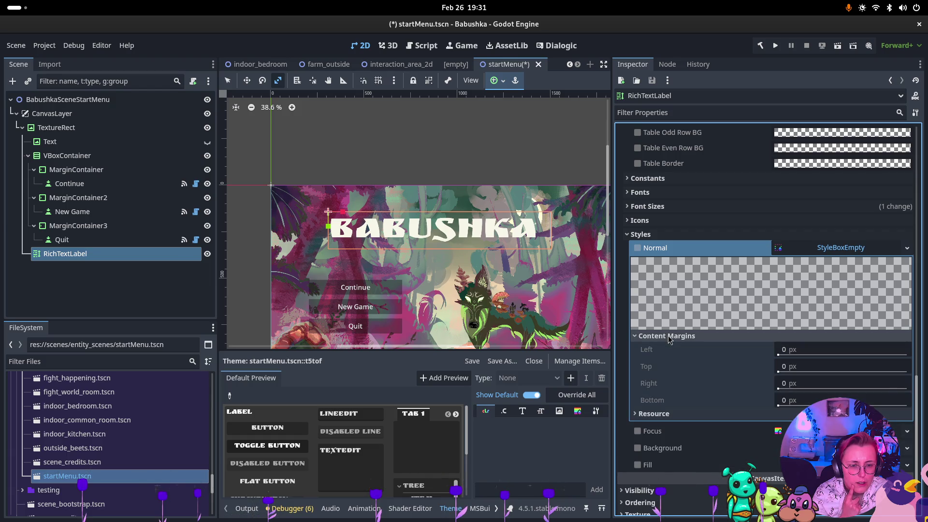
left_click(668, 337)
left_click(648, 235)
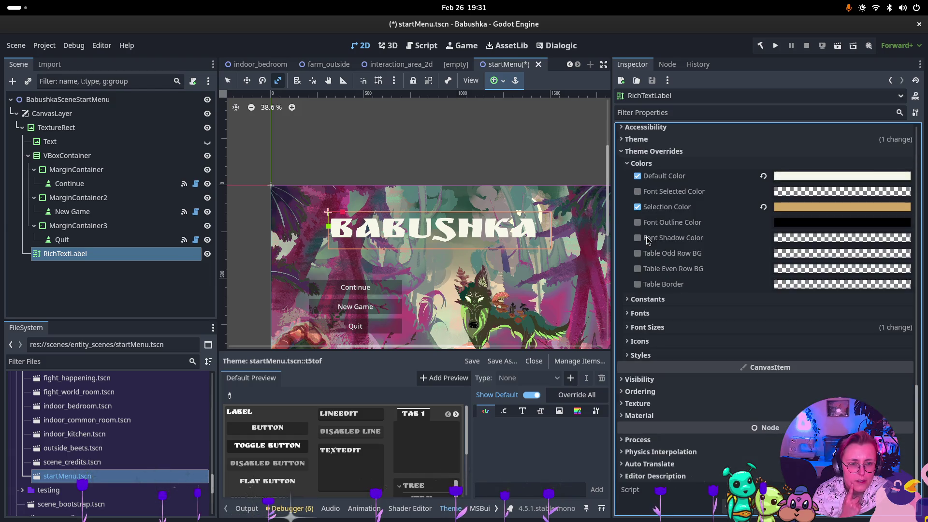
scroll(666, 337, "up", 2)
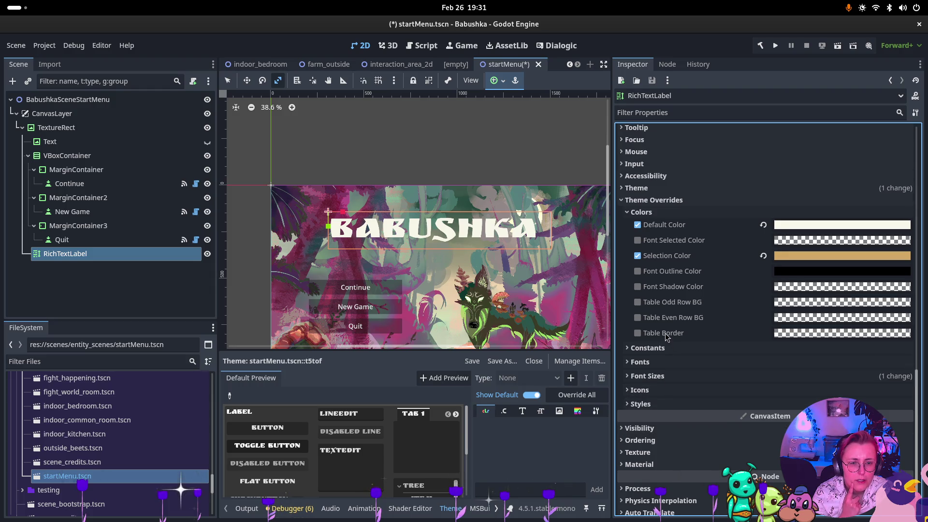
scroll(643, 328, "up", 15)
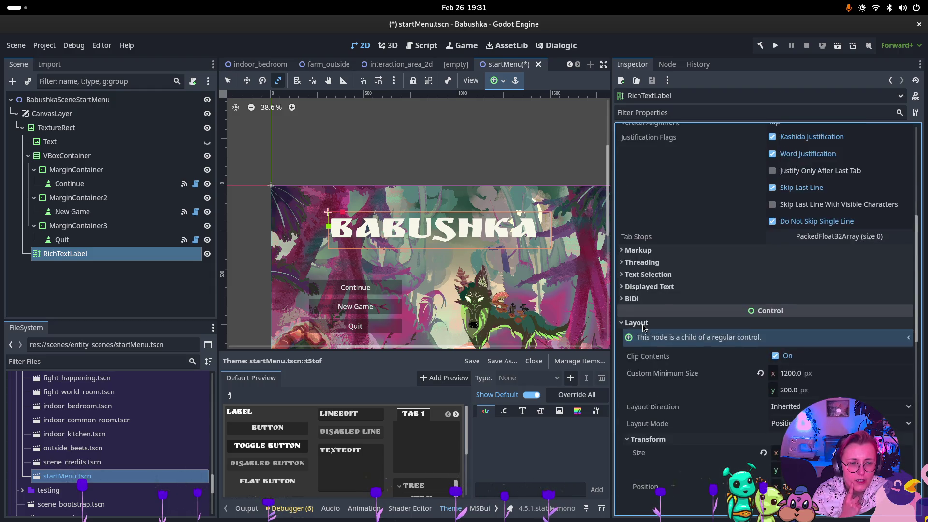
scroll(643, 328, "up", 2)
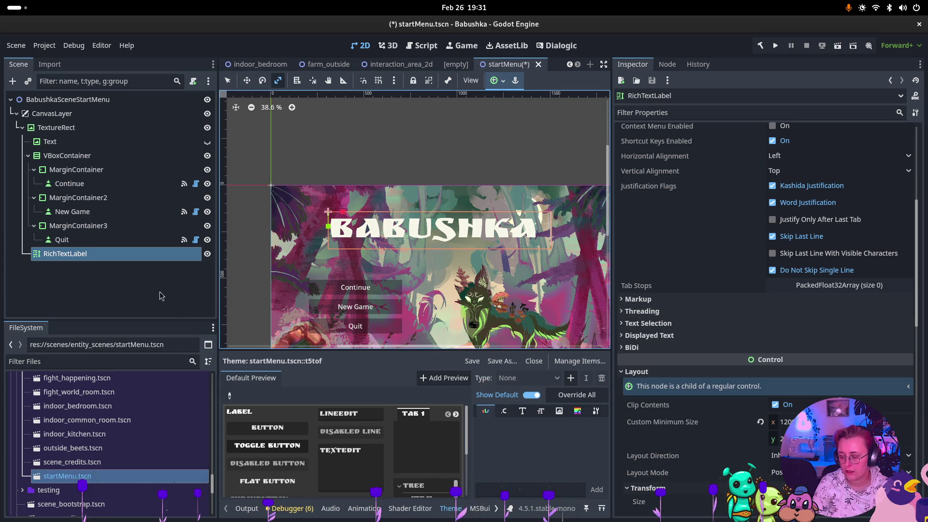
Step: Go to the 'godot Richtextlabel shadow' search results and open the Reddit font-shadow thread
key("super")
key("super")
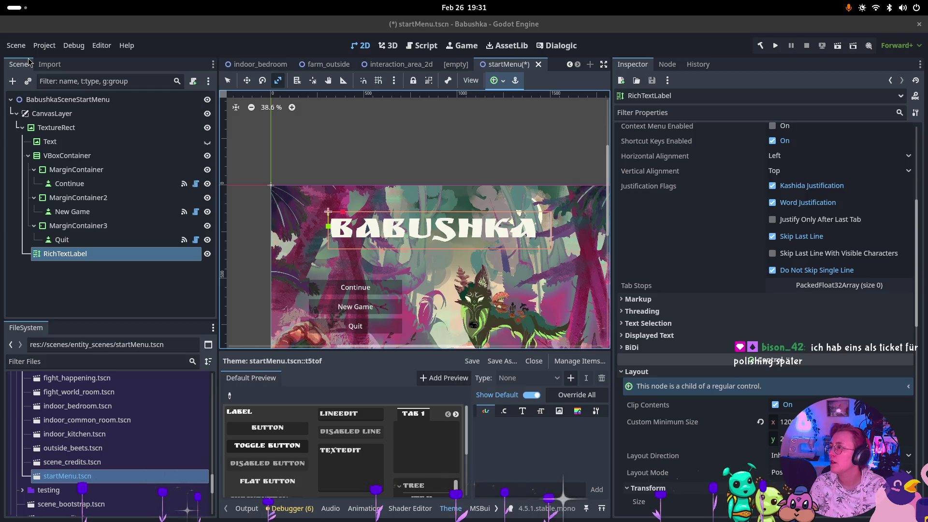
left_click(17, 7)
key("Escape")
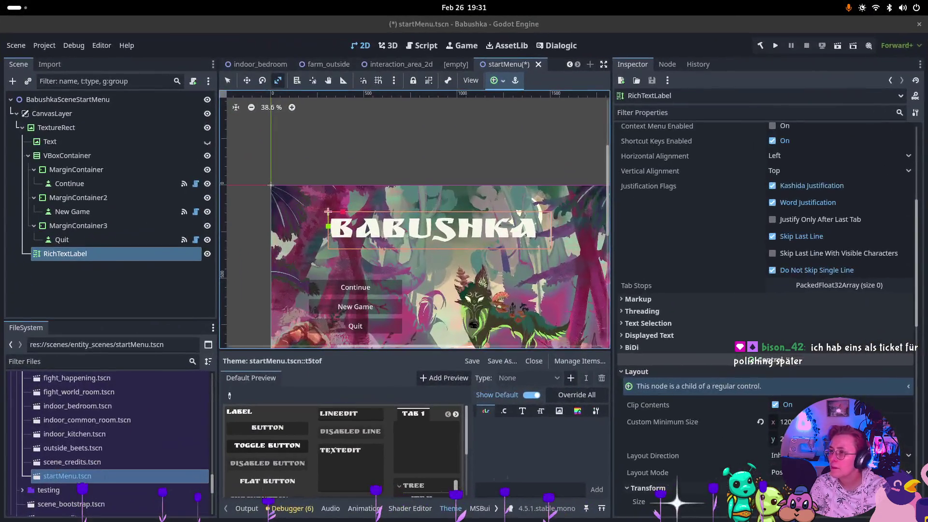
key("alt+Tab")
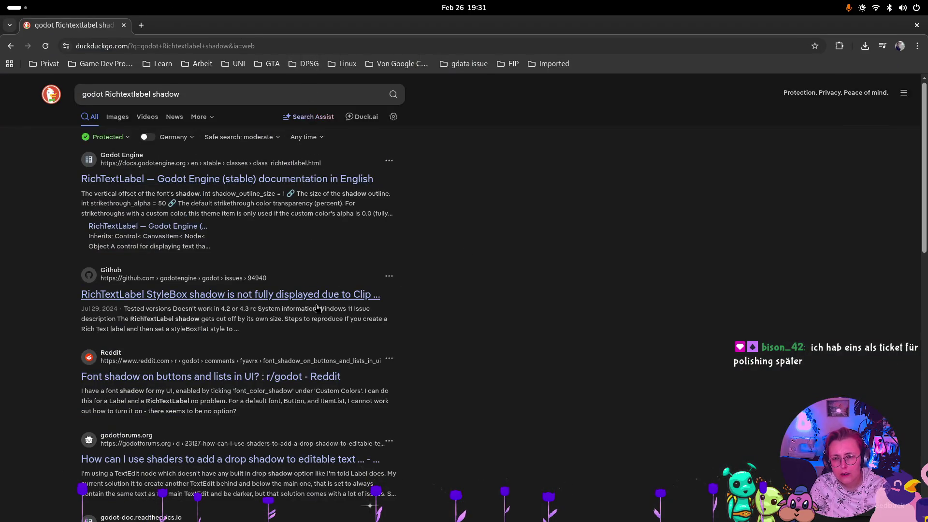
left_click(266, 381)
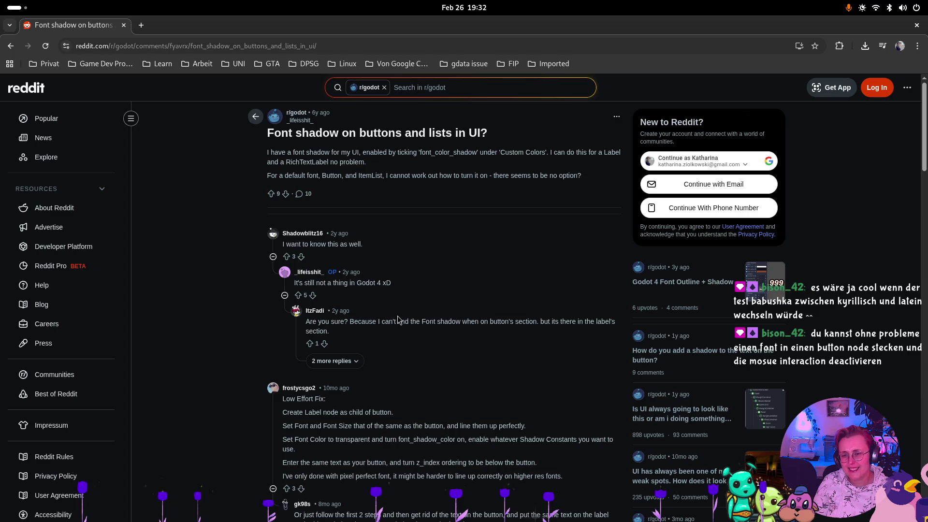
Step: Scroll to the child-Label shadow workaround comment, then bring up the window overview
scroll(445, 273, "down", 5)
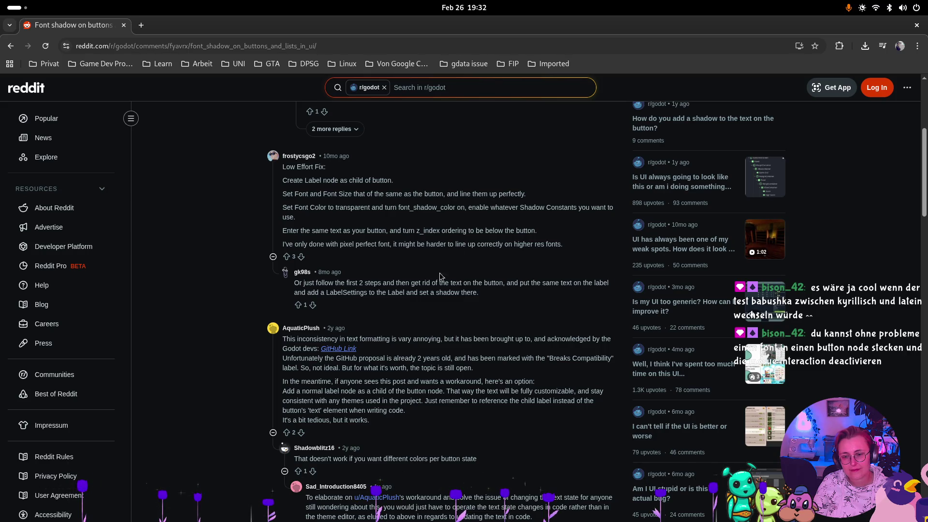
key("super")
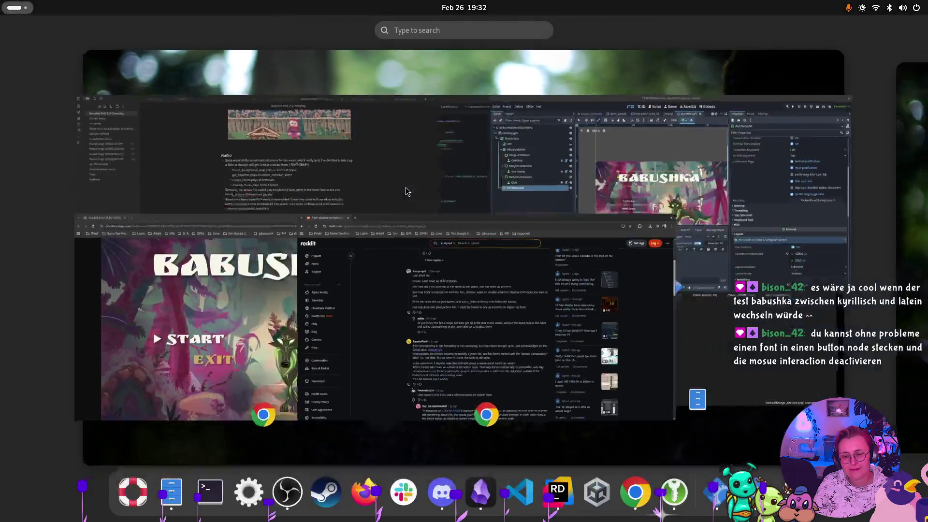
left_click(744, 189)
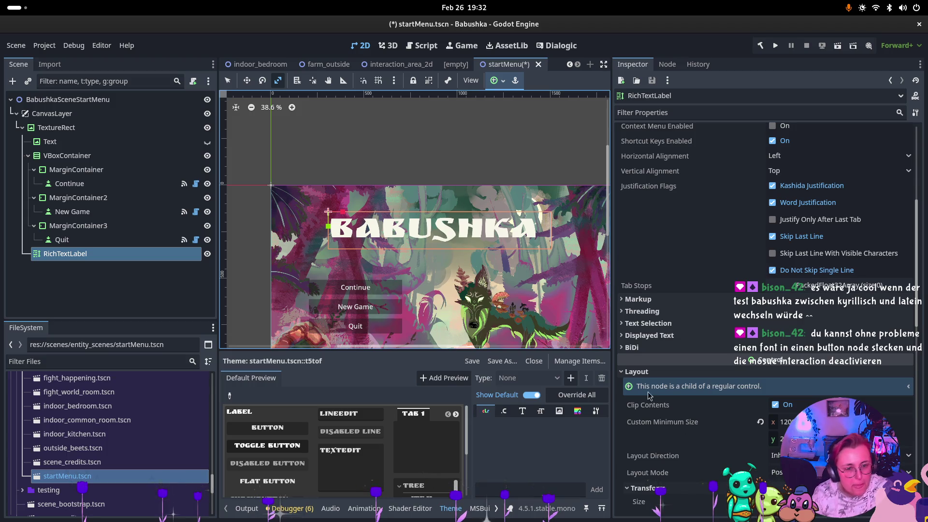
left_click(630, 372)
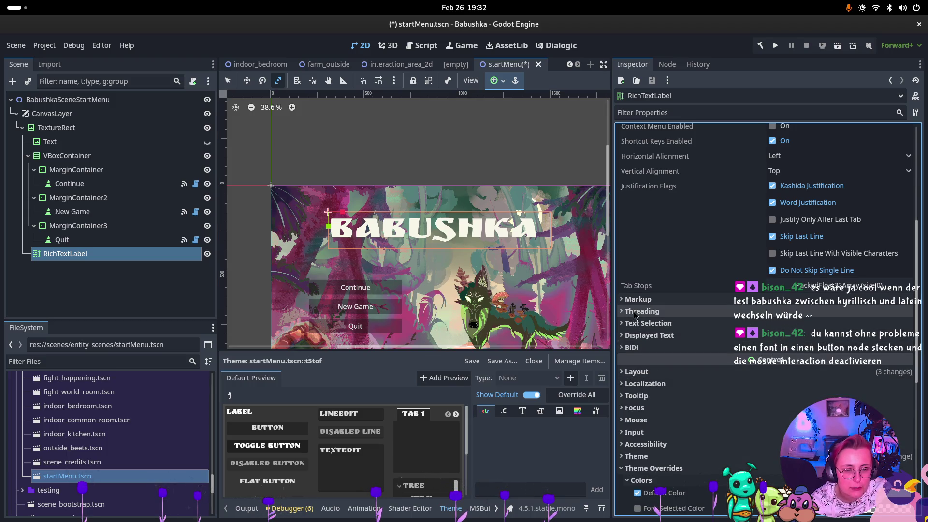
left_click(647, 335)
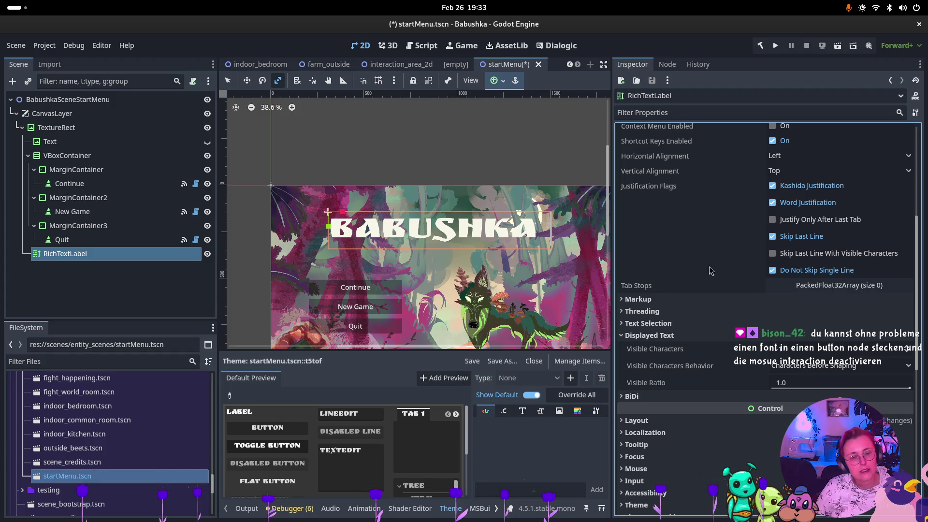
left_click(620, 335)
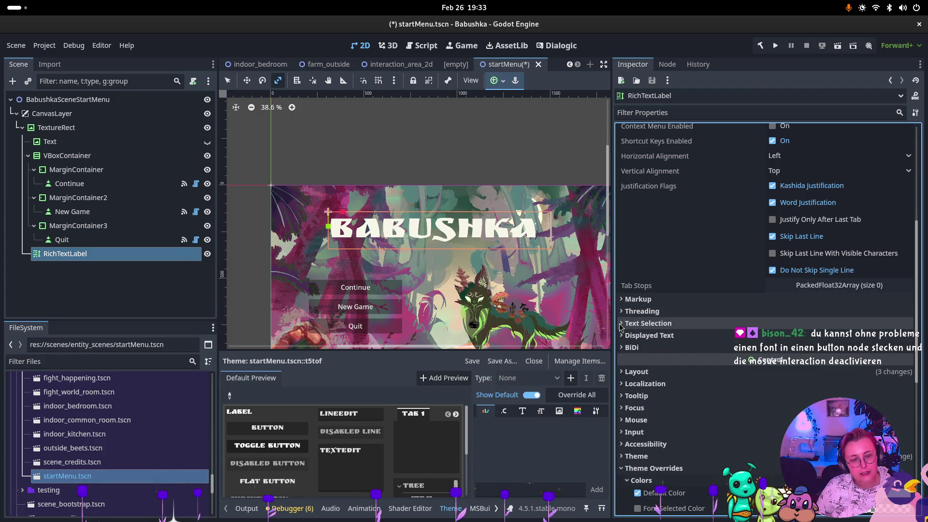
left_click(620, 324)
left_click(621, 325)
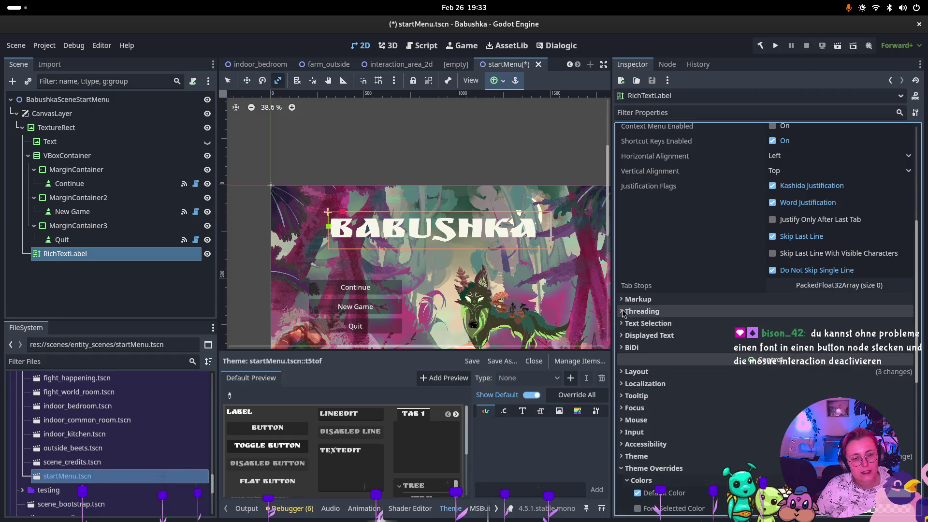
left_click(623, 311)
left_click(624, 311)
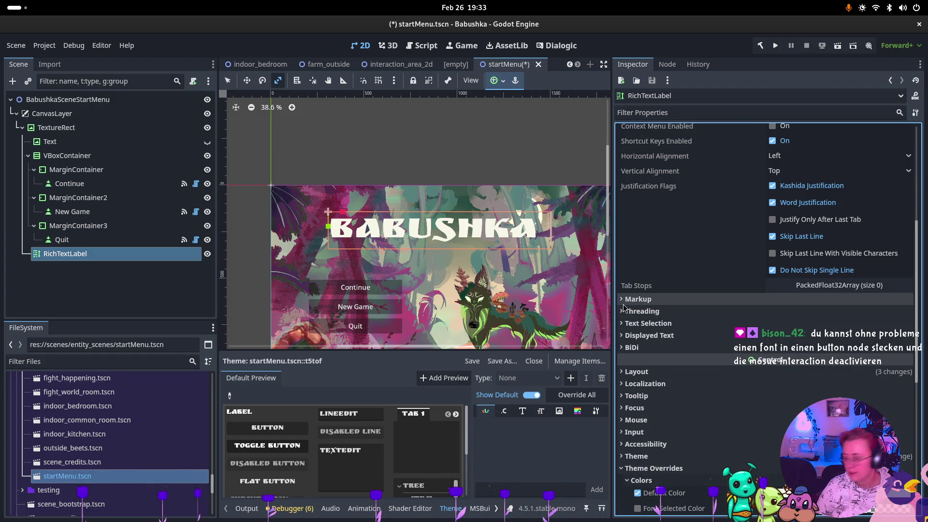
left_click(623, 300)
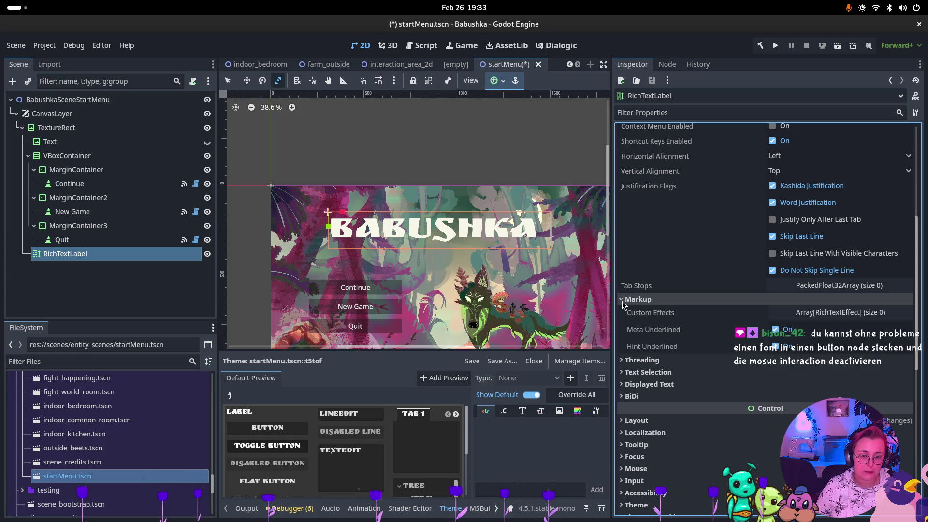
left_click(622, 301)
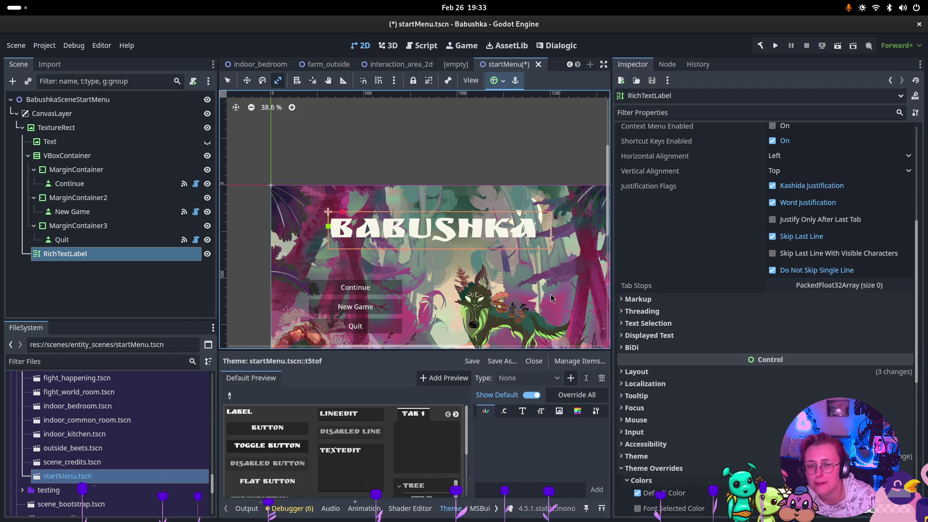
Step: Add a Button child node under the RichTextLabel
right_click(134, 298)
left_click(493, 179)
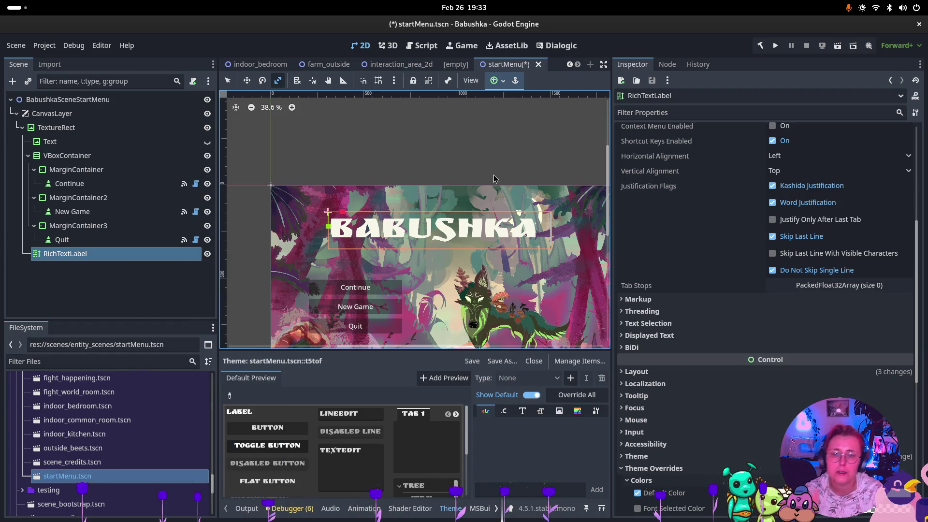
type("Button")
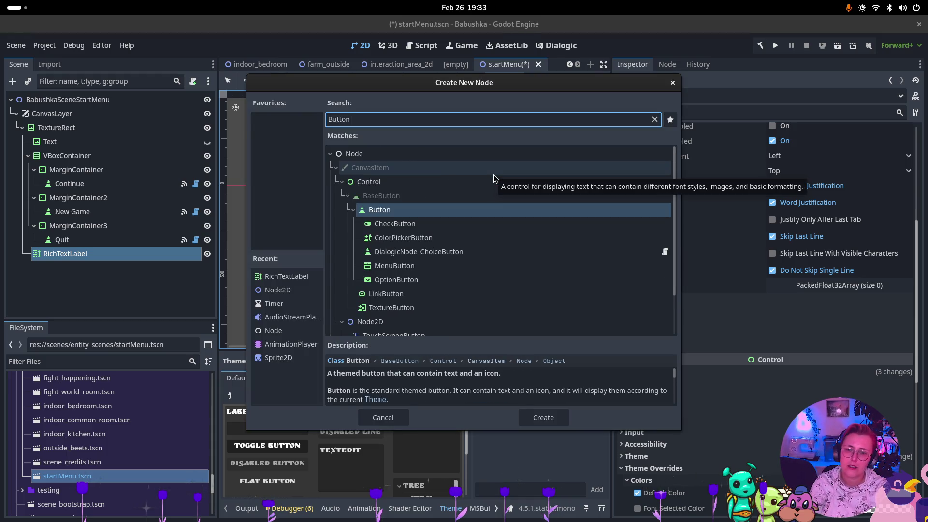
key("Return")
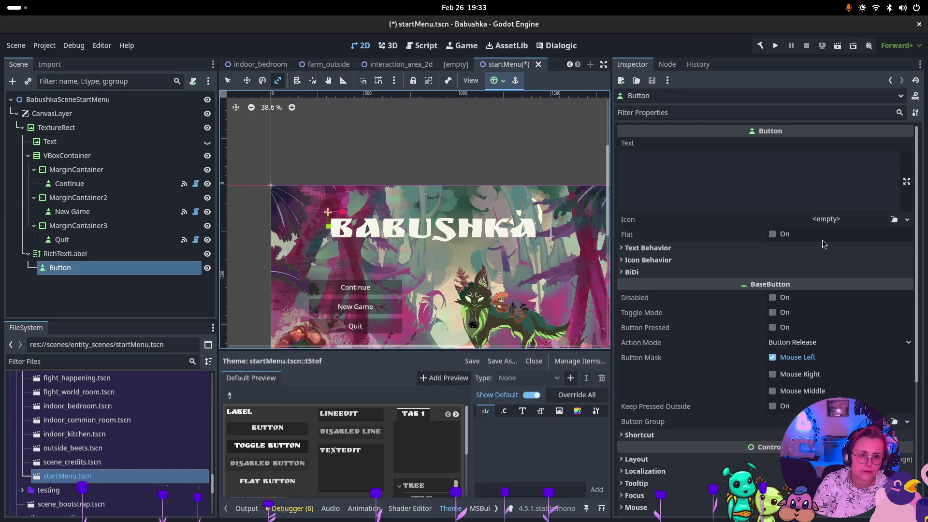
Step: Expand and collapse the Button's Text Behavior section, then show the window overview
left_click(701, 251)
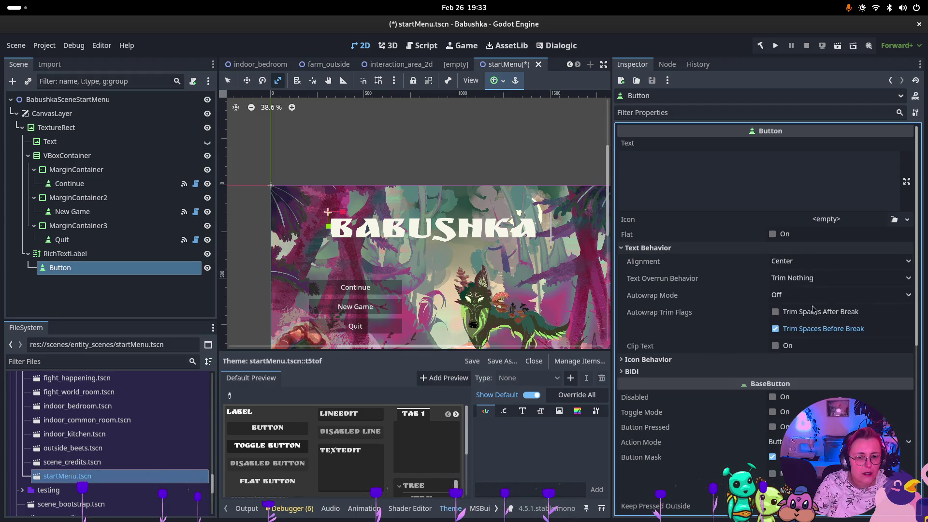
left_click(677, 248)
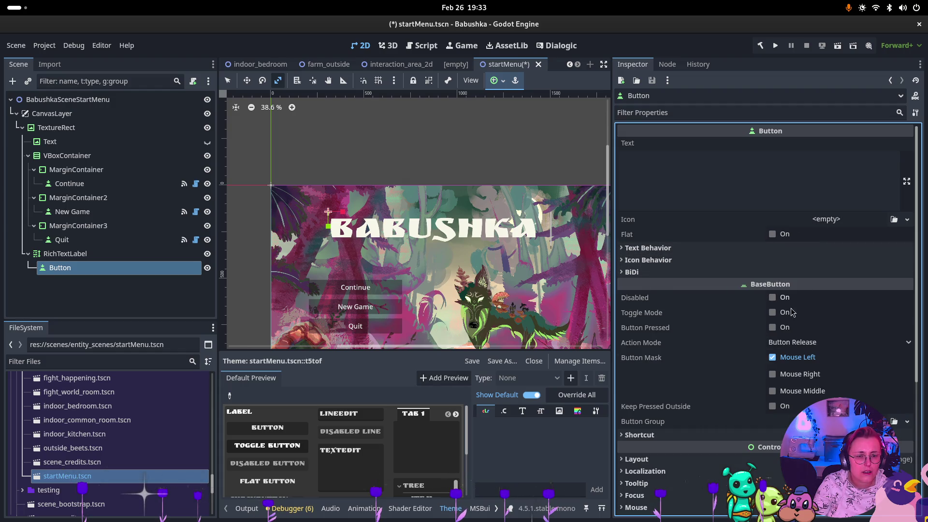
scroll(757, 371, "down", 5)
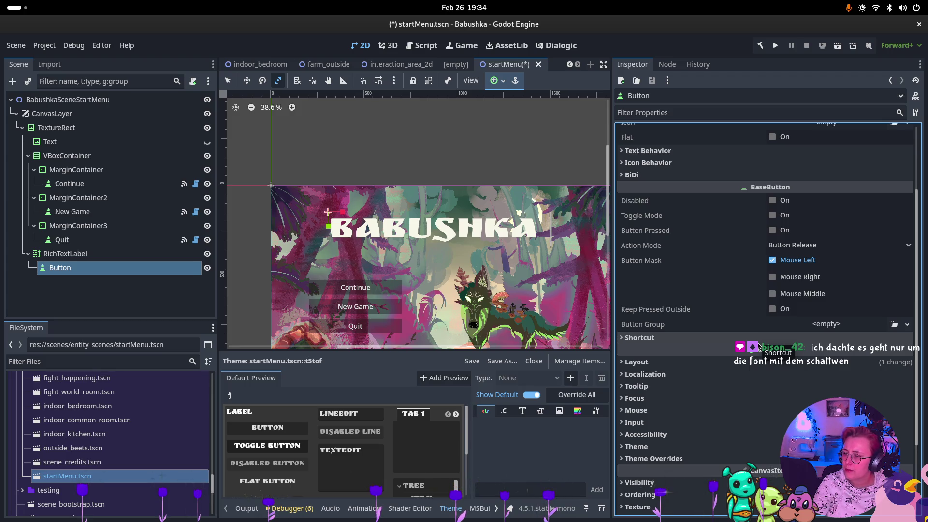
key("super")
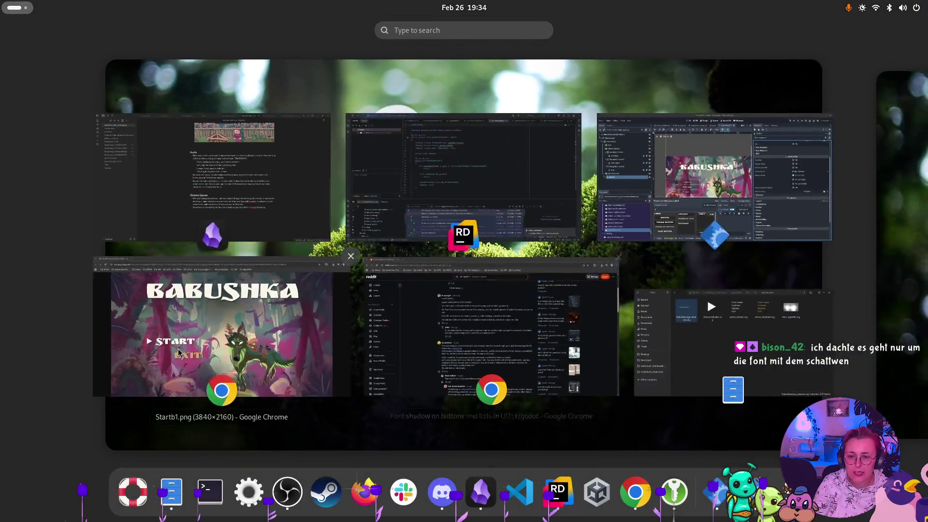
left_click(242, 309)
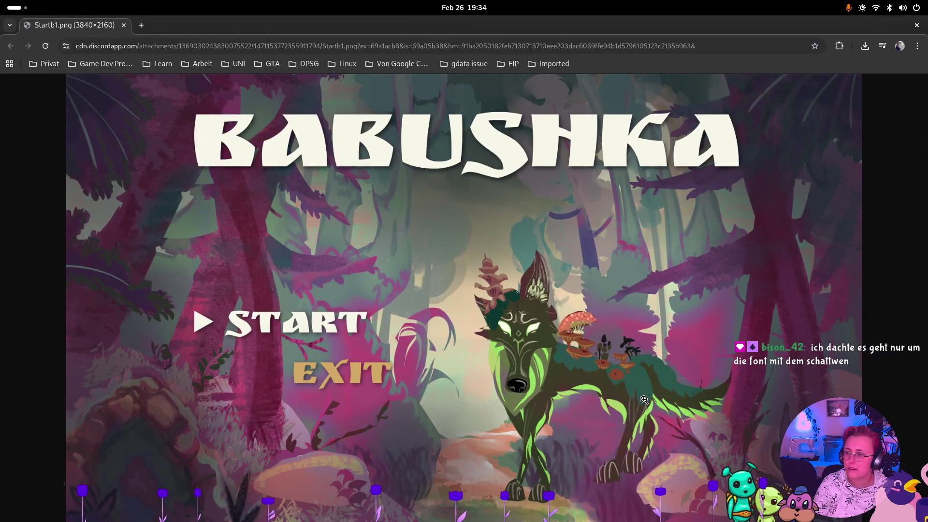
key("super")
left_click(686, 189)
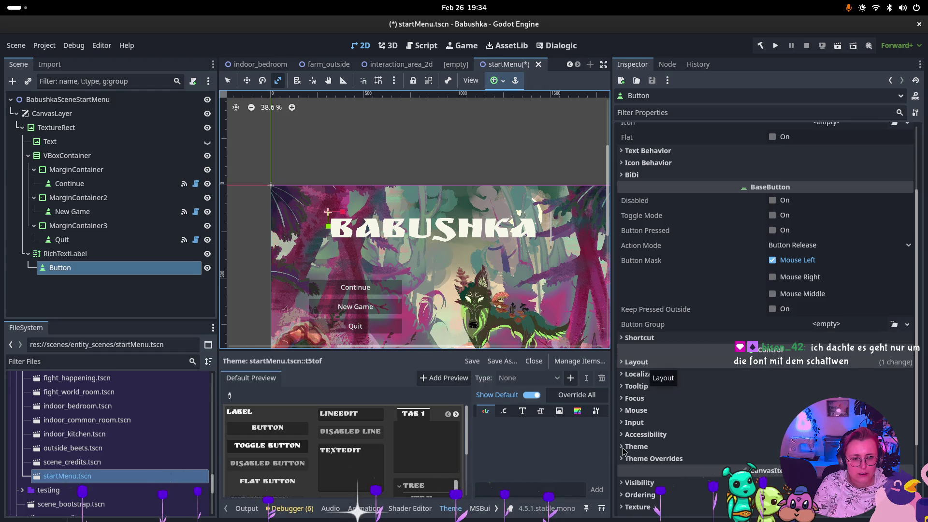
left_click(641, 446)
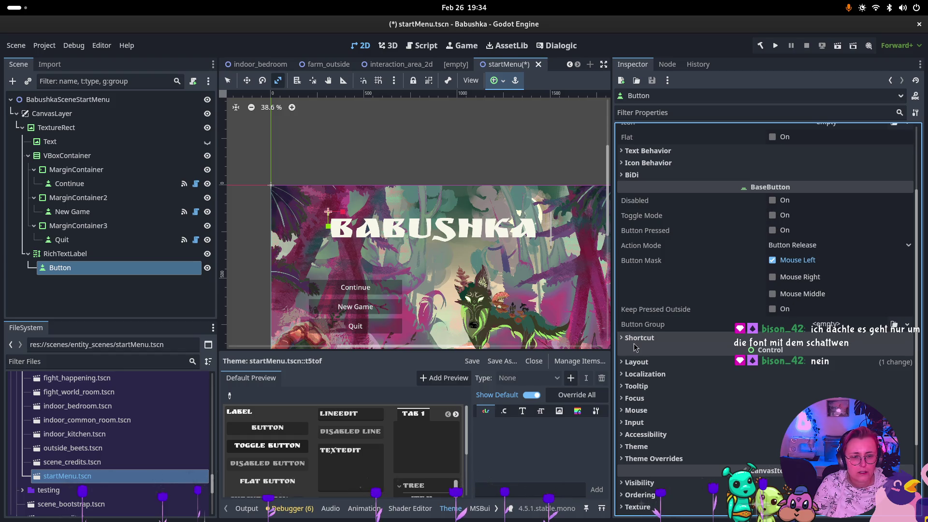
Step: Look through the Button's Layout, Localization, Focus and Mouse sections in the Inspector
mouse_move(630, 352)
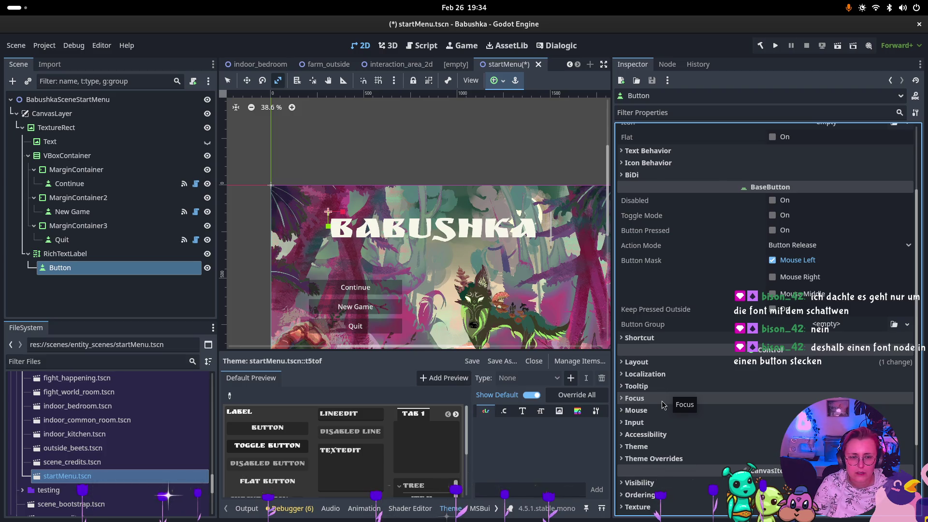
left_click(637, 363)
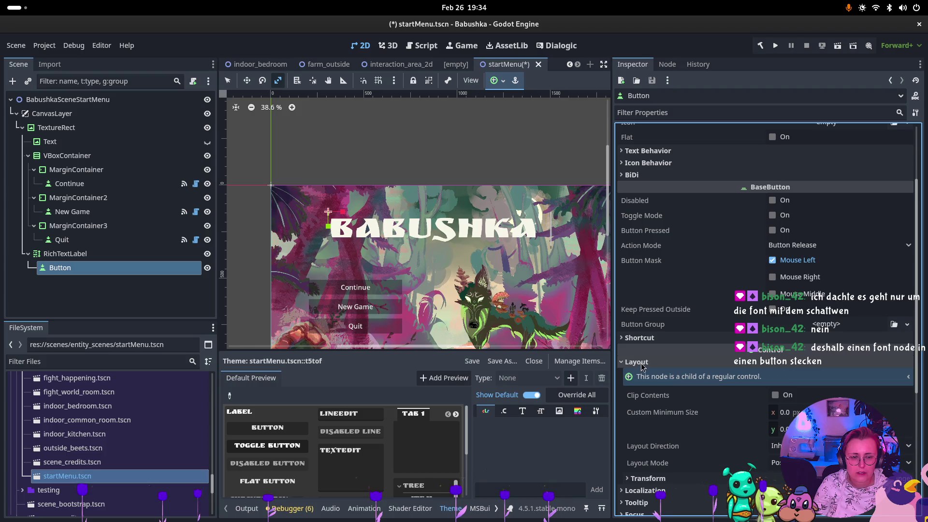
left_click(642, 364)
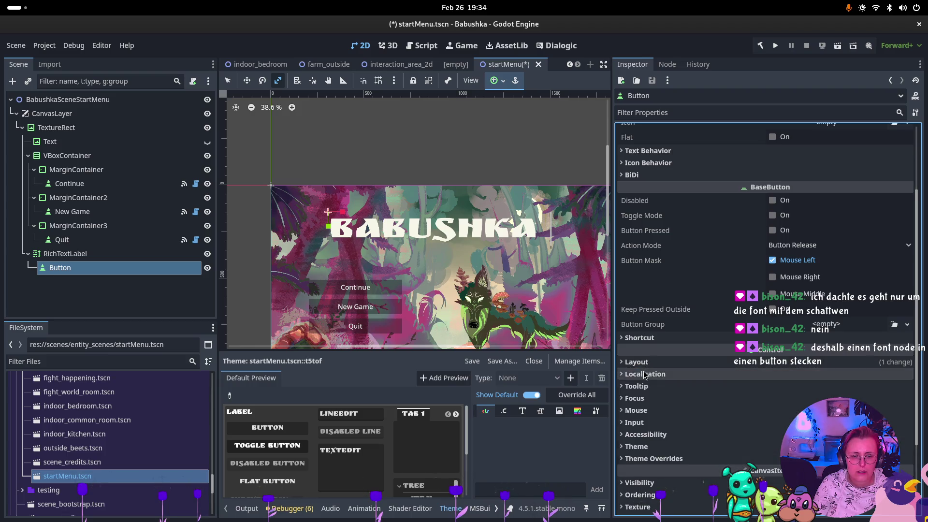
left_click(658, 375)
left_click(647, 375)
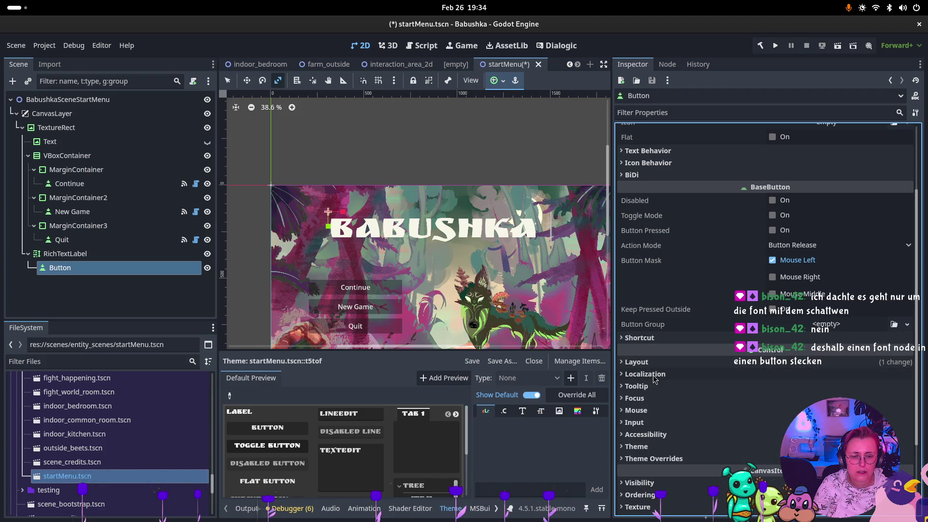
left_click(638, 398)
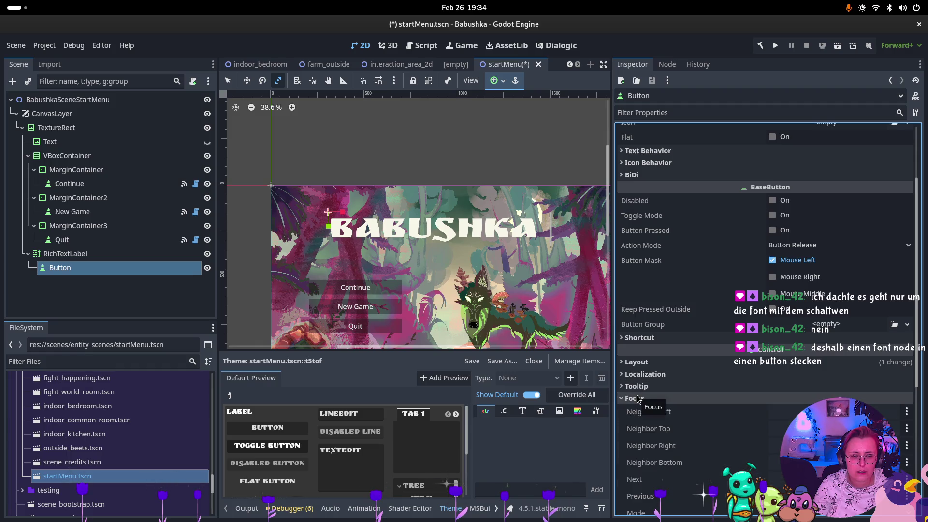
left_click(637, 398)
left_click(636, 410)
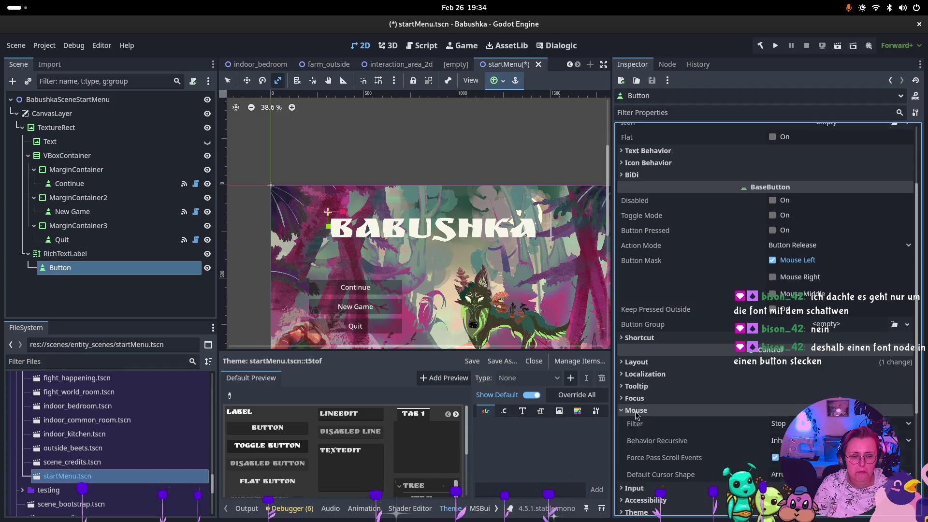
left_click(636, 410)
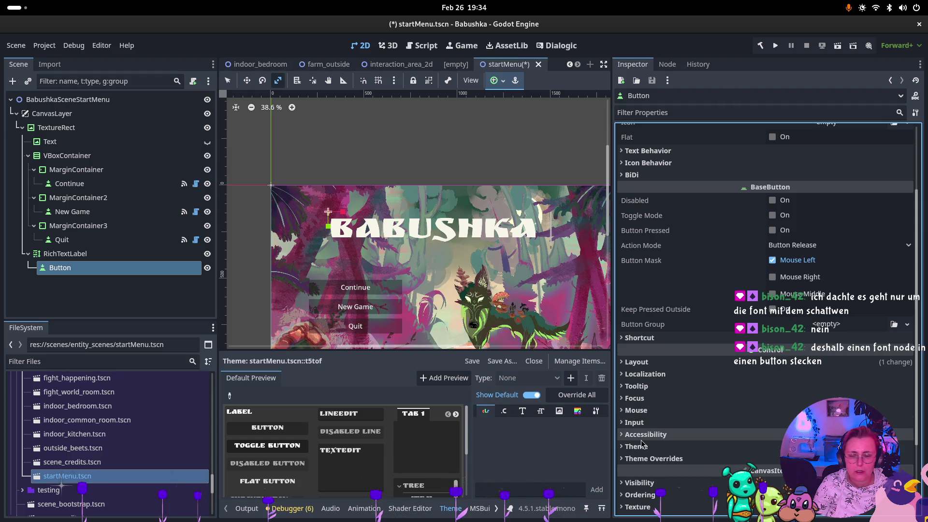
scroll(645, 437, "down", 3)
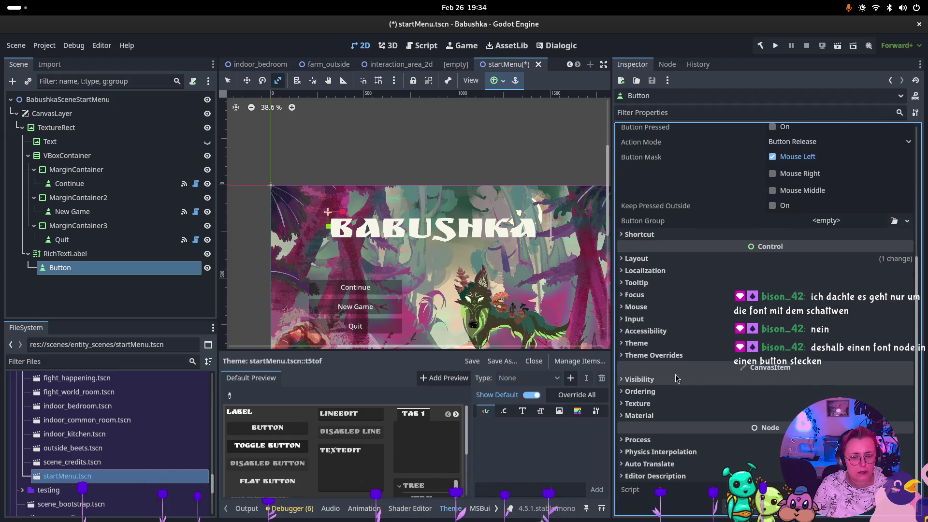
Step: Delete the Button node under the RichTextLabel and confirm the removal
left_click(356, 287)
left_click(65, 253)
left_click(68, 269)
key("Delete")
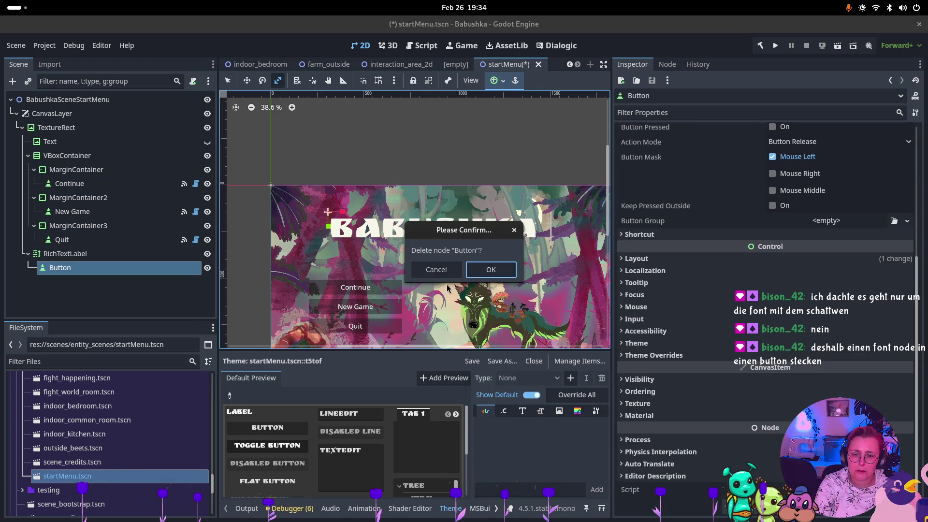
left_click(484, 280)
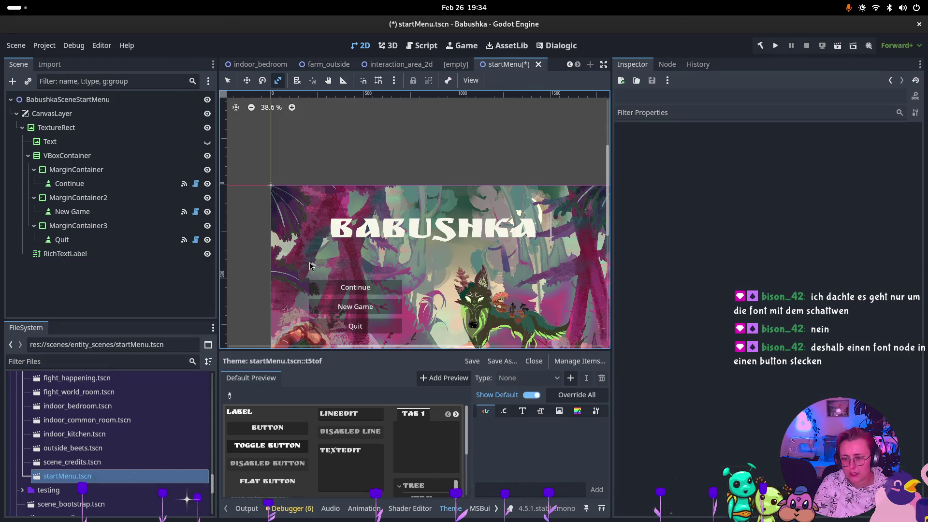
Step: Switch to the file manager and select the five start-screen SVG files
key("super")
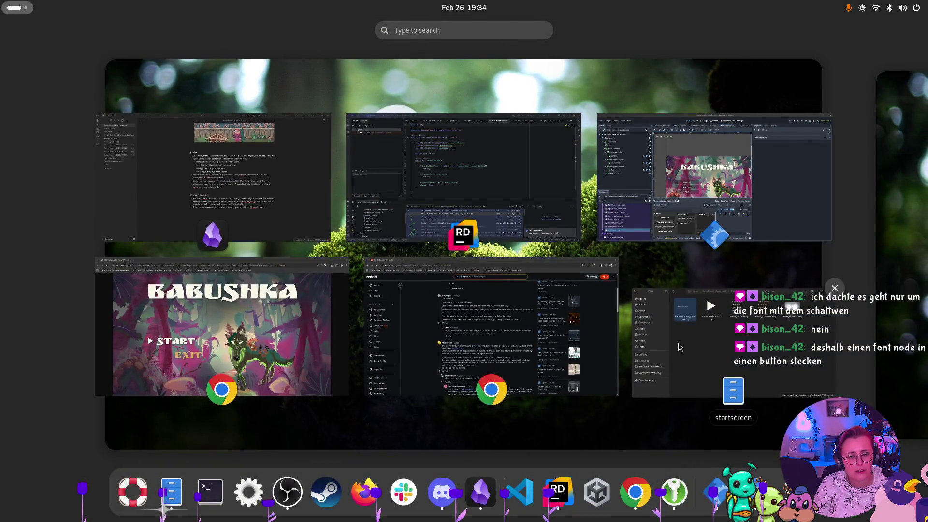
left_click(679, 347)
mouse_move(703, 265)
left_mouse_down()
mouse_move(677, 145)
mouse_move(367, 136)
left_mouse_up()
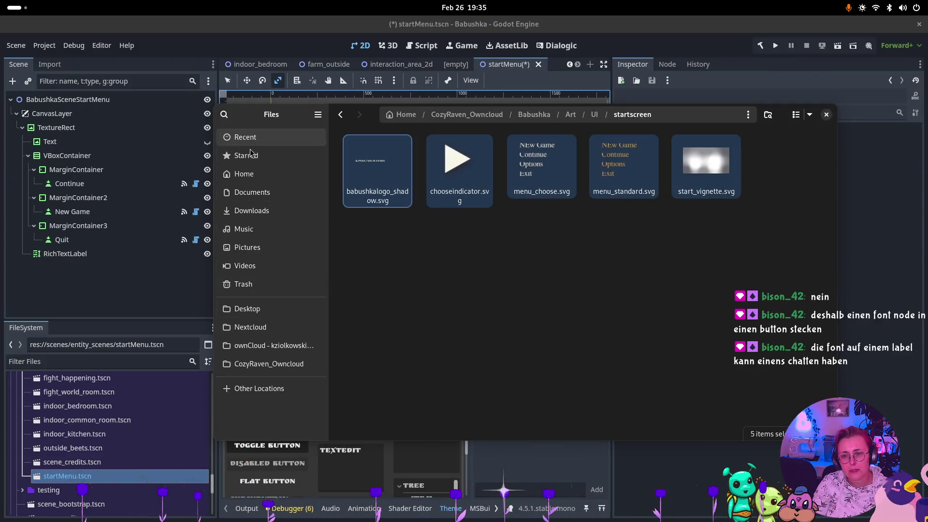
Step: Navigate from the home folder into Godot › Babushka › art › ui › UI
left_click(245, 173)
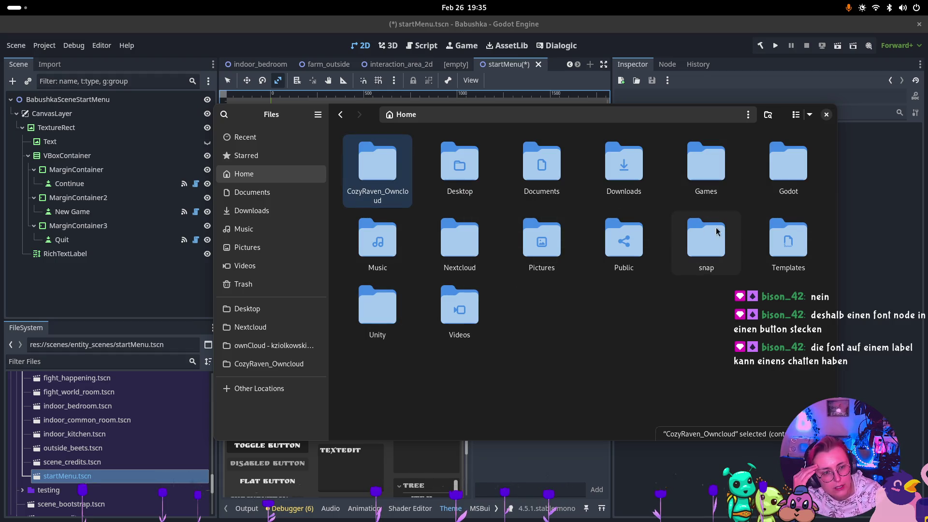
double_click(788, 164)
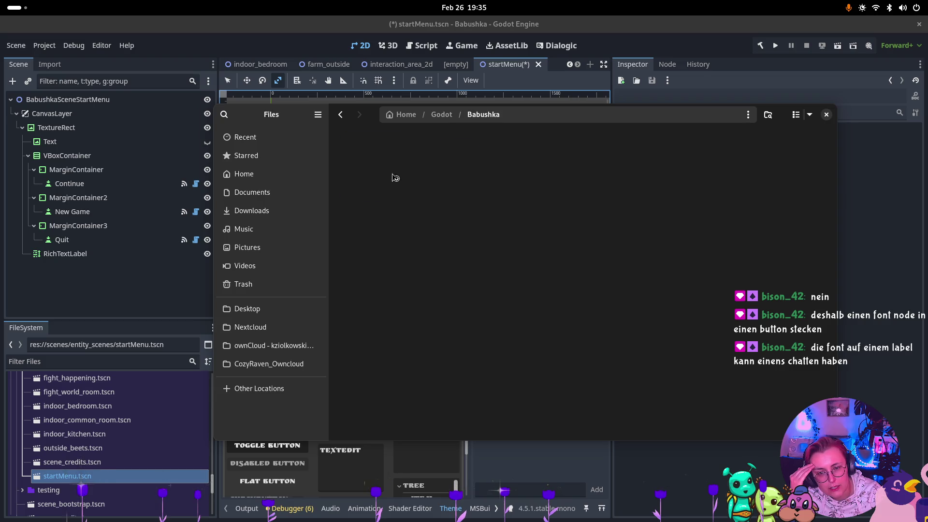
double_click(394, 177)
double_click(477, 179)
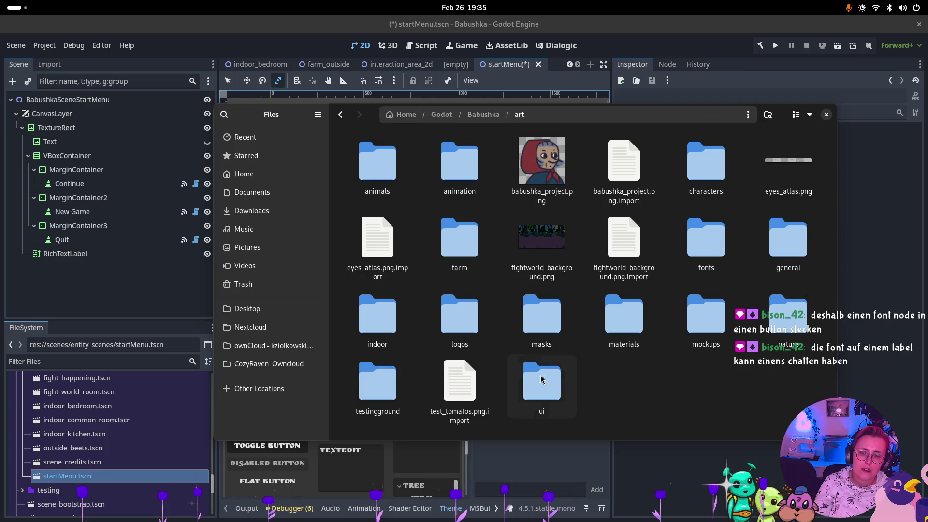
double_click(559, 386)
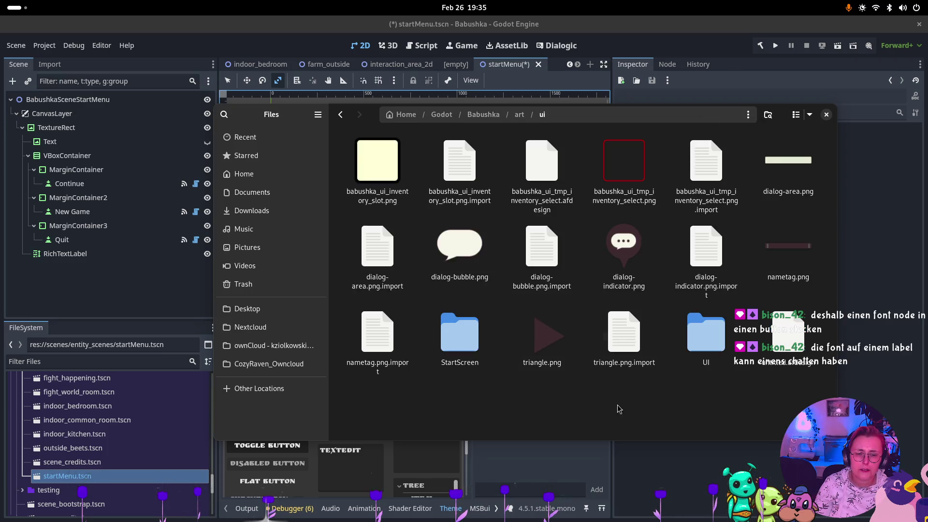
double_click(717, 349)
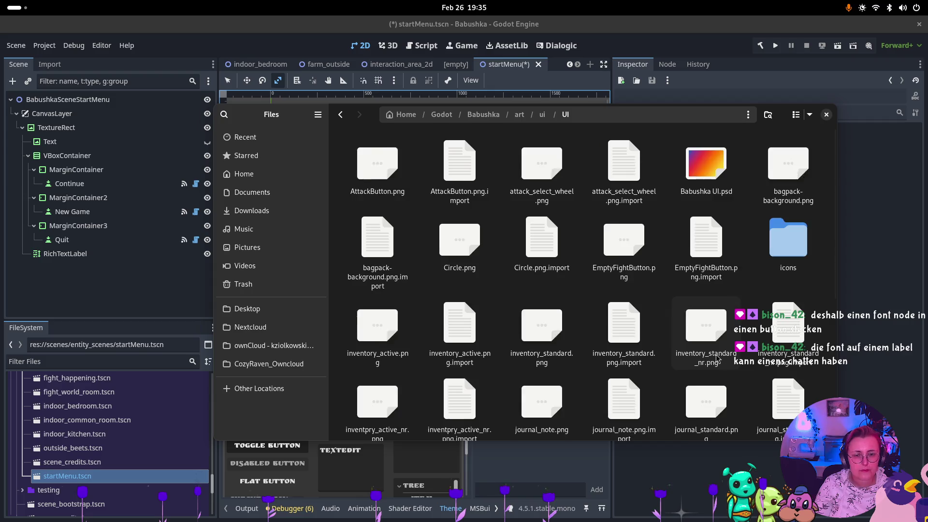
Step: Scroll through the UI folder's icons, then return to the Godot window
scroll(646, 269, "down", 3)
scroll(645, 269, "down", 6)
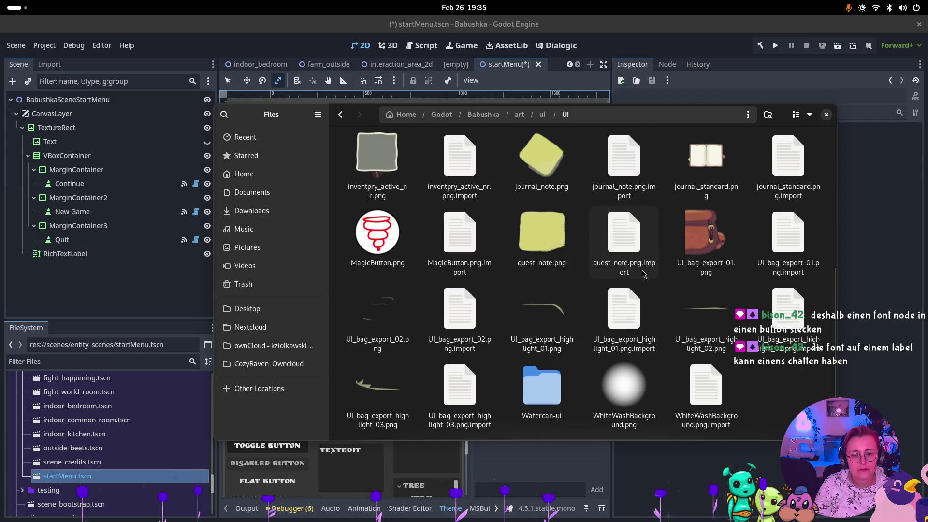
scroll(645, 271, "up", 10)
scroll(646, 273, "down", 6)
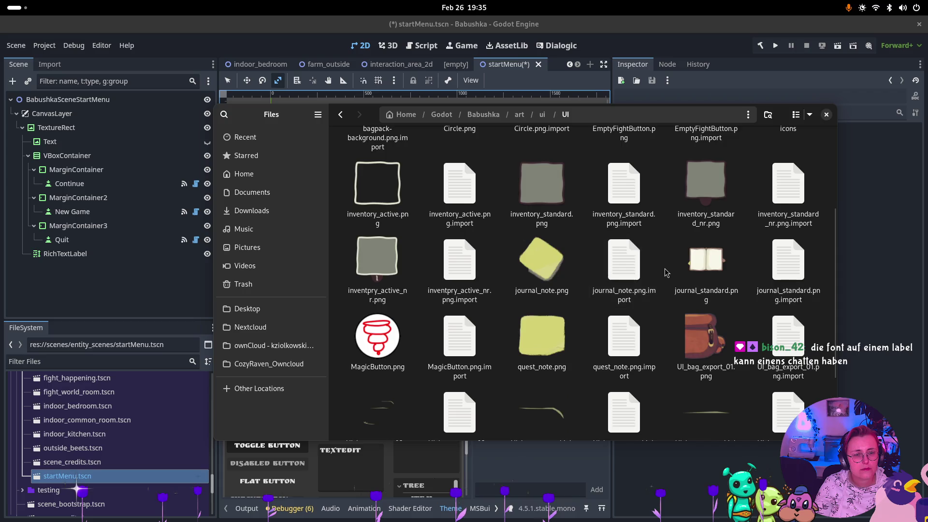
scroll(796, 381, "up", 6)
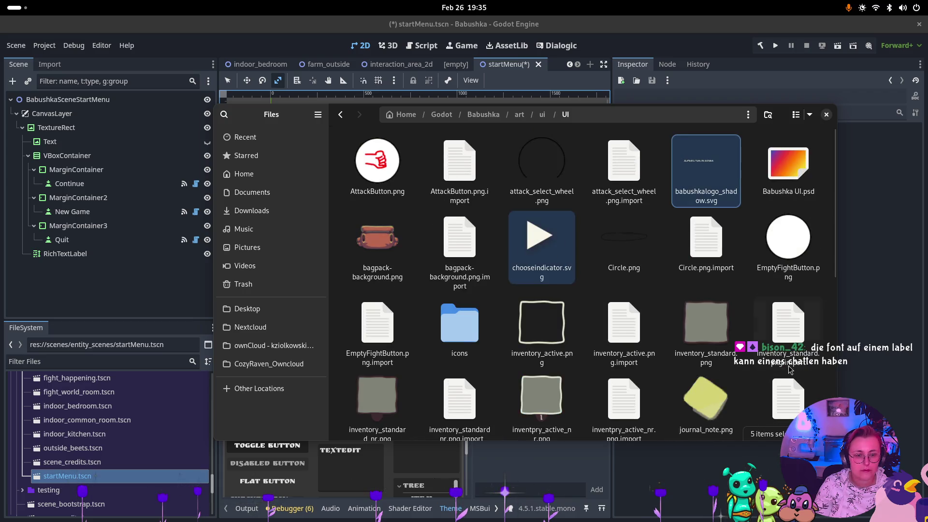
key("super")
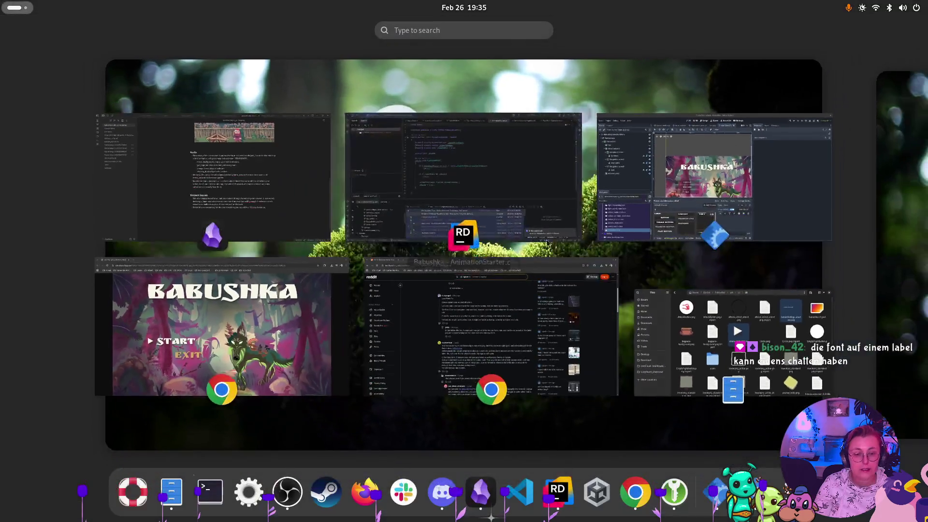
left_click(709, 159)
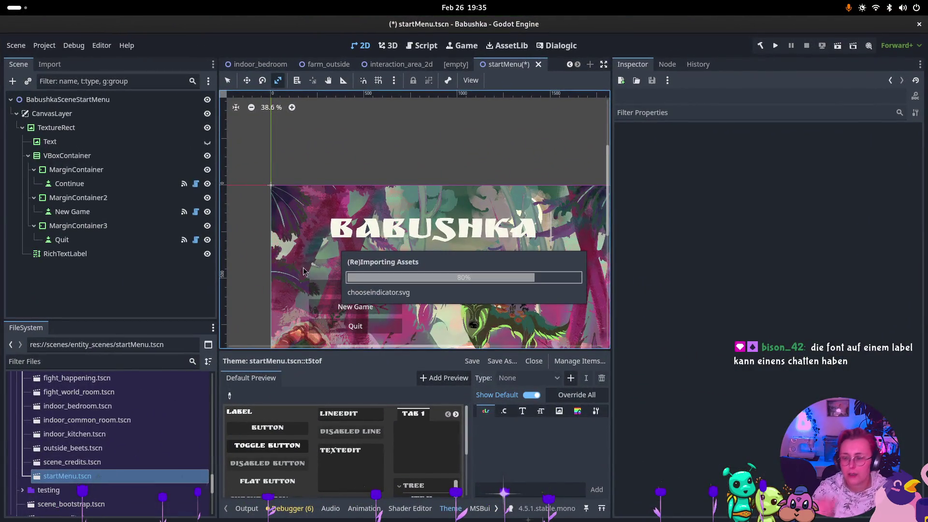
Step: Collapse the sfx and audio folders in the FileSystem dock
scroll(81, 447, "up", 4)
scroll(84, 449, "up", 3)
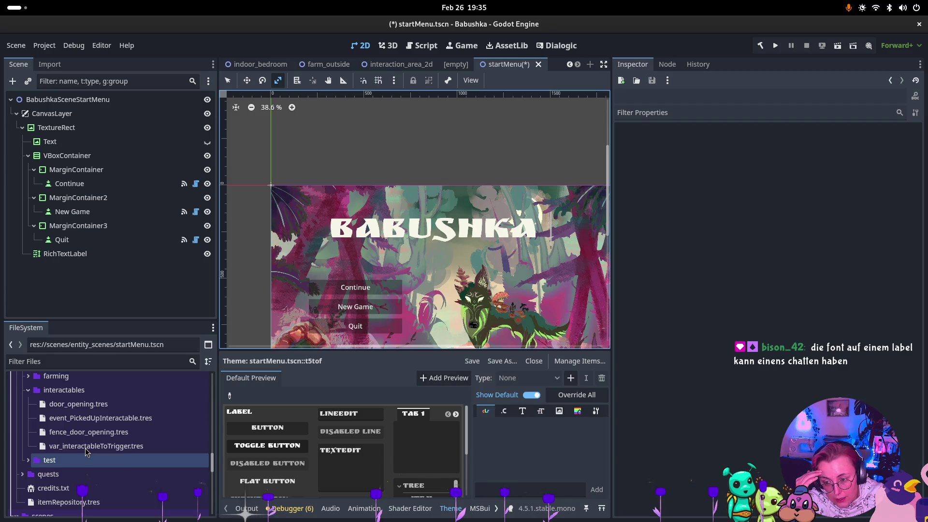
scroll(57, 451, "up", 15)
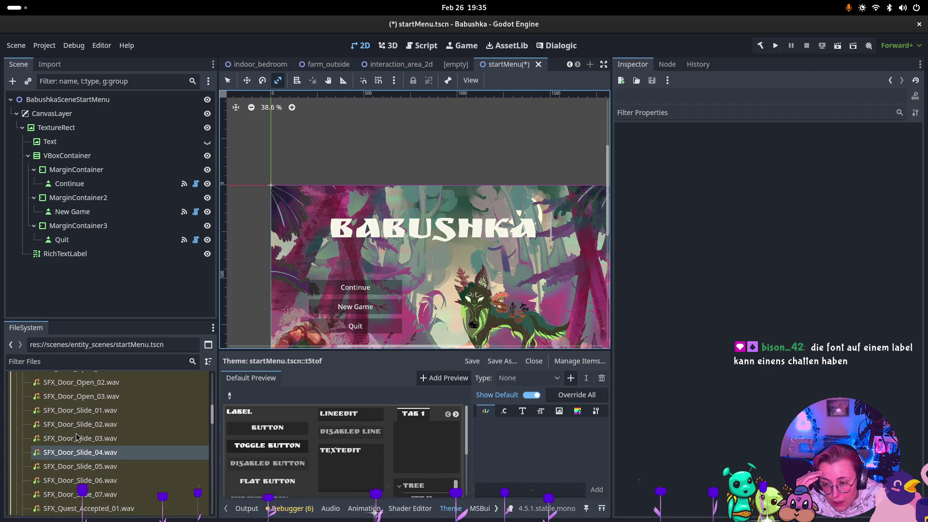
left_click(22, 417)
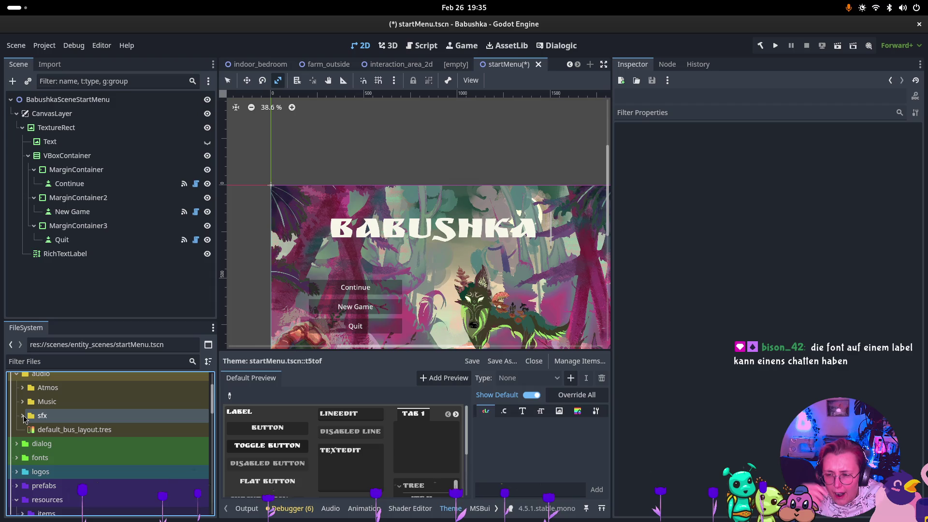
scroll(34, 421, "up", 2)
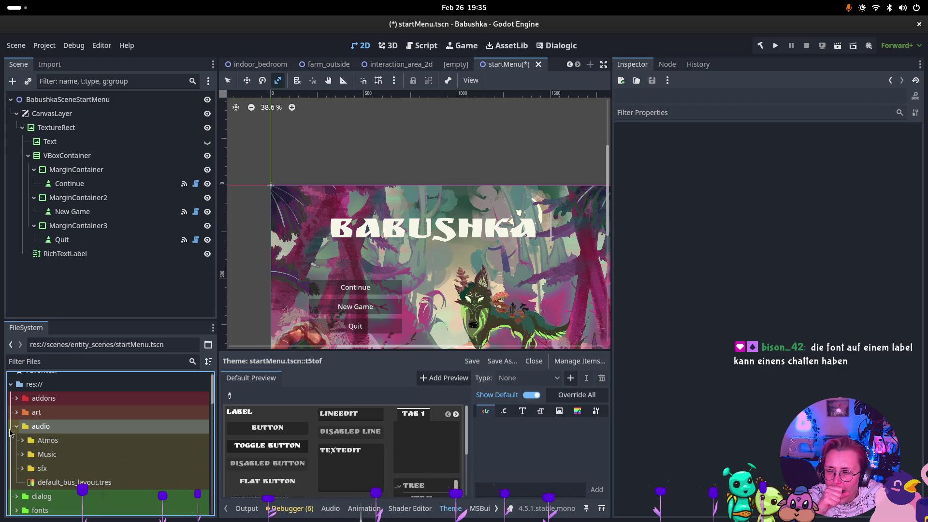
left_click(17, 426)
Step: Expand art › ui › StartScreen, then bring up the window overview
left_click(16, 412)
scroll(38, 441, "down", 4)
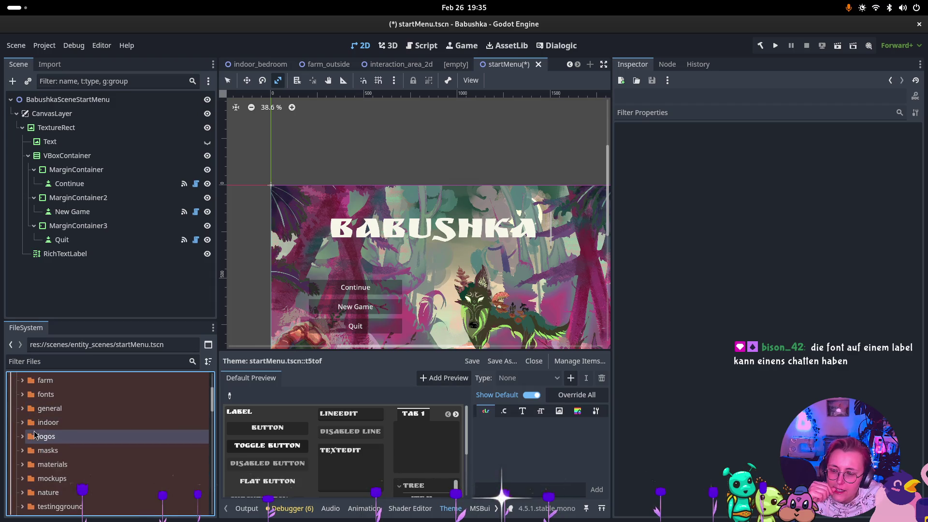
left_click(22, 415)
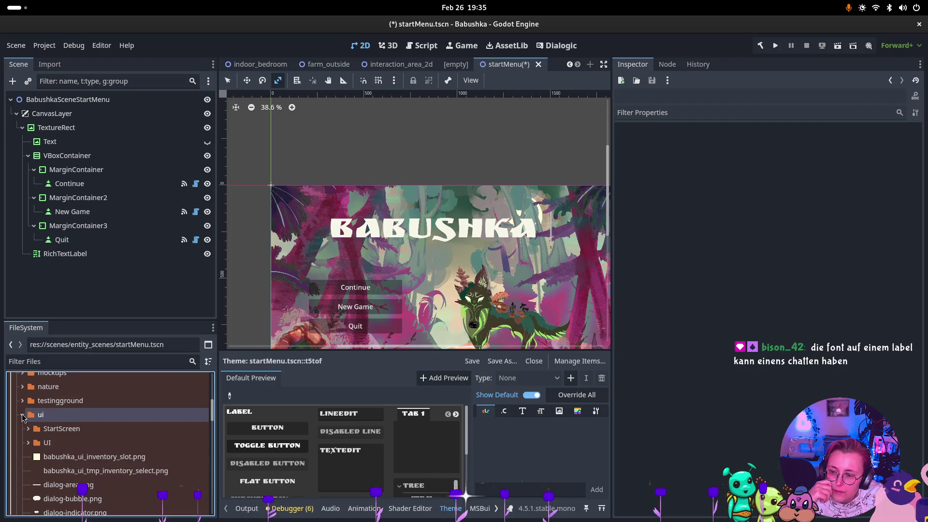
scroll(53, 423, "down", 1)
left_click(28, 411)
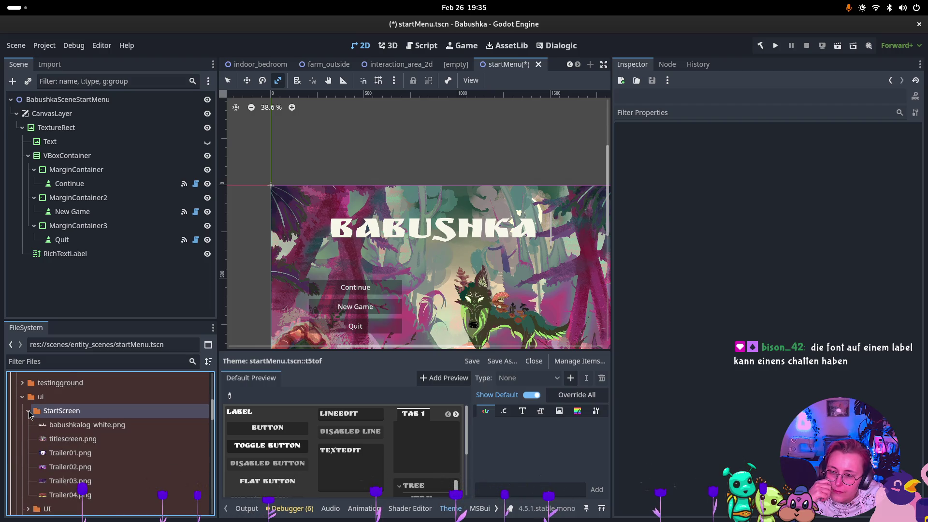
scroll(61, 420, "down", 5)
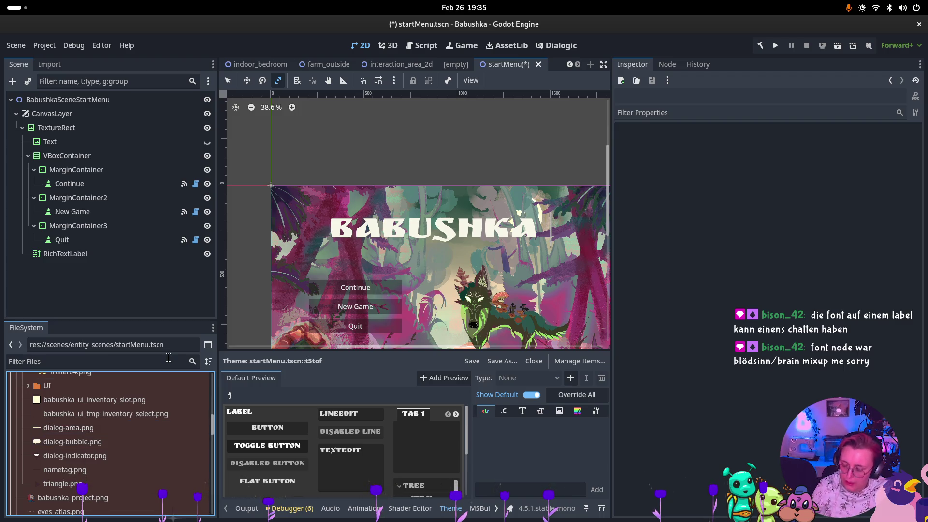
key("super")
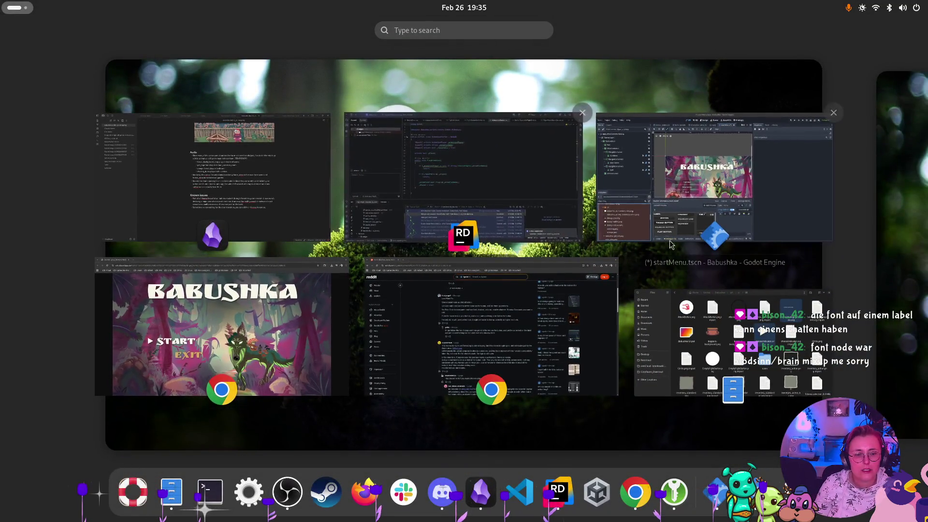
Step: Permanently delete the five selected SVG files from the UI folder
left_click(662, 291)
key("shift+Delete")
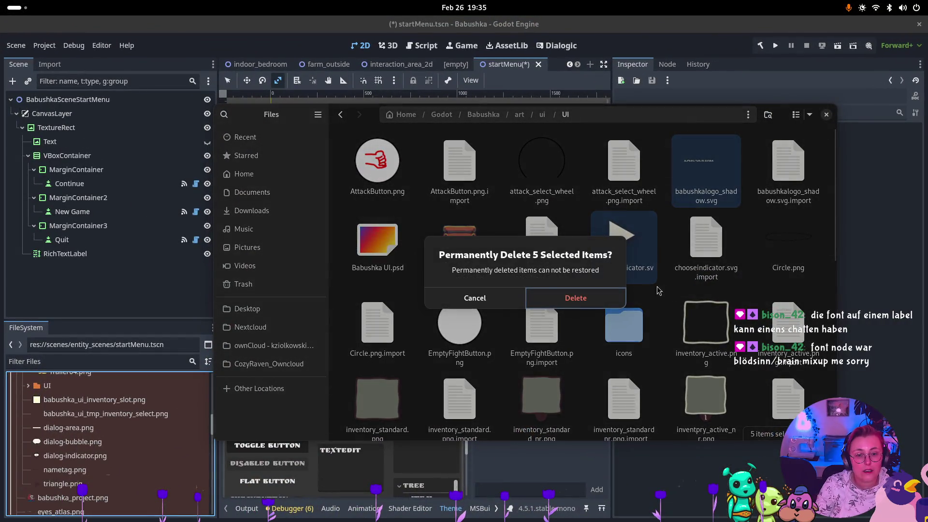
left_click(534, 297)
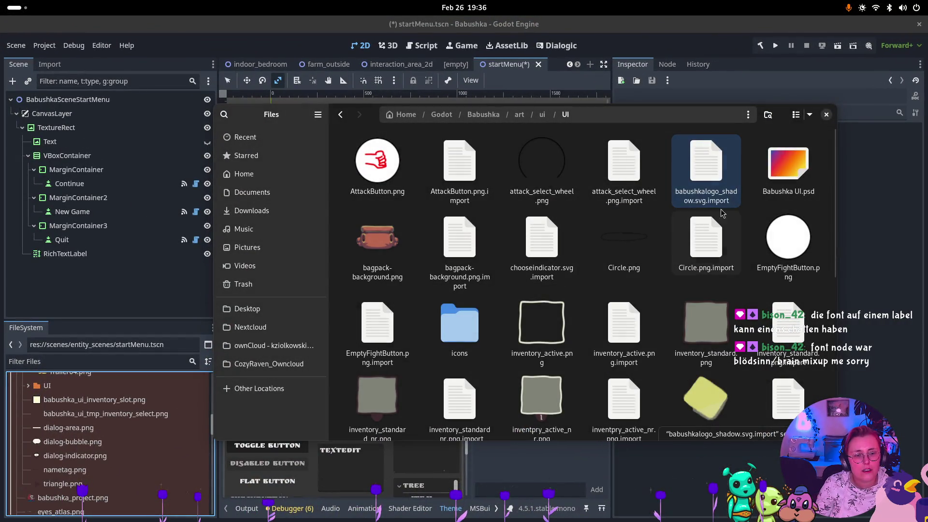
Step: Show the folder as a detailed list sorted by type
left_click(798, 117)
scroll(536, 174, "down", 1)
scroll(537, 174, "up", 1)
left_click(743, 133)
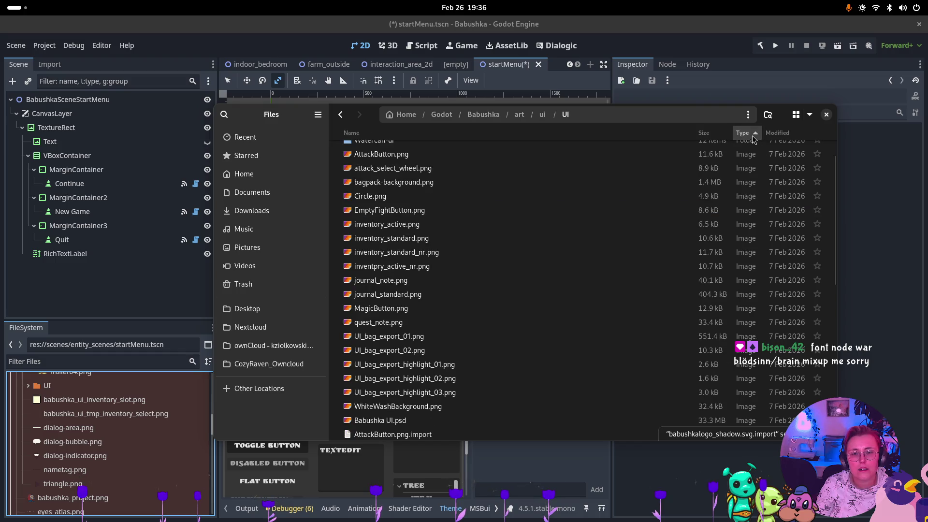
left_click(742, 133)
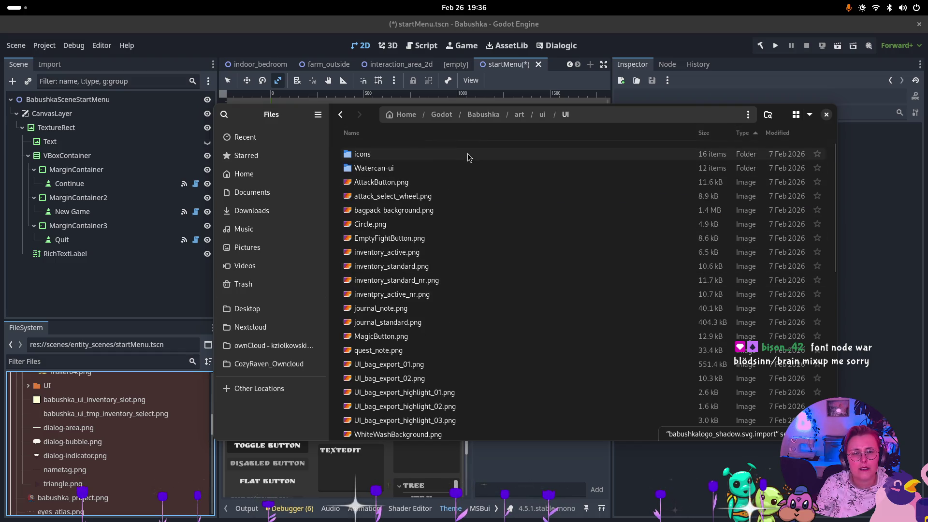
scroll(470, 278, "down", 4)
scroll(478, 251, "up", 4)
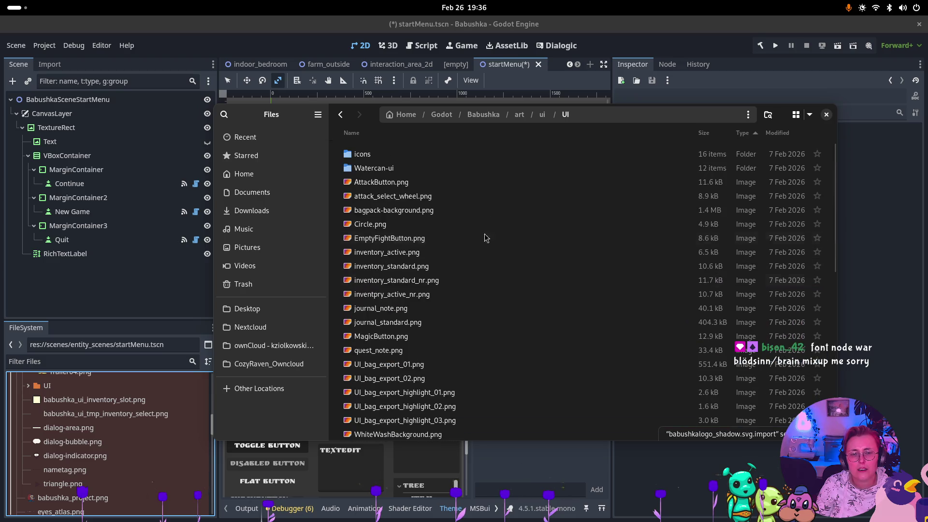
Step: Paste the five SVG files into ui/StartScreen and close the file manager
left_click(542, 114)
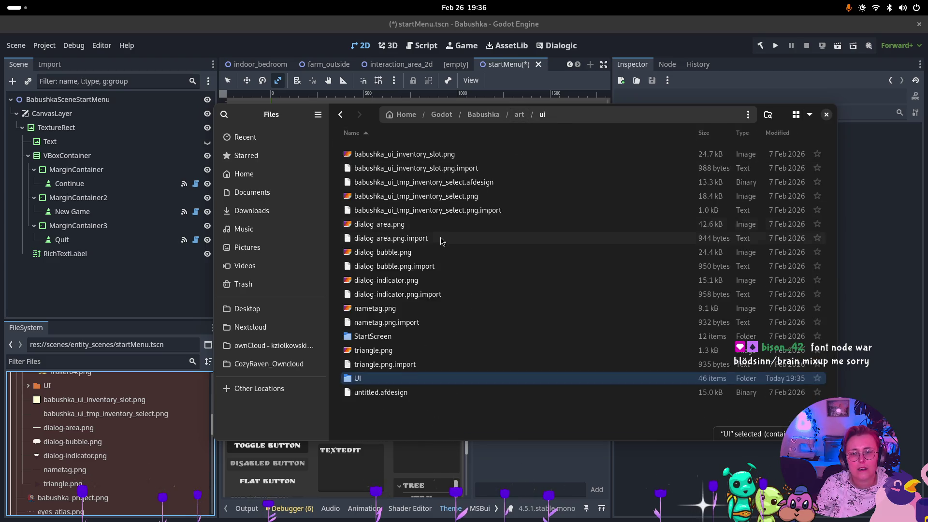
double_click(372, 336)
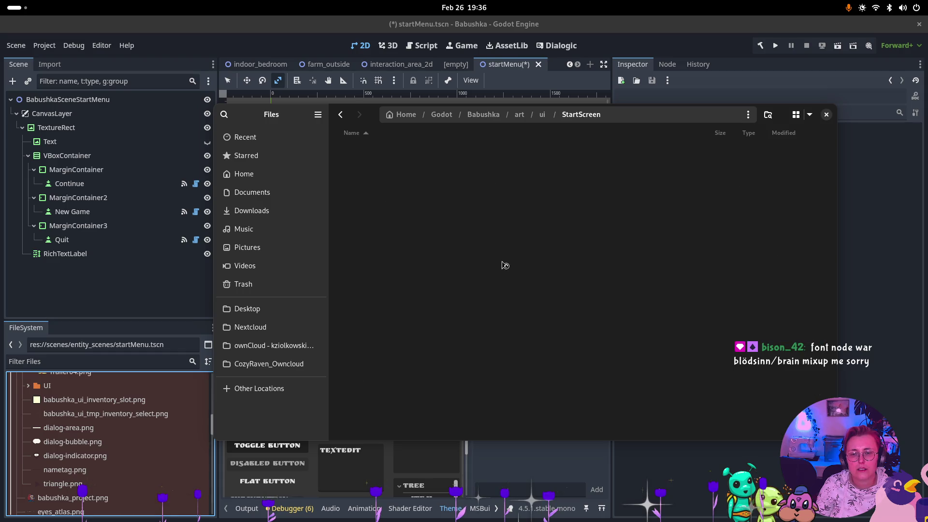
key("ctrl+v")
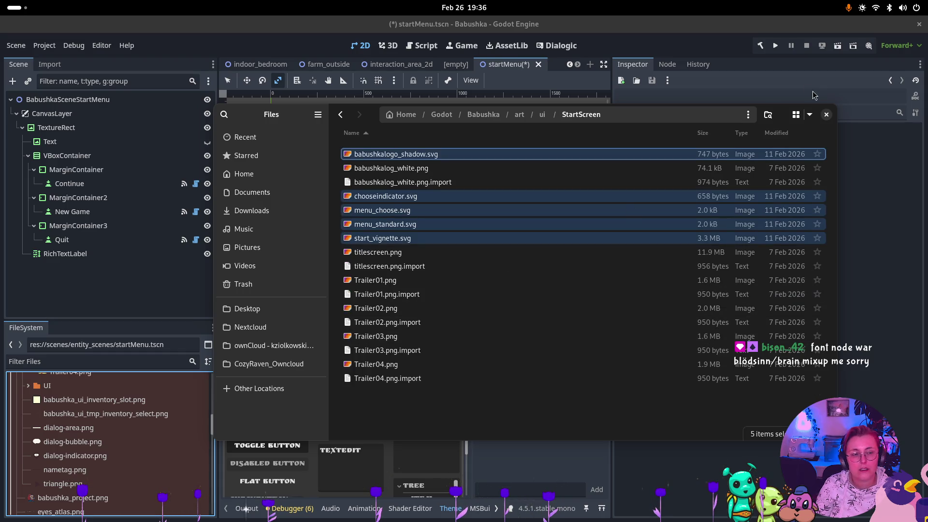
left_click(827, 115)
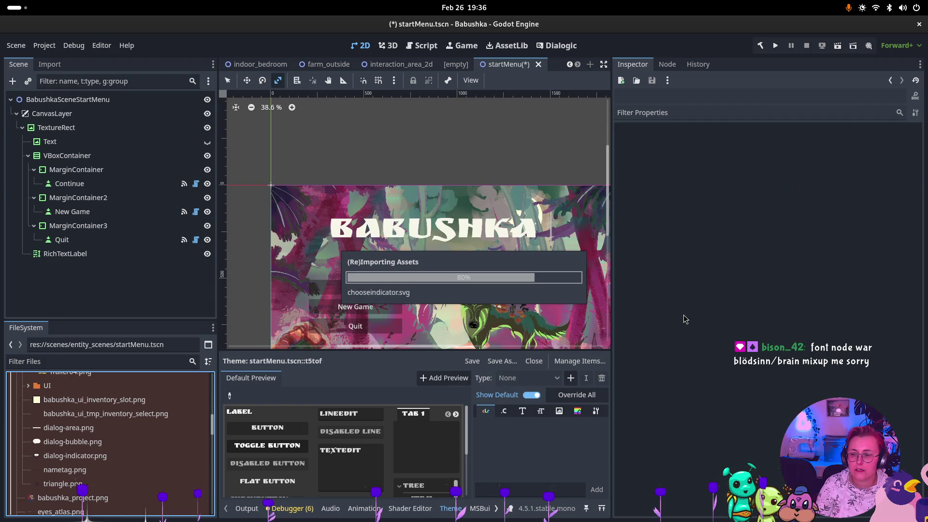
Step: Add babushkalogo_shadow.svg to the scene as a sprite and shift the canvas view
scroll(67, 429, "up", 5)
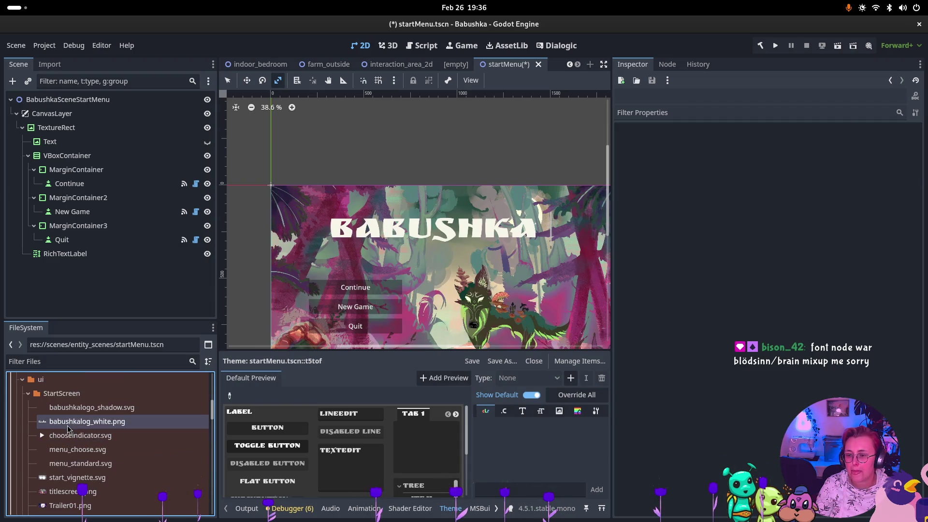
left_click_drag(95, 415, 485, 265)
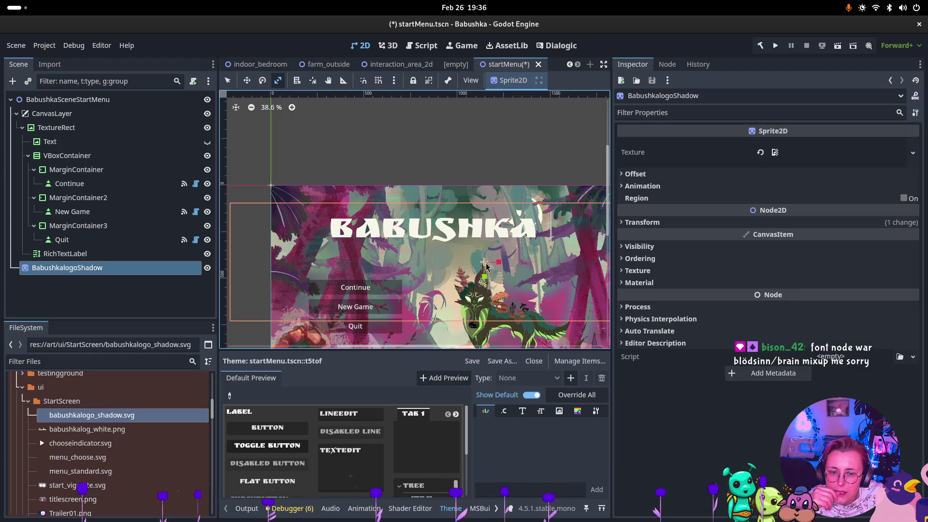
scroll(499, 278, "down", 3)
scroll(532, 257, "right", 5)
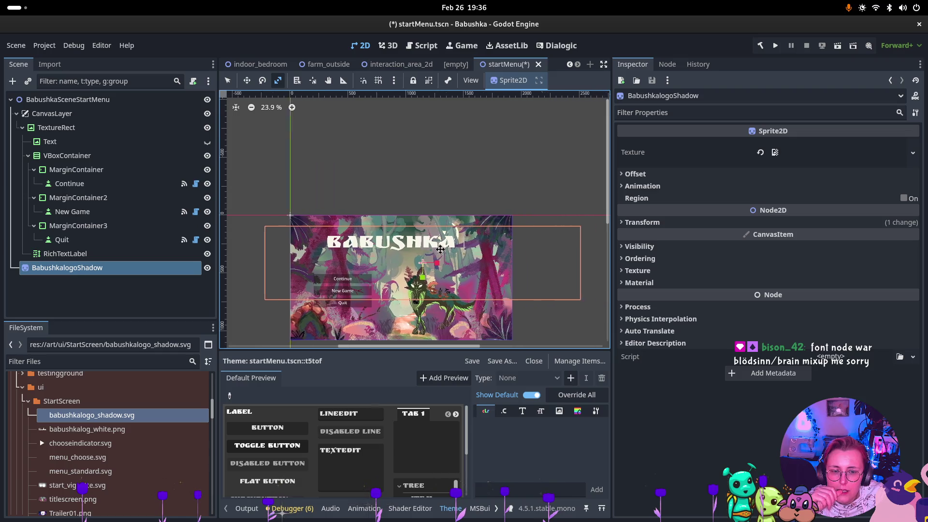
mouse_move(513, 251)
left_mouse_down()
mouse_move(493, 189)
mouse_move(456, 251)
mouse_move(422, 267)
mouse_move(417, 259)
left_mouse_up()
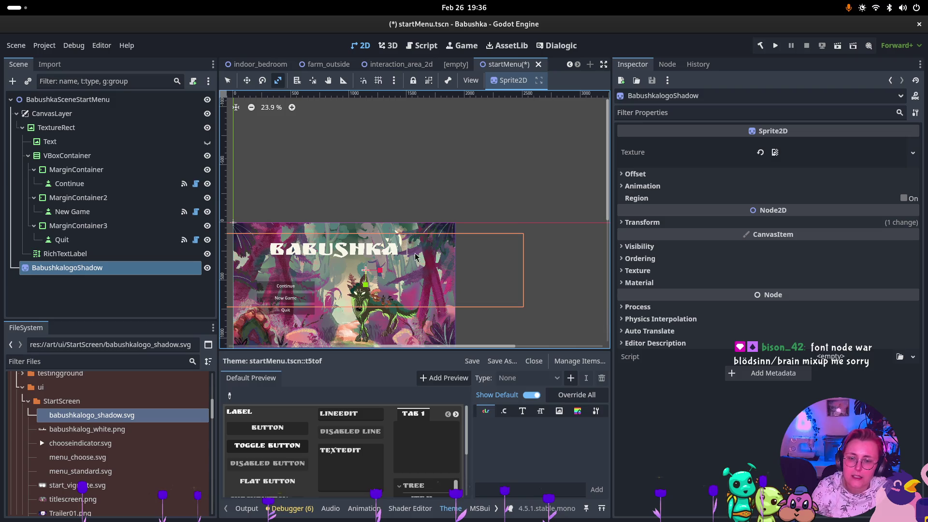
Step: Clear the sprite's texture and preview babushkalogo_shadow.svg, menu_choose.svg and menu_standard.svg
left_click(759, 152)
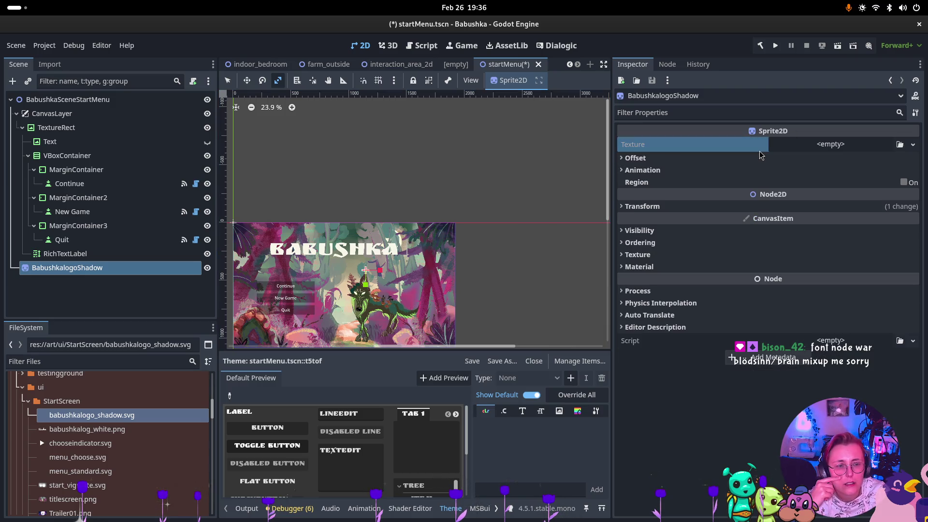
left_click(134, 419)
left_click(134, 419)
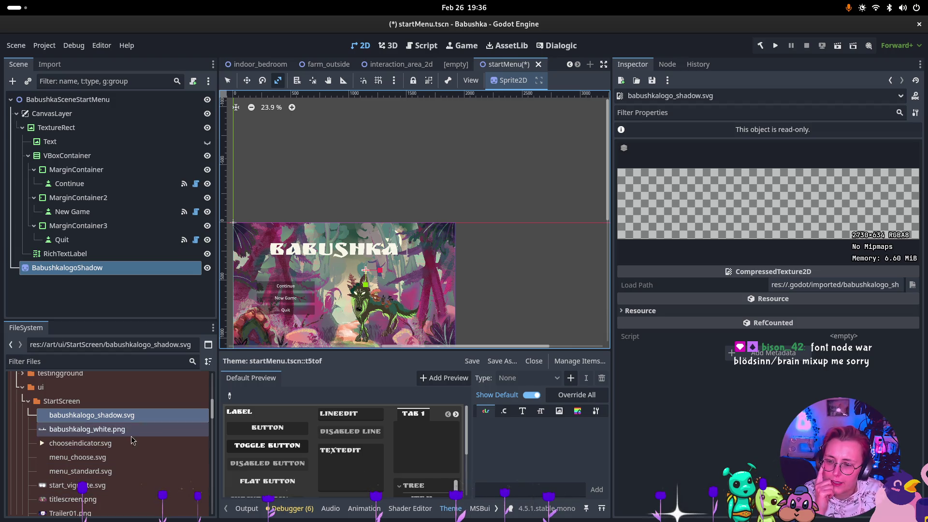
left_click(112, 463)
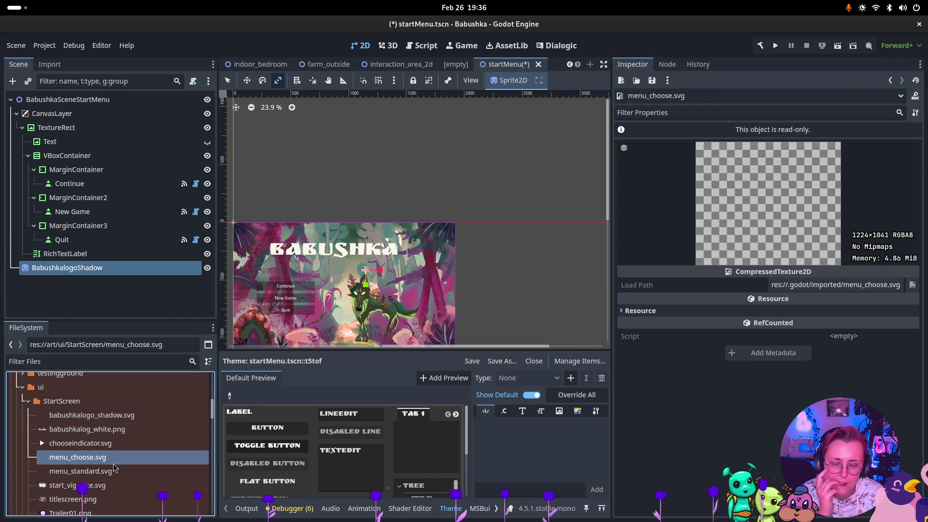
left_click(112, 472)
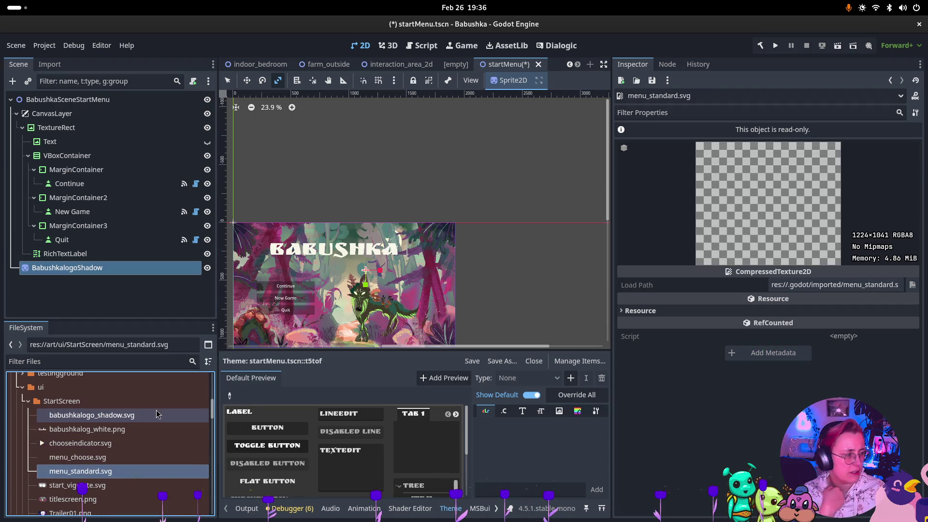
Step: Drop start_vignette.svg into the viewport as a new StartVignette sprite
mouse_move(182, 419)
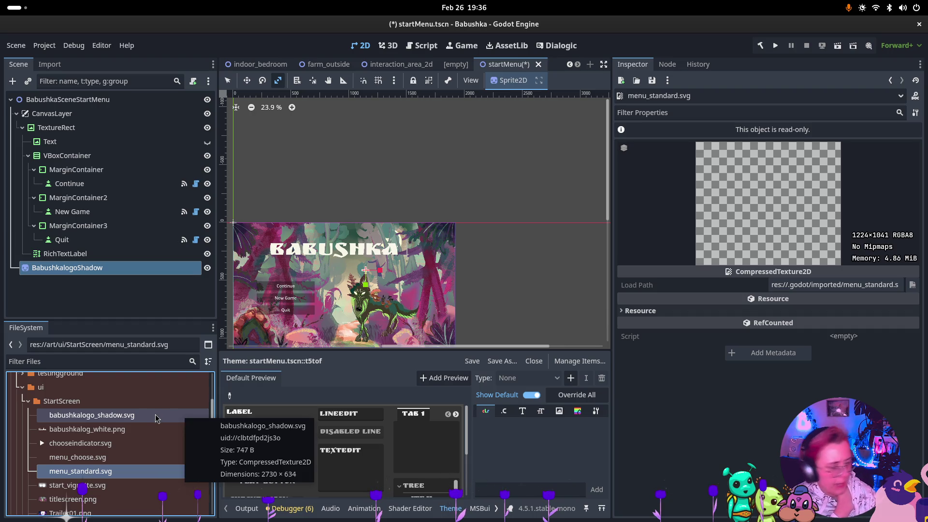
scroll(111, 463, "down", 1)
mouse_move(97, 468)
left_mouse_down()
mouse_move(358, 271)
mouse_move(378, 274)
mouse_move(338, 208)
mouse_move(138, 233)
mouse_move(96, 295)
mouse_move(351, 266)
left_mouse_up()
scroll(533, 192, "down", 3)
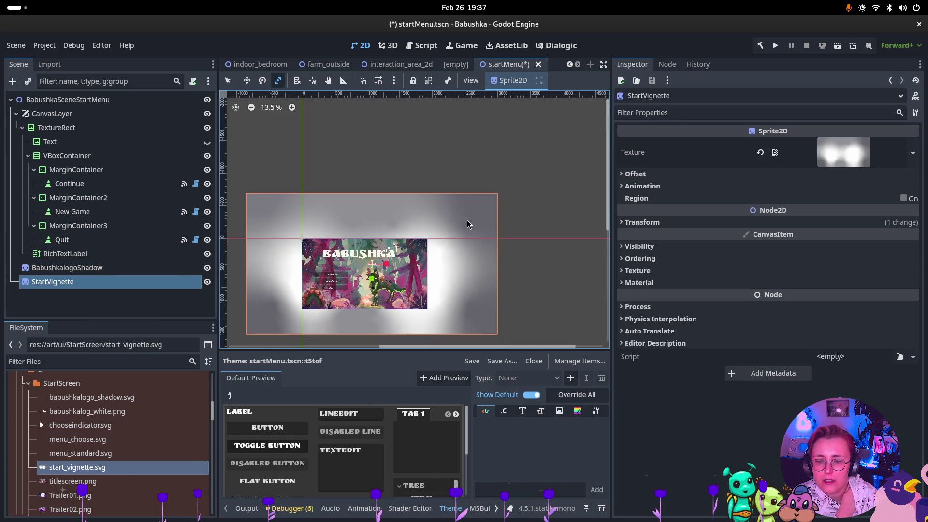
Step: Delete the BabushkalogoShadow node
left_click(88, 271)
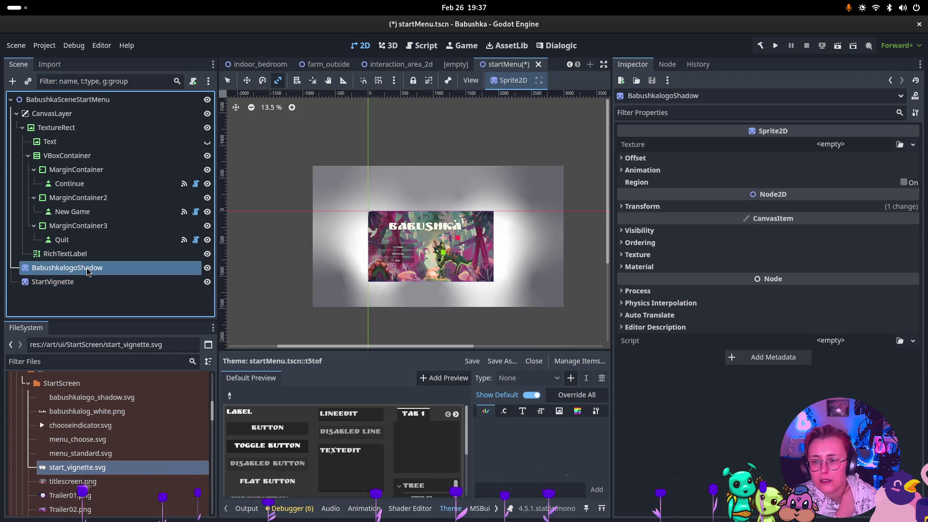
key("Delete")
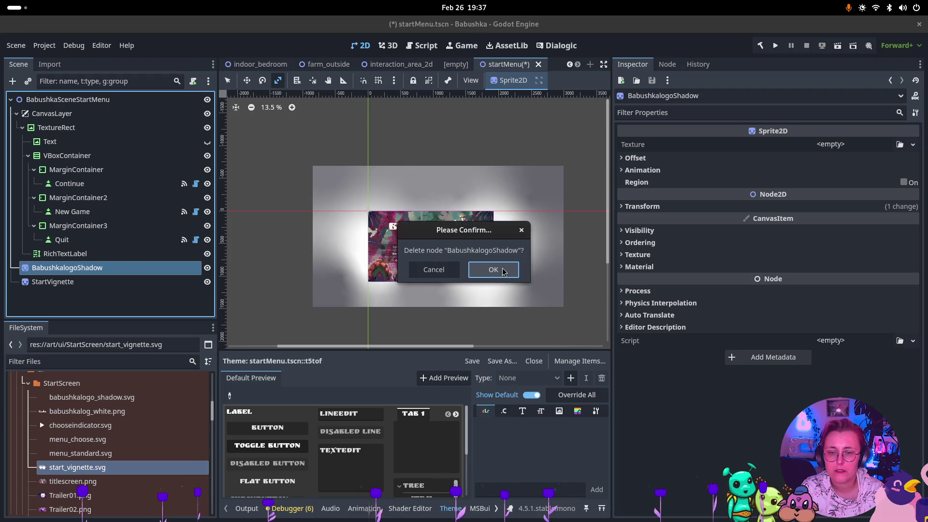
left_click(493, 266)
Step: Add a TextureRect under CanvasLayer and give it start_vignette.svg as its texture
left_click(68, 128)
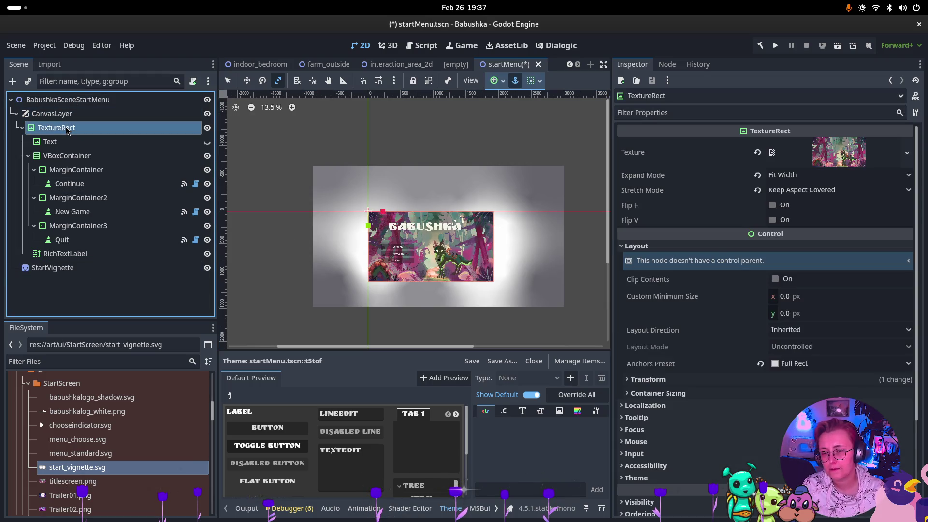
left_click(53, 113)
right_click(64, 113)
key("Escape")
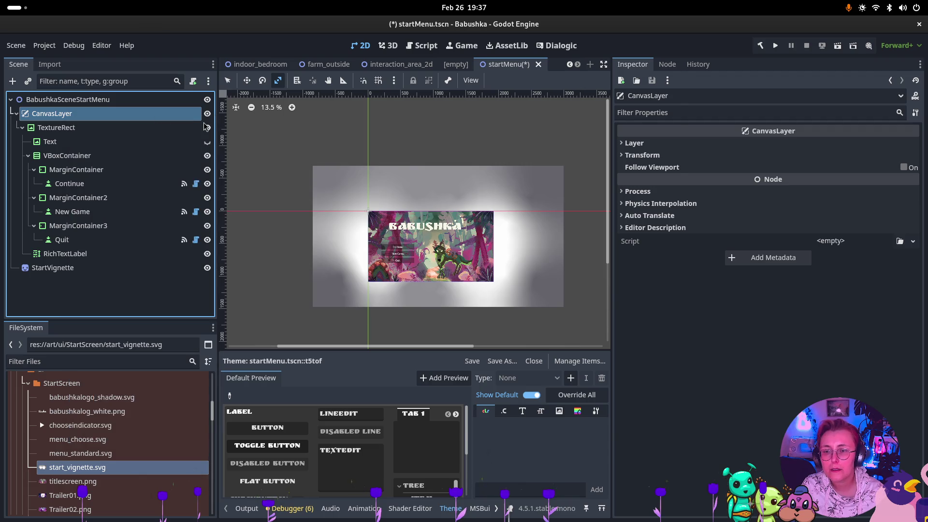
key("ctrl+a")
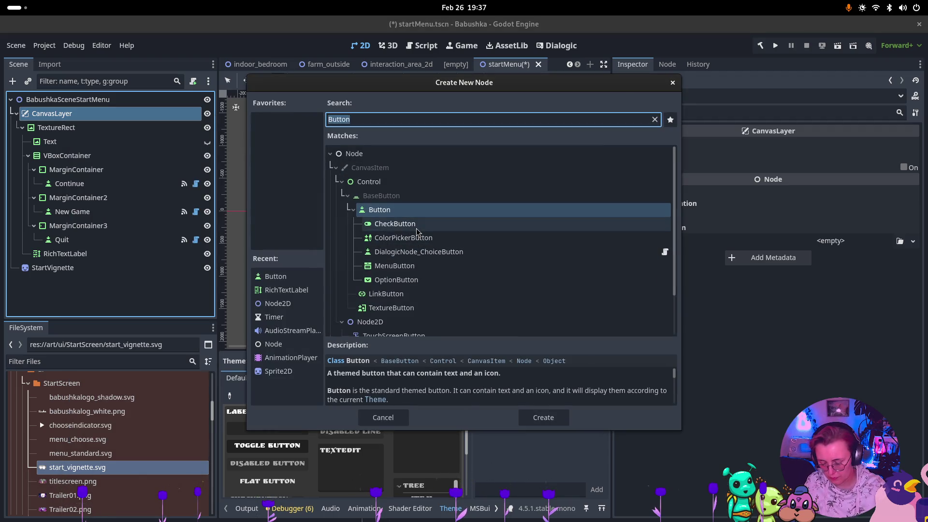
type("Texture")
key("Return")
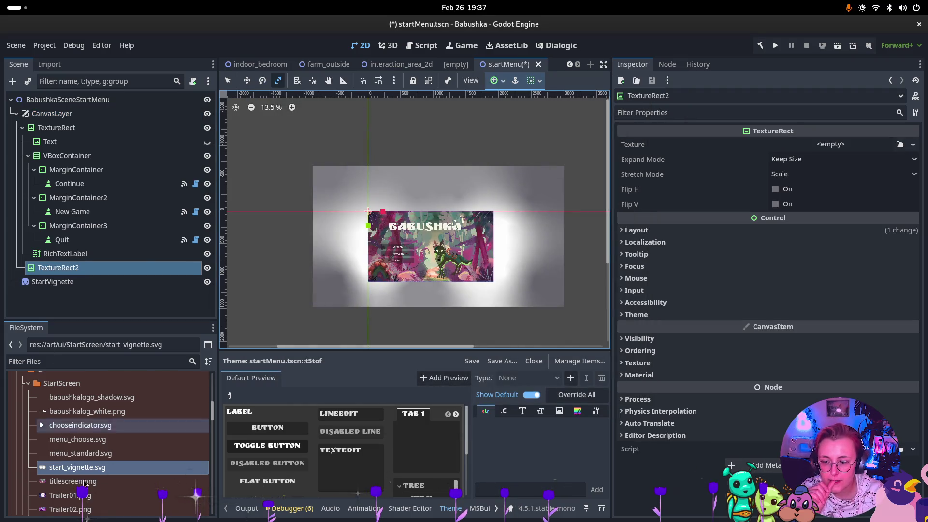
mouse_move(93, 473)
left_mouse_down()
mouse_move(416, 270)
mouse_move(831, 174)
mouse_move(853, 151)
mouse_move(838, 151)
left_mouse_up()
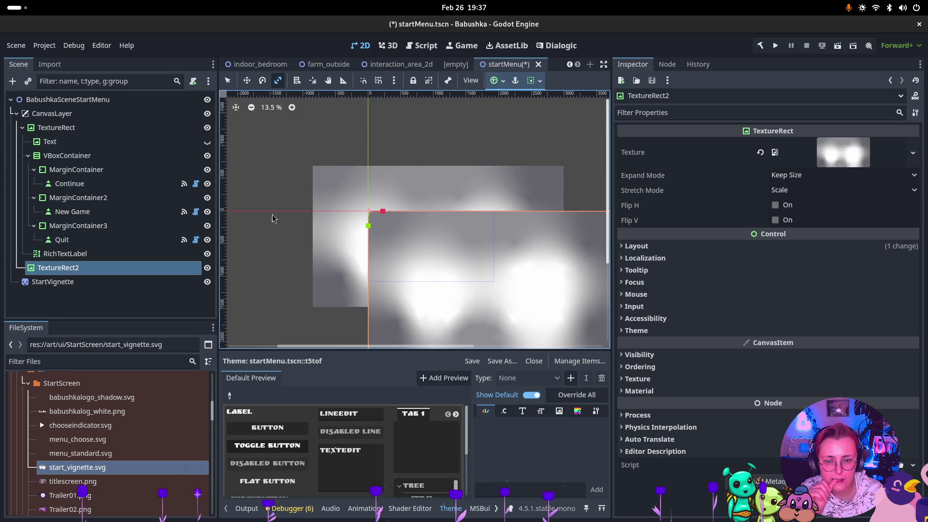
Step: Delete the StartVignette sprite and select TextureRect2
left_click(55, 285)
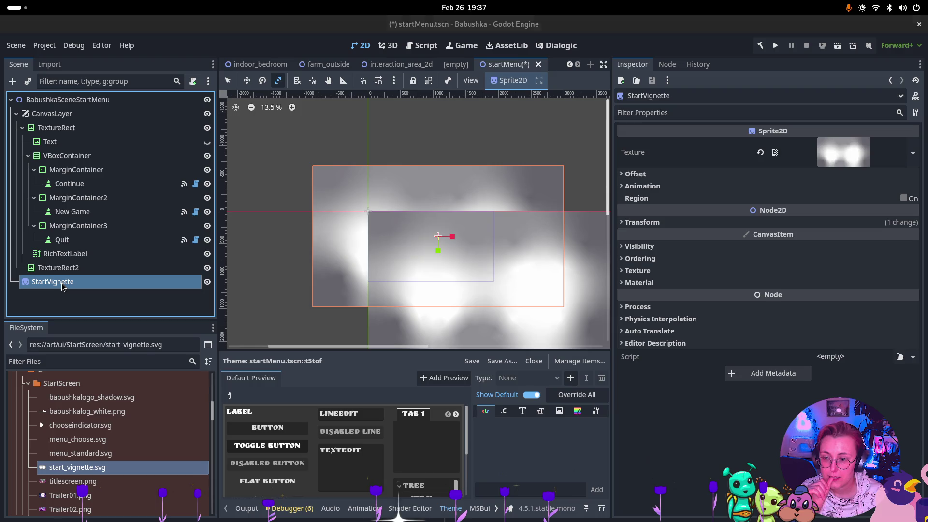
key("Delete")
left_click(473, 270)
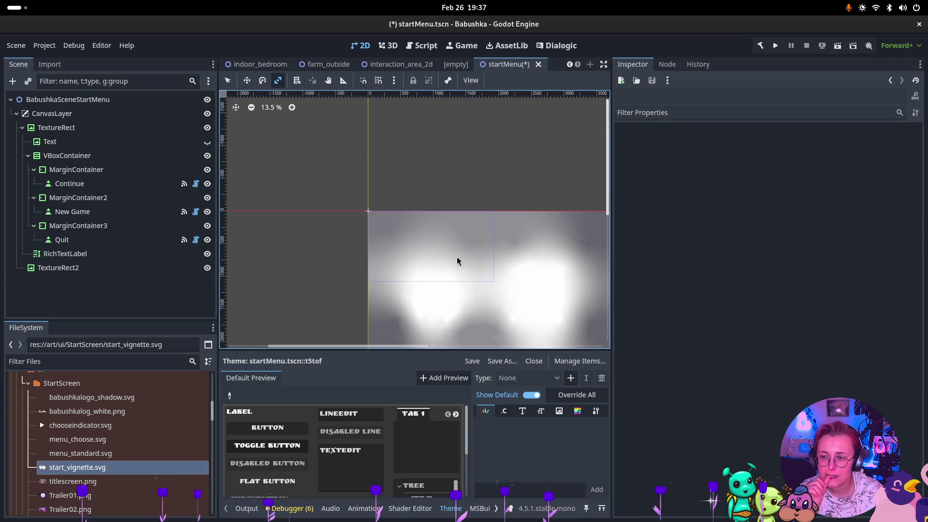
left_click(96, 267)
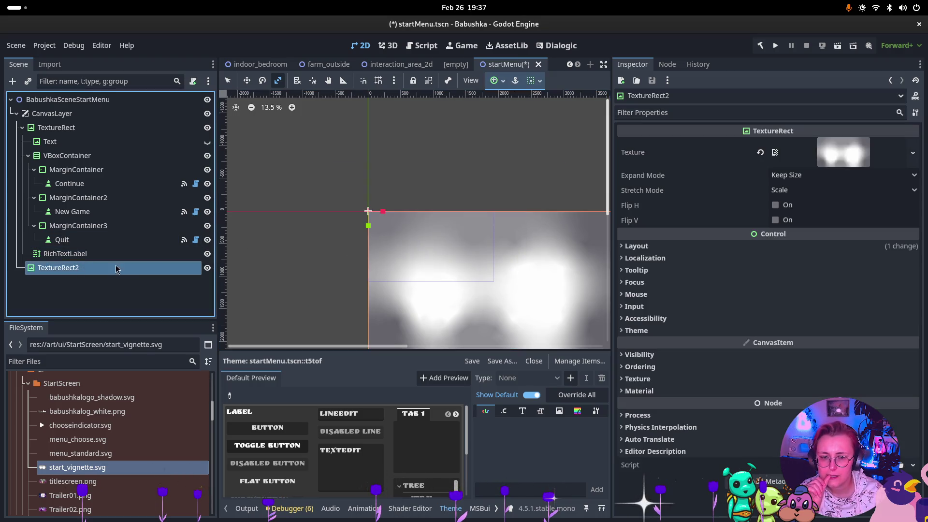
Step: Pan to the whole vignette and look through TextureRect2's Theme, Layout, Localization and Focus sections
left_click_drag(376, 155, 338, 152)
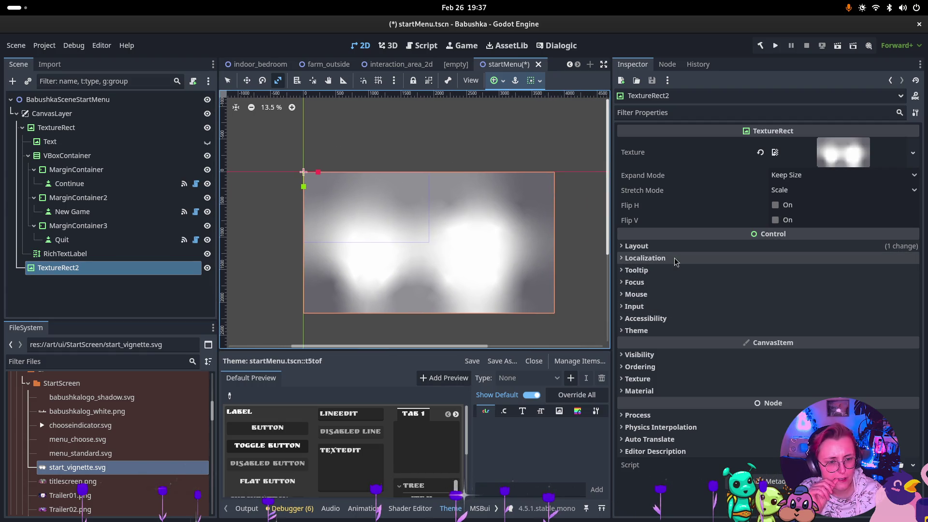
left_click(653, 332)
left_click(653, 332)
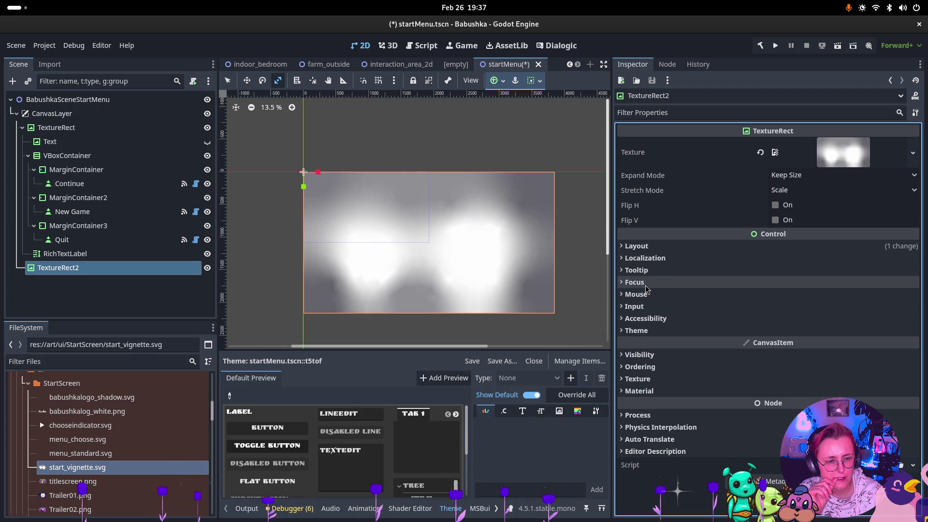
left_click(659, 247)
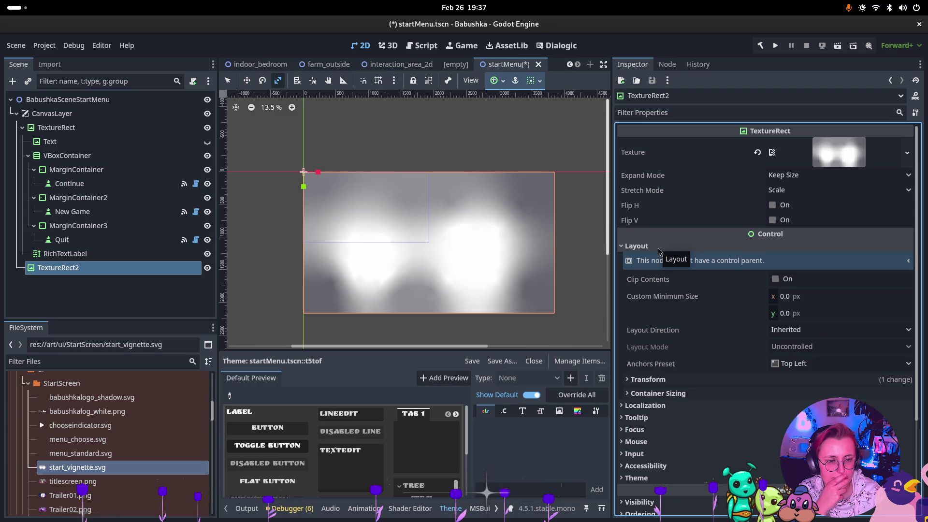
left_click(660, 248)
left_click(662, 259)
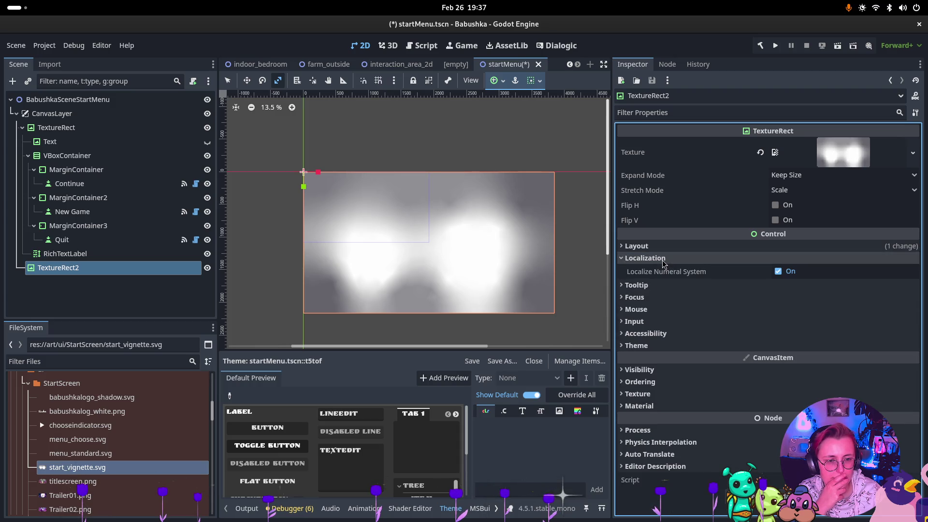
left_click(662, 259)
left_click(652, 284)
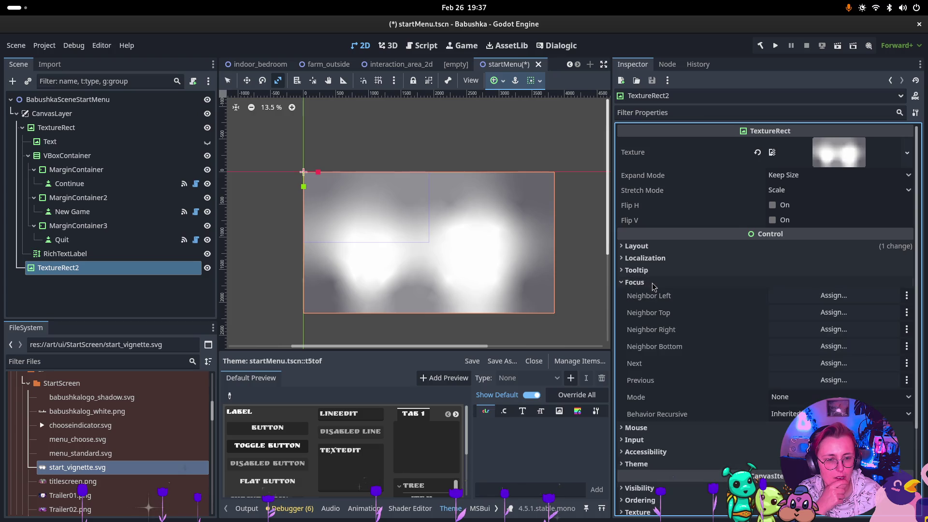
left_click(652, 284)
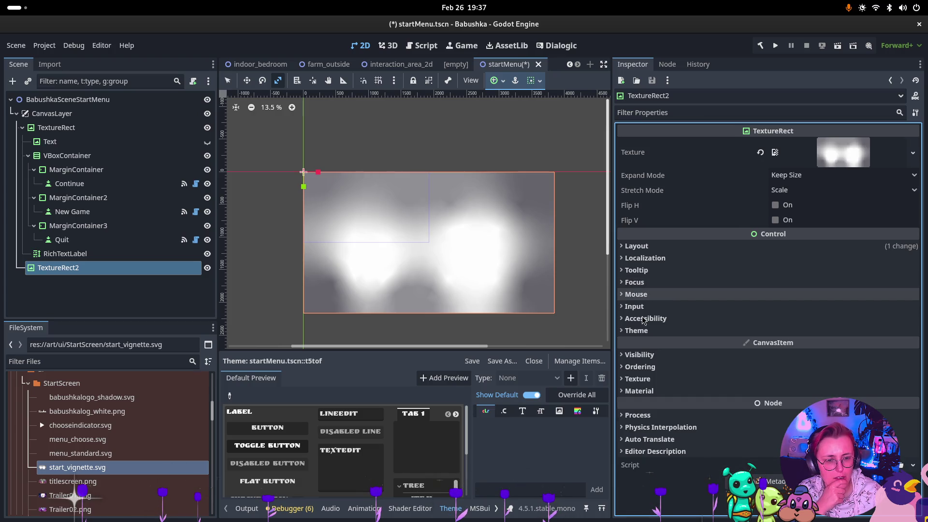
Step: Assign TextureRect2 a New Theme under Control › Theme and expand it
left_click(637, 330)
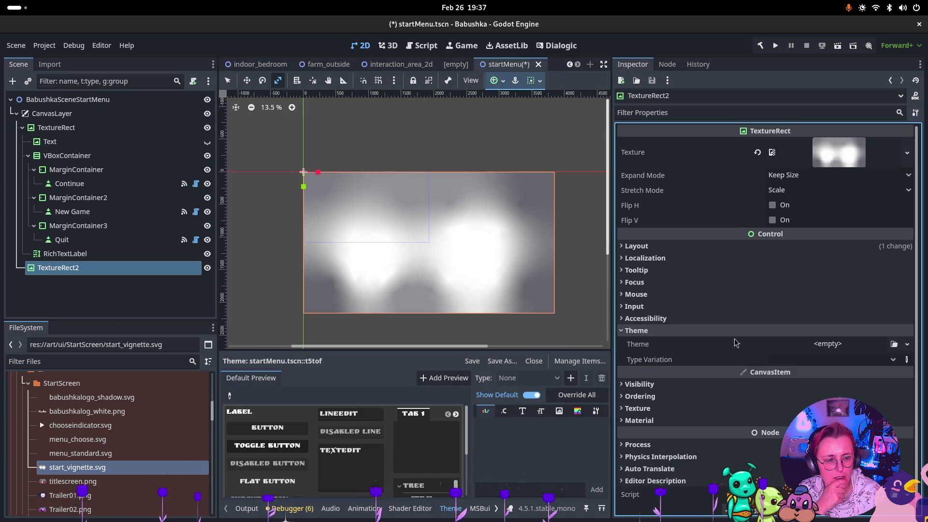
left_click(812, 344)
left_click(880, 379)
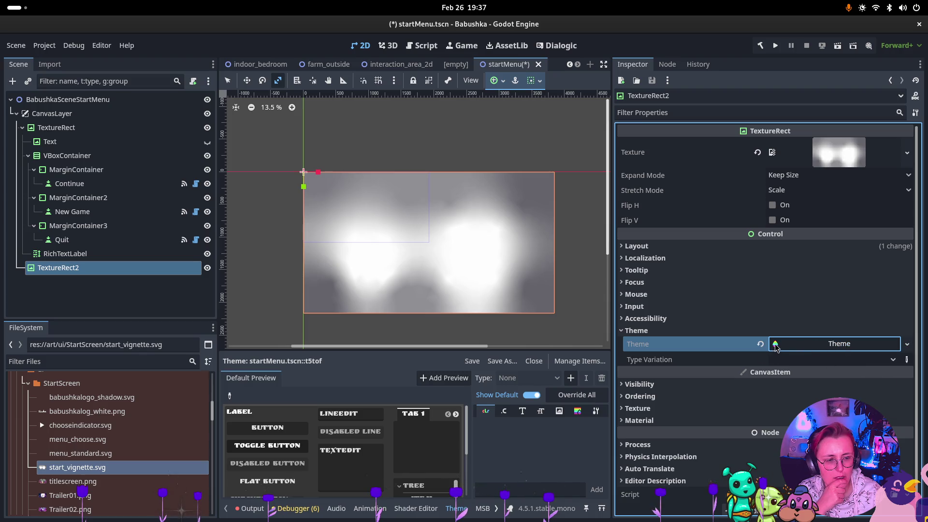
left_click(775, 344)
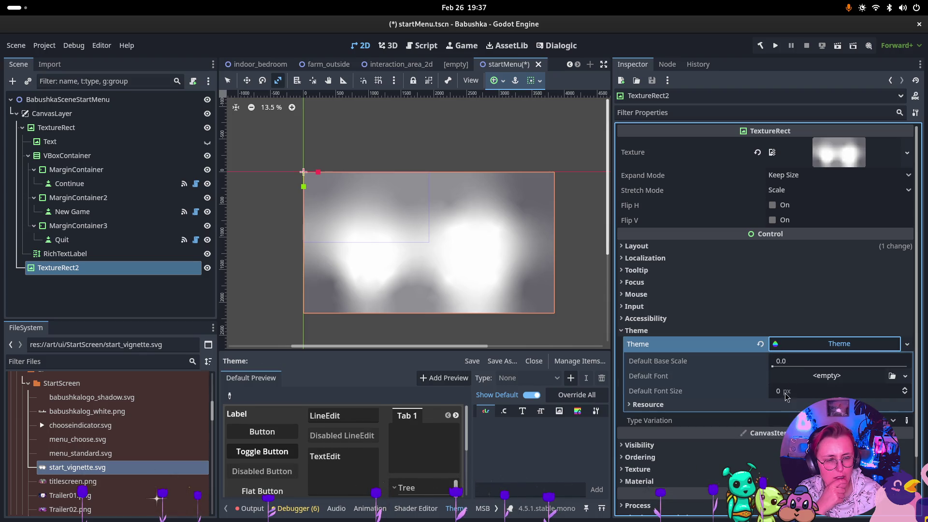
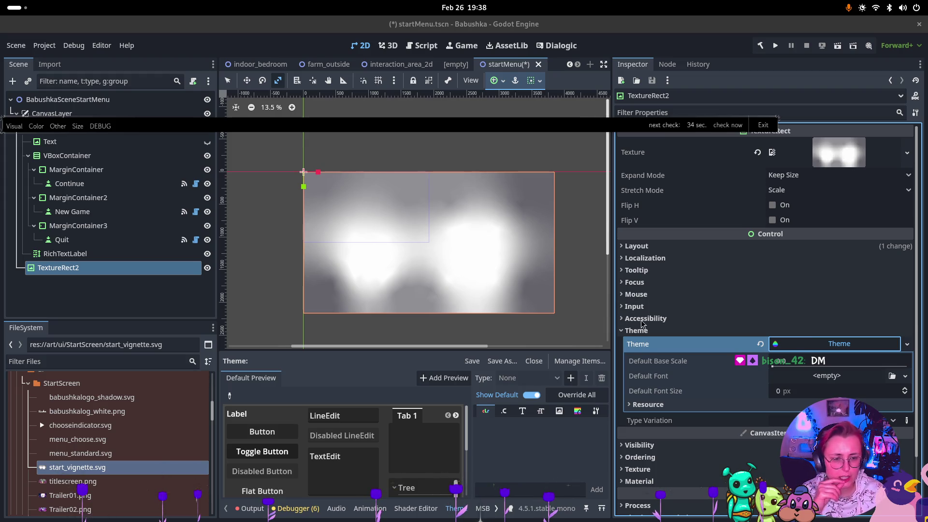
Step: Lower TextureRect2's Modulate alpha to about 41, leaving it translucent white (ffffff29)
left_click(651, 330)
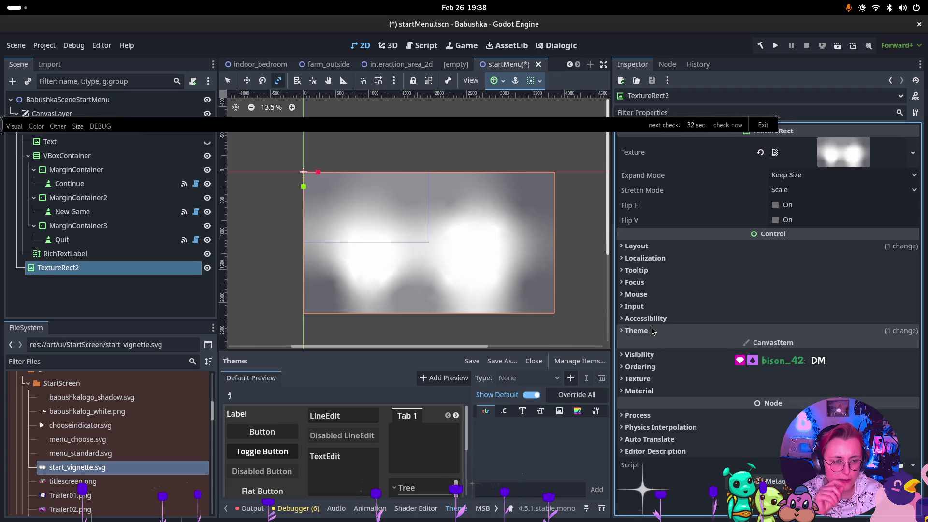
left_click(705, 358)
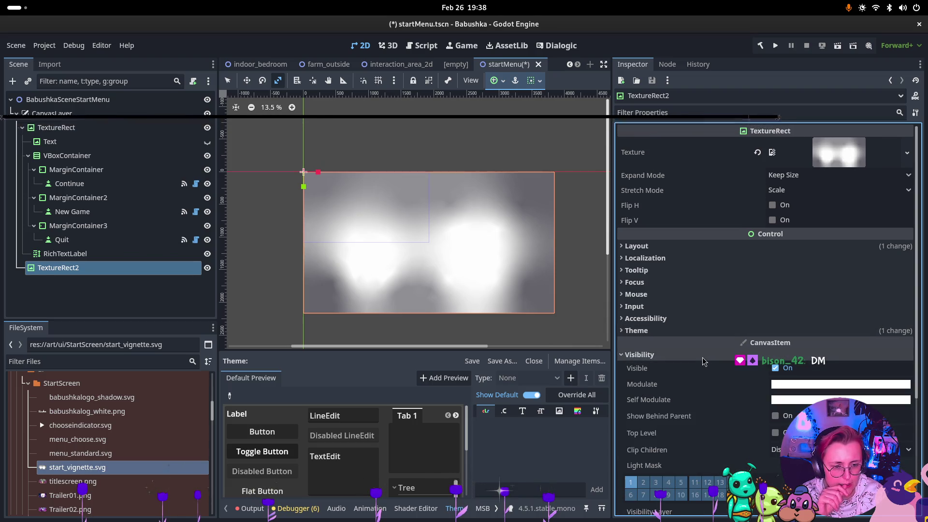
left_click(812, 385)
left_click_drag(835, 313, 796, 312)
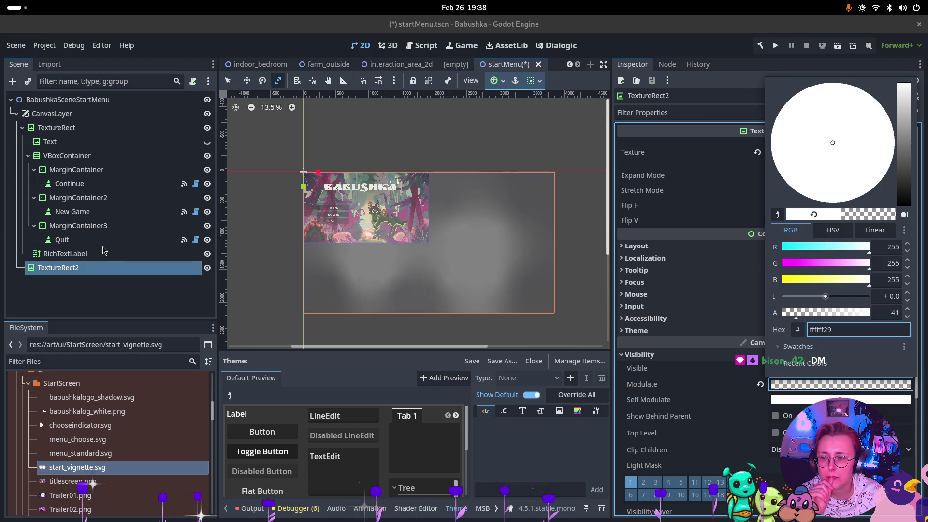
left_click(68, 253)
left_click(98, 268)
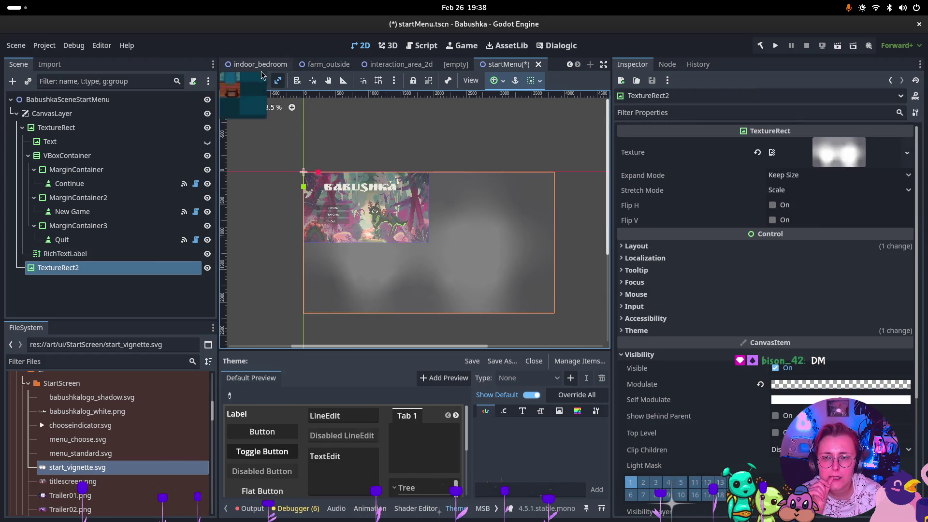
left_click(637, 246)
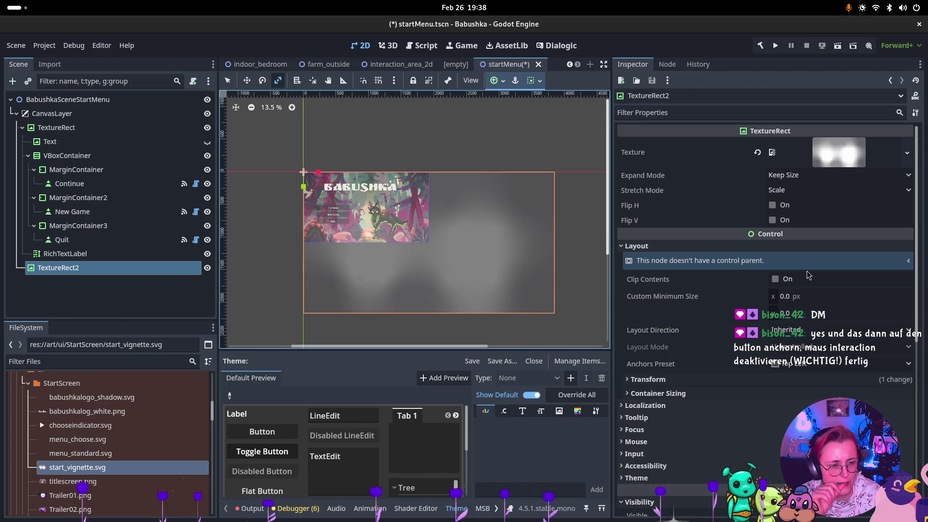
Step: Nest TextureRect2 under TextureRect, keeping layout direction Inherited and stretch mode Scale
mouse_move(35, 265)
left_mouse_down()
mouse_move(53, 268)
mouse_move(43, 107)
mouse_move(81, 138)
left_mouse_up()
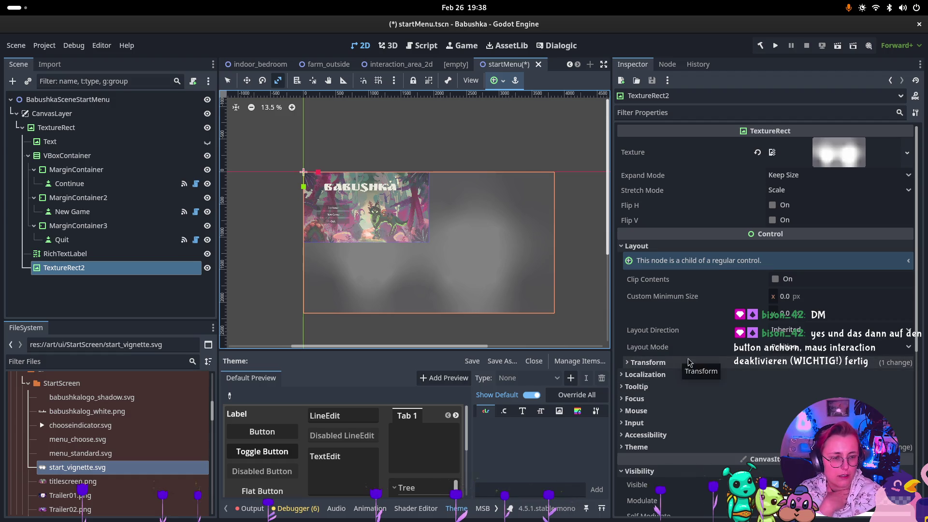
left_click(800, 334)
left_click(789, 340)
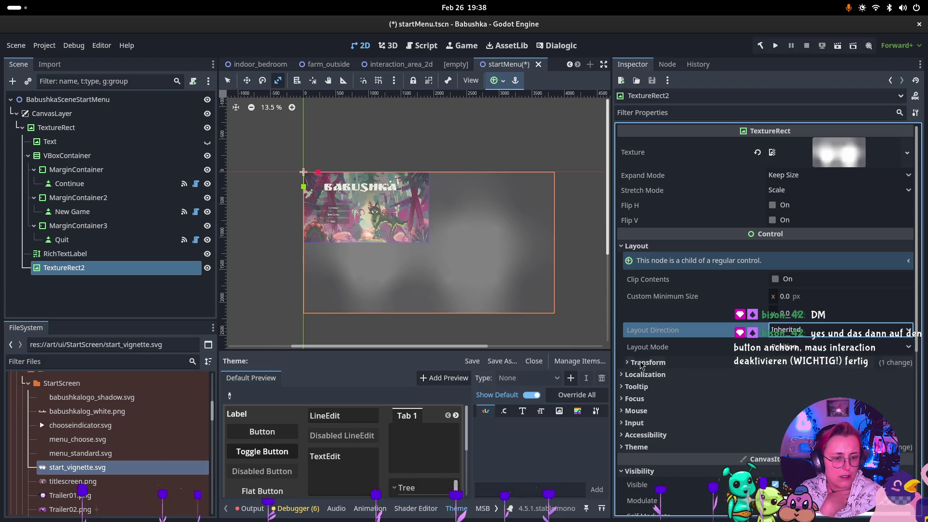
left_click(785, 191)
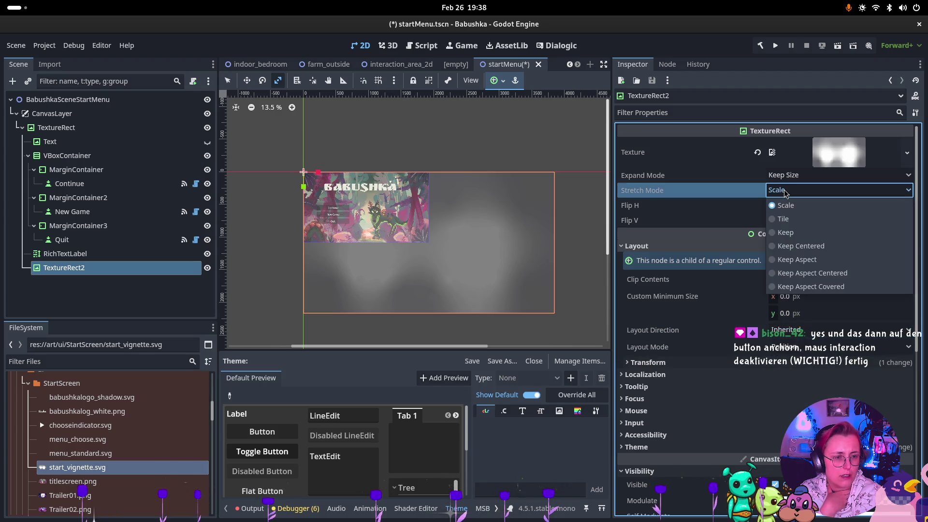
left_click(791, 178)
Step: Set TextureRect2's expand mode to Fit Width after briefly trying Fit Height
left_click(791, 178)
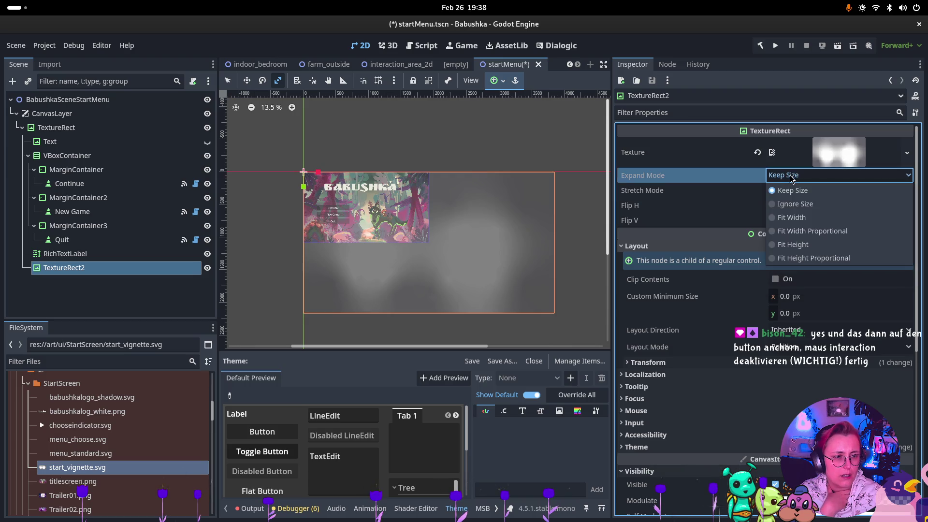
left_click(795, 221)
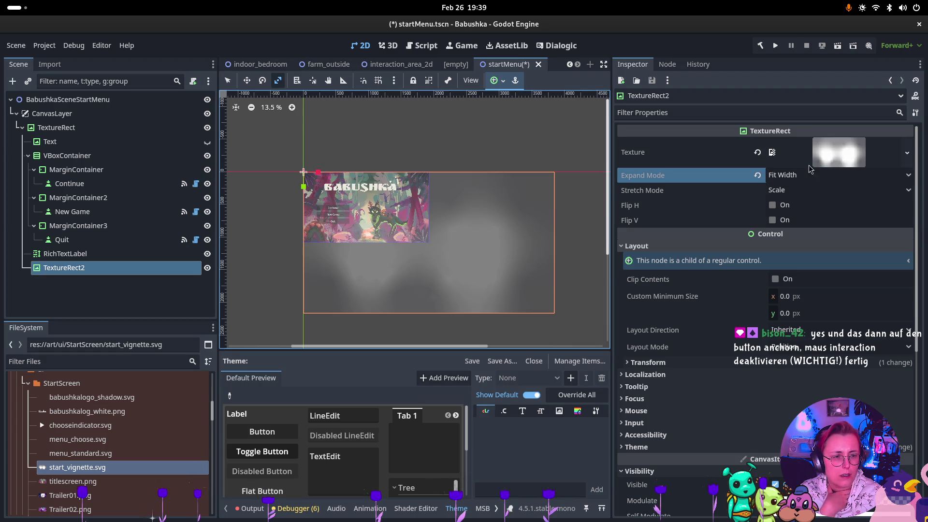
left_click(800, 177)
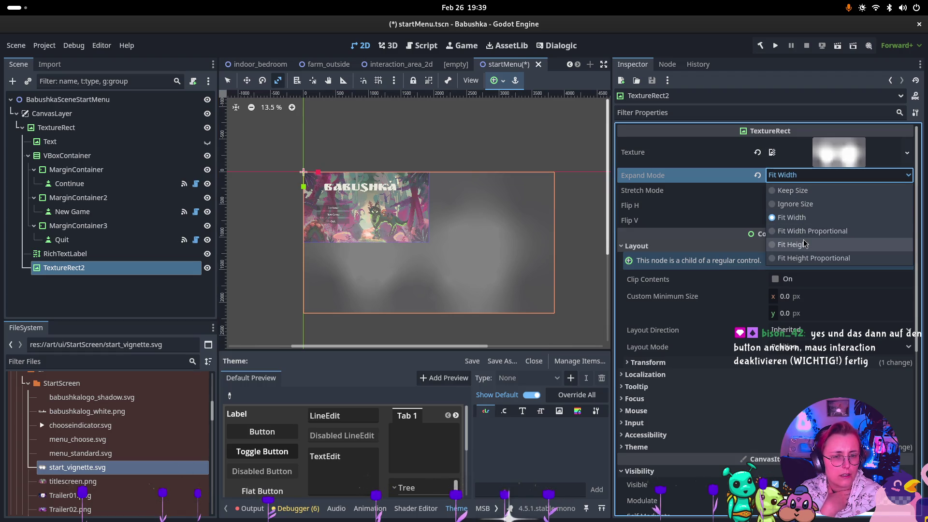
left_click(805, 244)
left_click(804, 178)
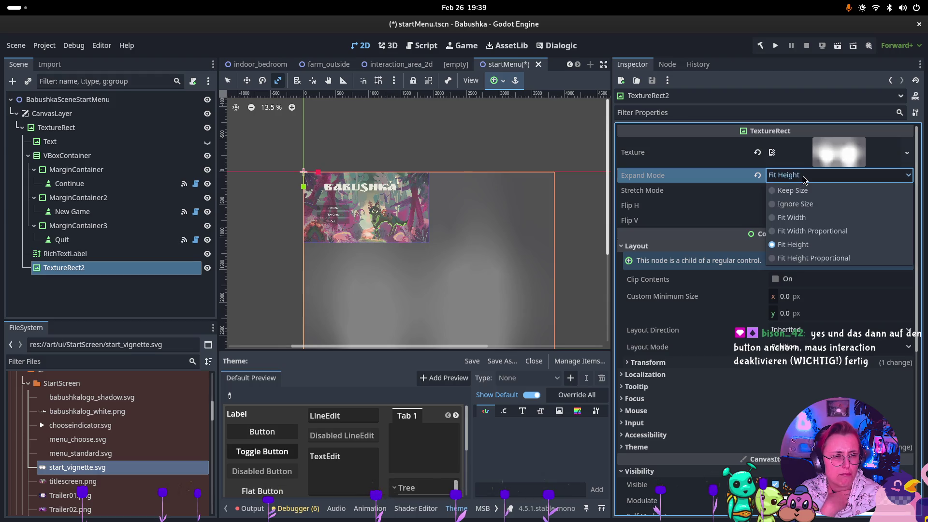
left_click(805, 218)
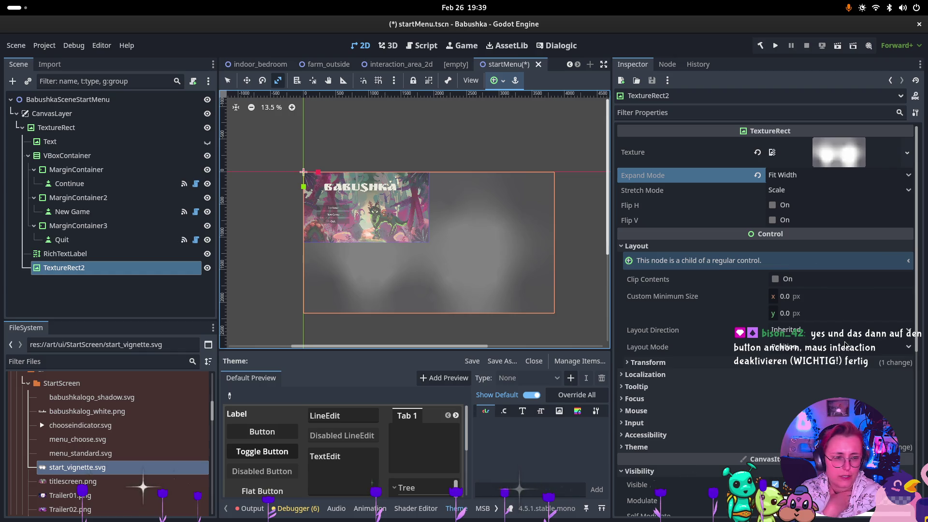
left_click(672, 367)
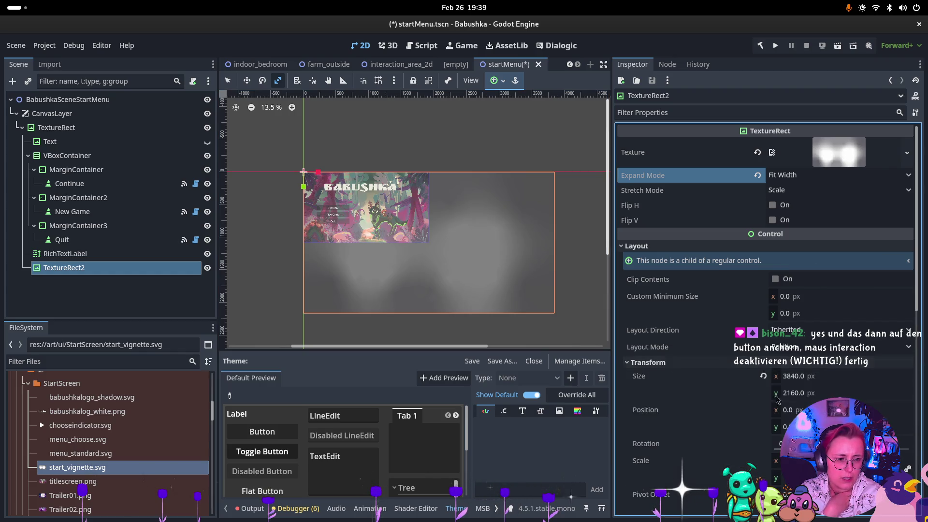
Step: Try a size reset, undo it, and shrink the vignette with the canvas Scale tool
left_click(770, 381)
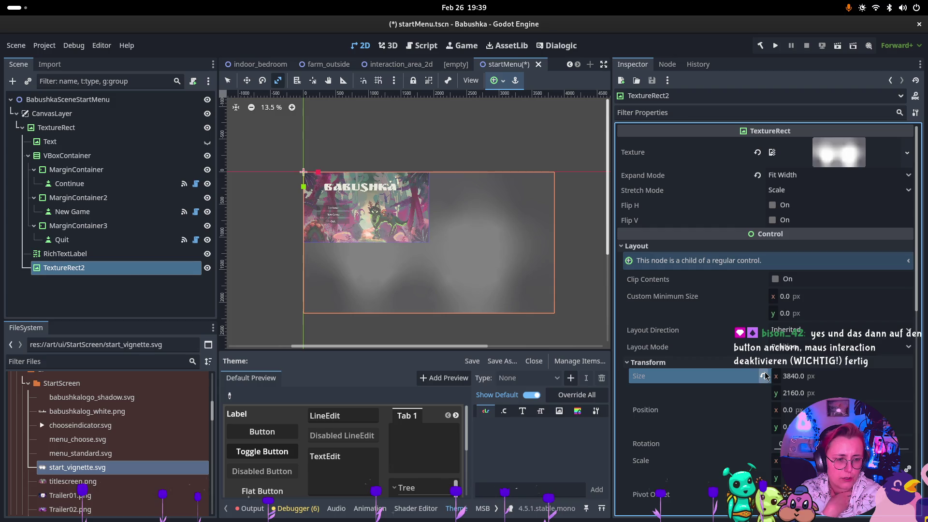
left_click(766, 377)
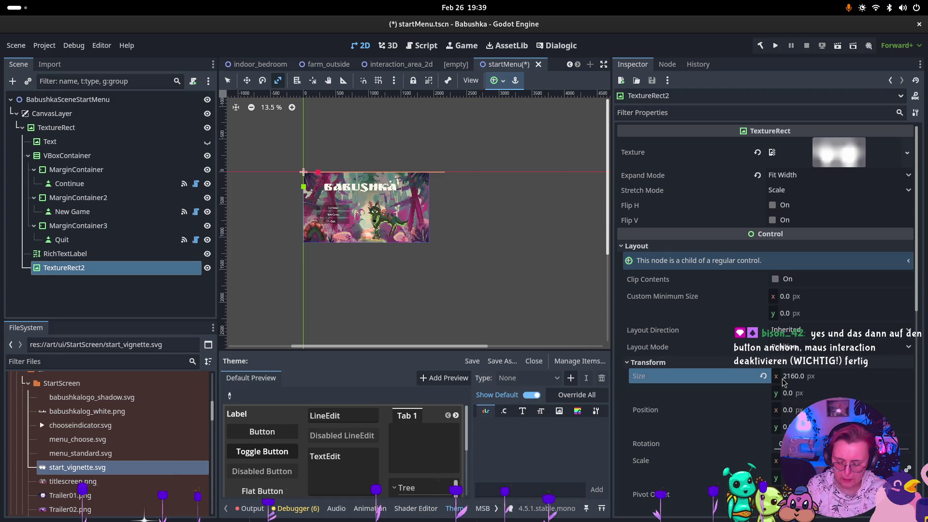
key("ctrl+z")
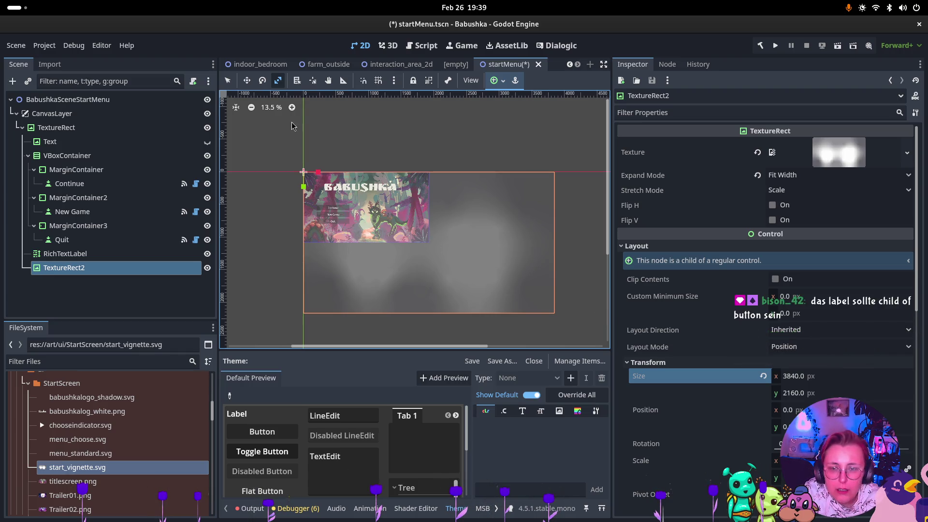
left_click(278, 81)
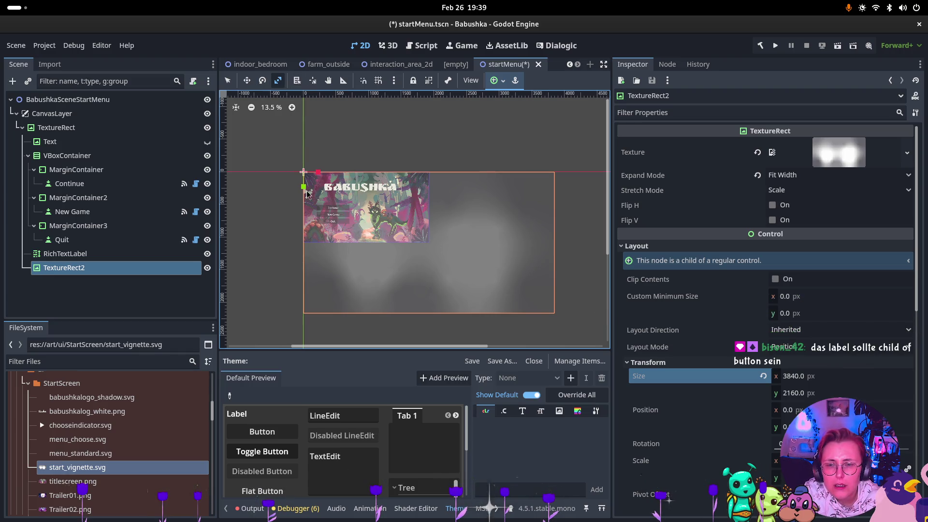
left_click_drag(317, 178, 303, 181)
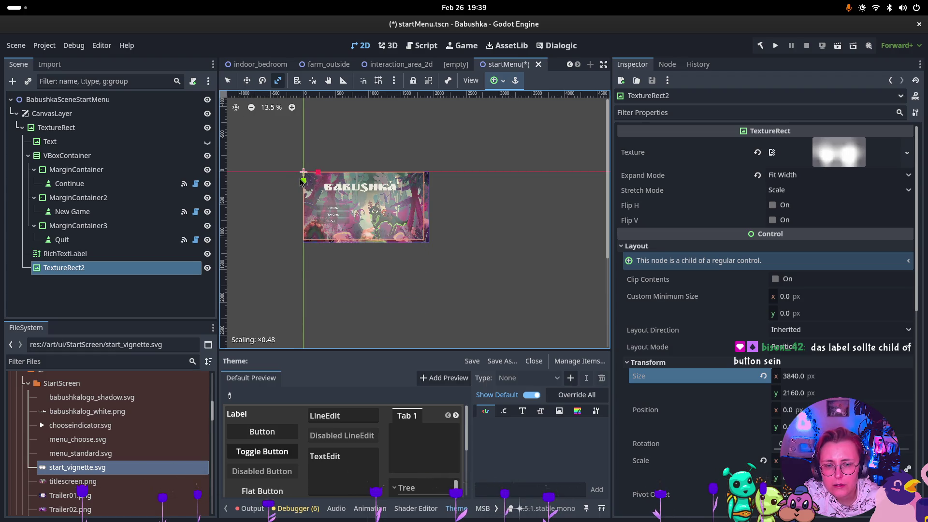
Step: Set TextureRect2's Transform Scale to 0.5
scroll(367, 197, "up", 2)
scroll(367, 197, "up", 3)
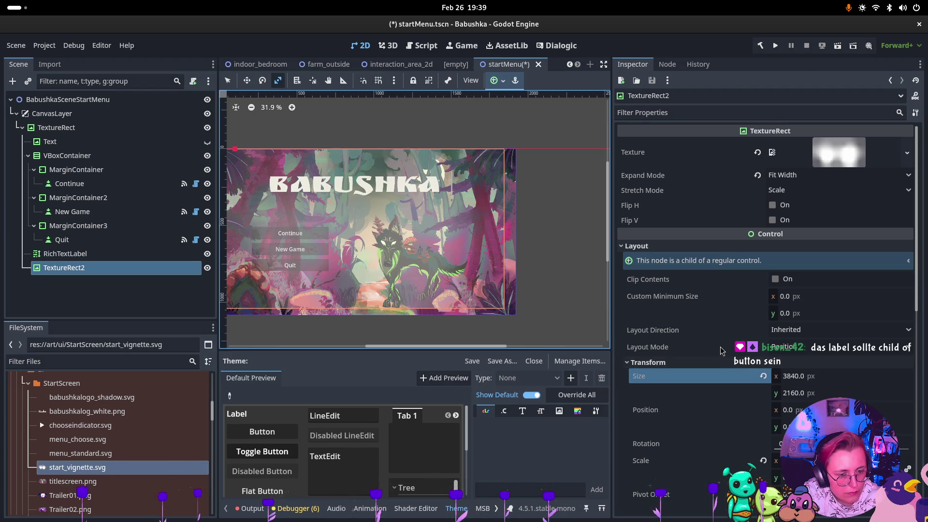
scroll(721, 352, "down", 4)
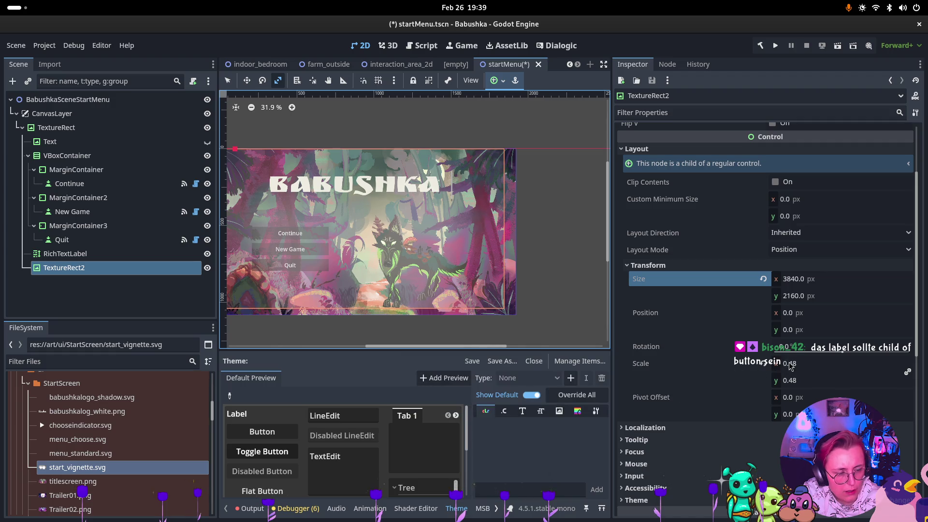
left_click(808, 364)
type("0.5")
key("Return")
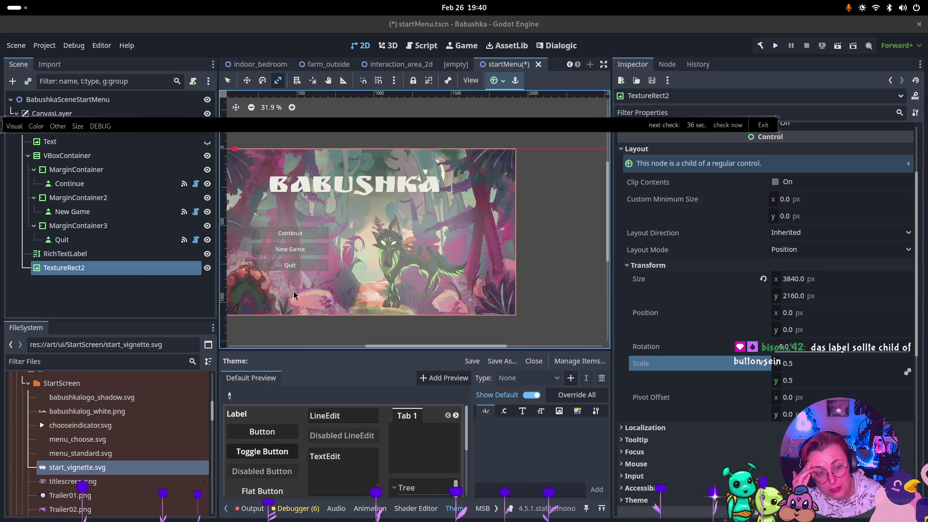
Step: Experiment with darker and grey semi-opaque Modulate tints on the vignette, then revert to opaque white
scroll(691, 212, "down", 2)
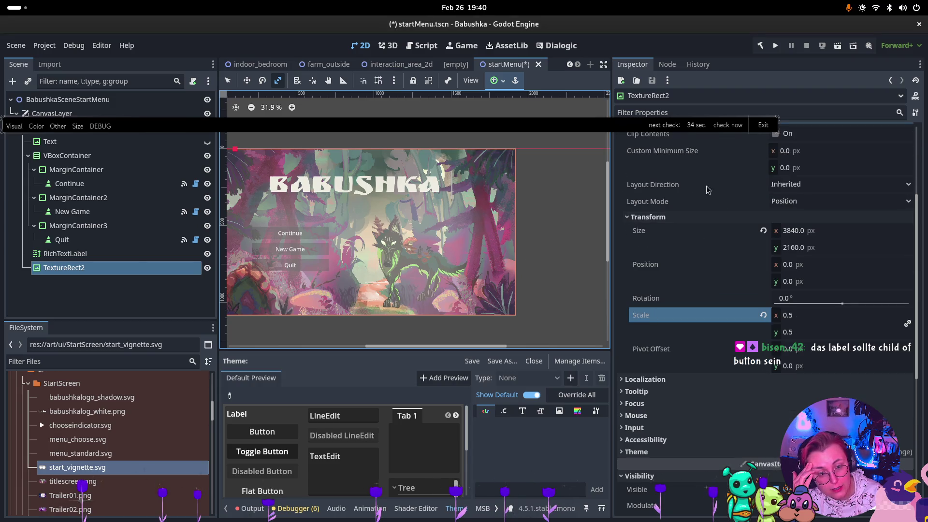
left_click(842, 506)
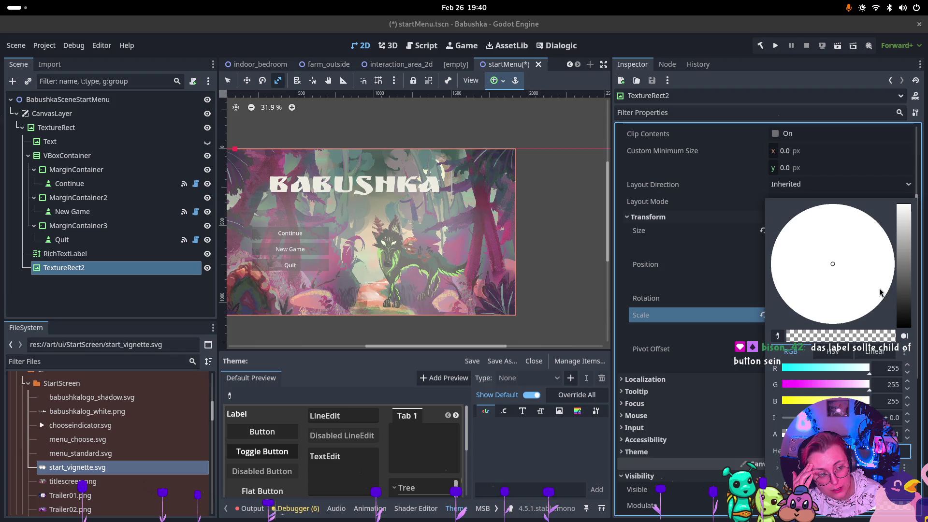
left_click_drag(907, 315, 906, 339)
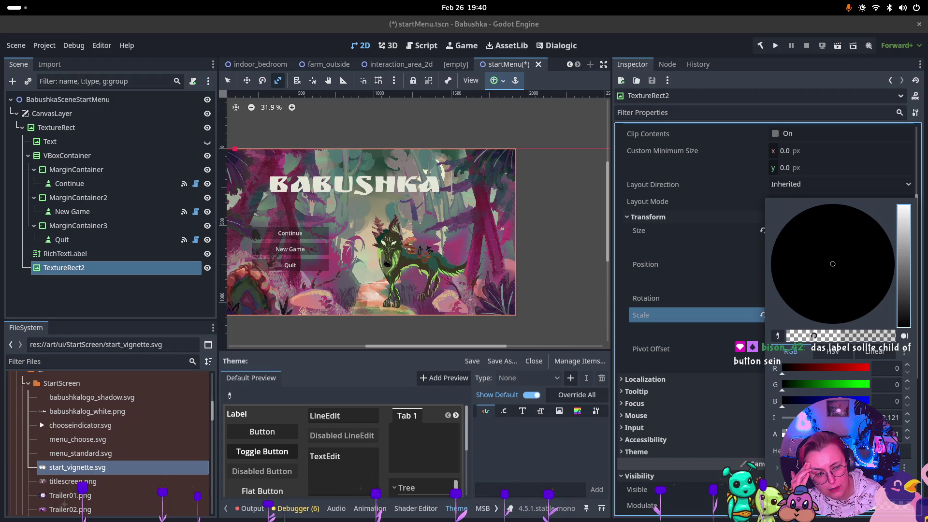
left_click(841, 335)
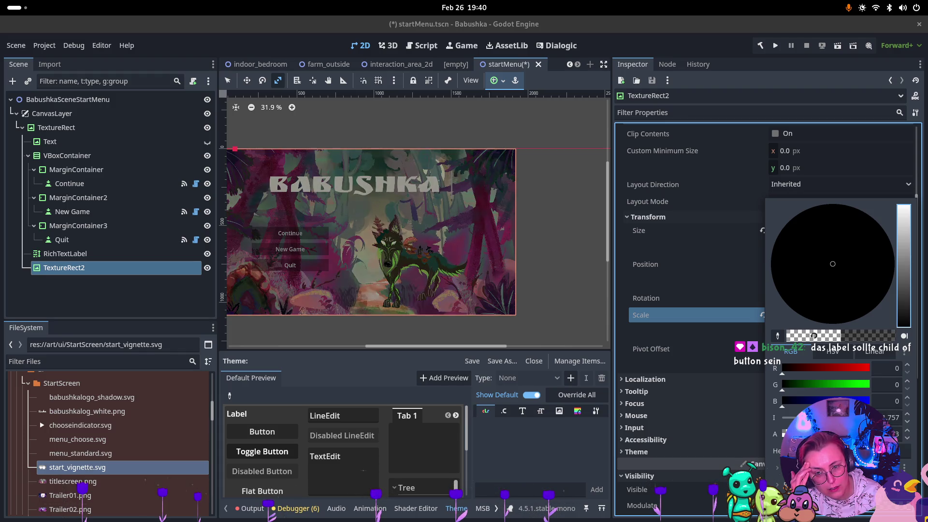
left_click_drag(870, 335, 842, 336)
left_click_drag(789, 433, 792, 434)
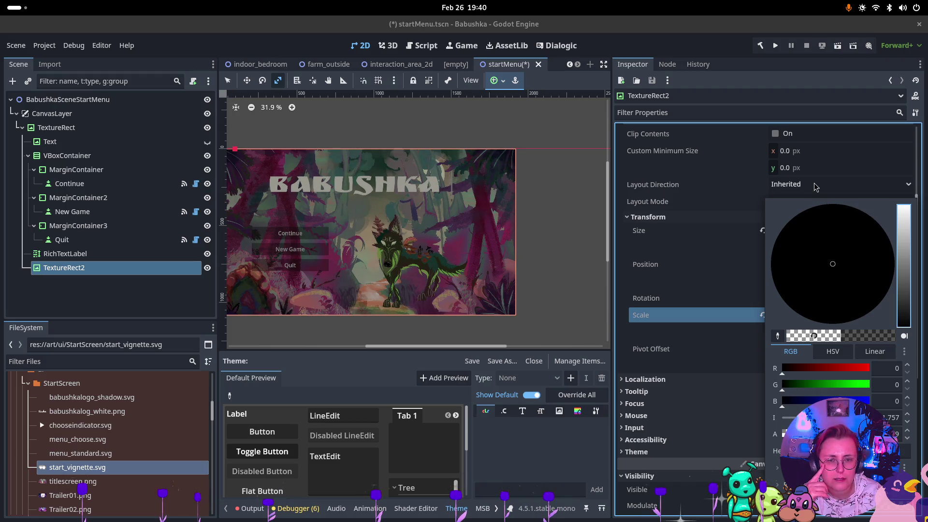
mouse_move(904, 284)
left_mouse_down()
mouse_move(905, 217)
mouse_move(905, 258)
mouse_move(869, 323)
mouse_move(856, 187)
mouse_move(849, 268)
left_mouse_up()
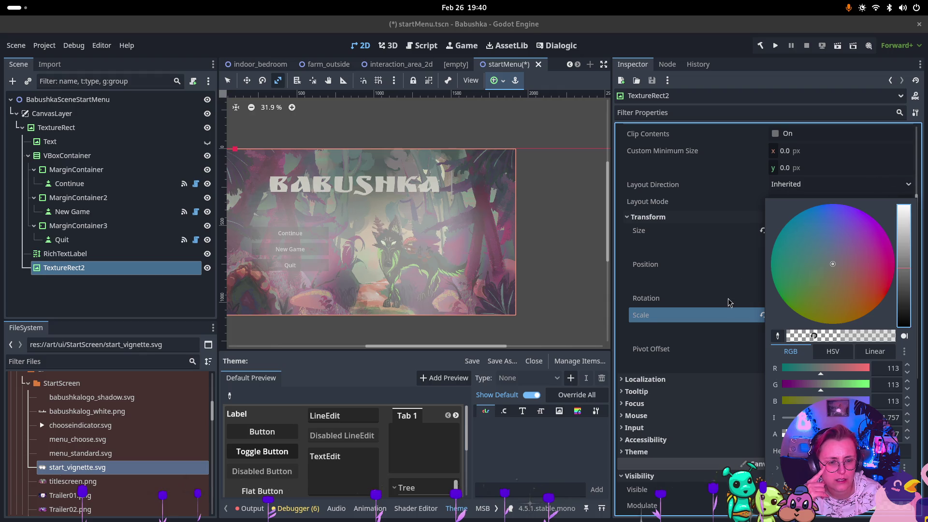
left_click(696, 298)
scroll(743, 402, "down", 5)
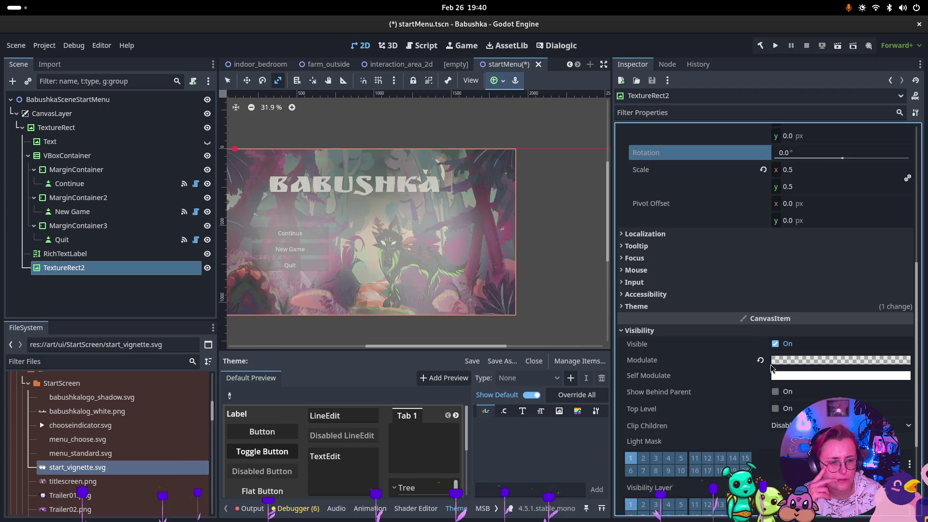
left_click(760, 361)
Step: Try a translucent dark Self Modulate on the vignette, then revert it to opaque white
left_click(805, 377)
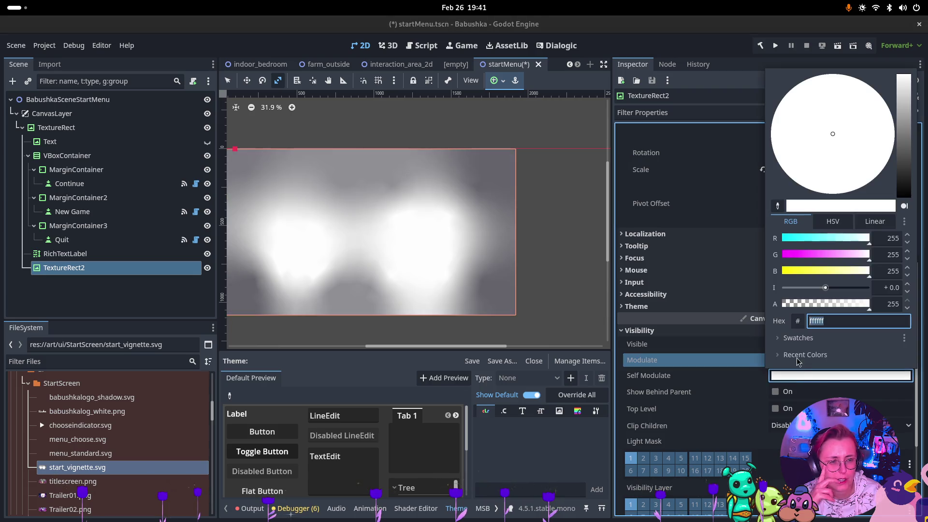
left_click(833, 303)
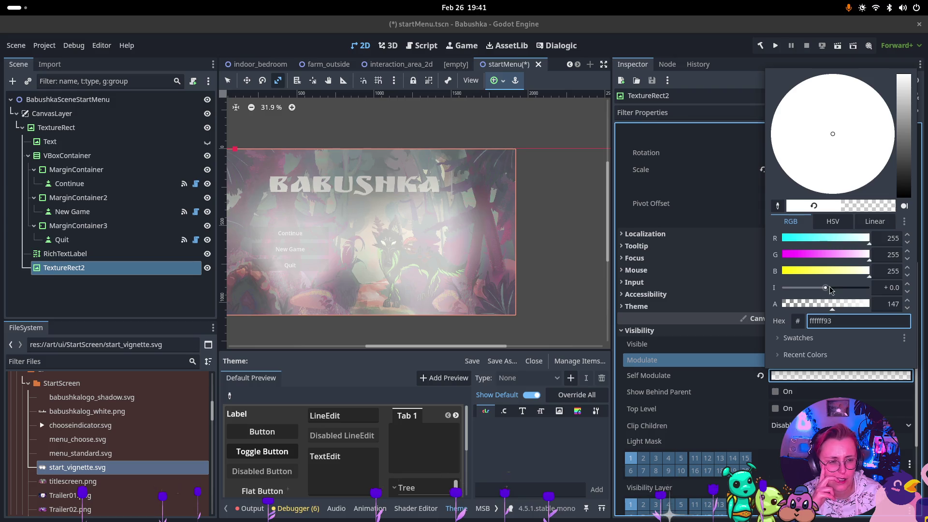
mouse_move(904, 158)
left_mouse_down()
mouse_move(895, 191)
mouse_move(880, 87)
mouse_move(873, 152)
left_mouse_up()
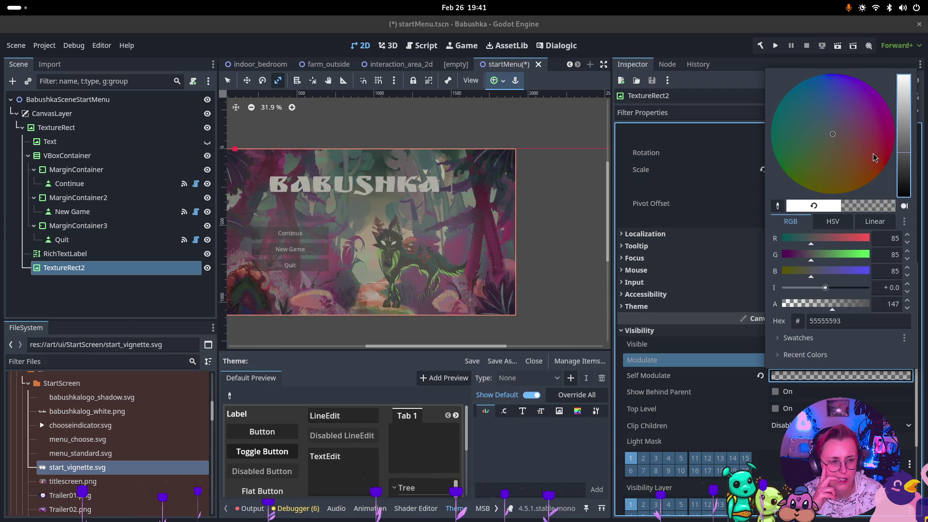
left_click(712, 411)
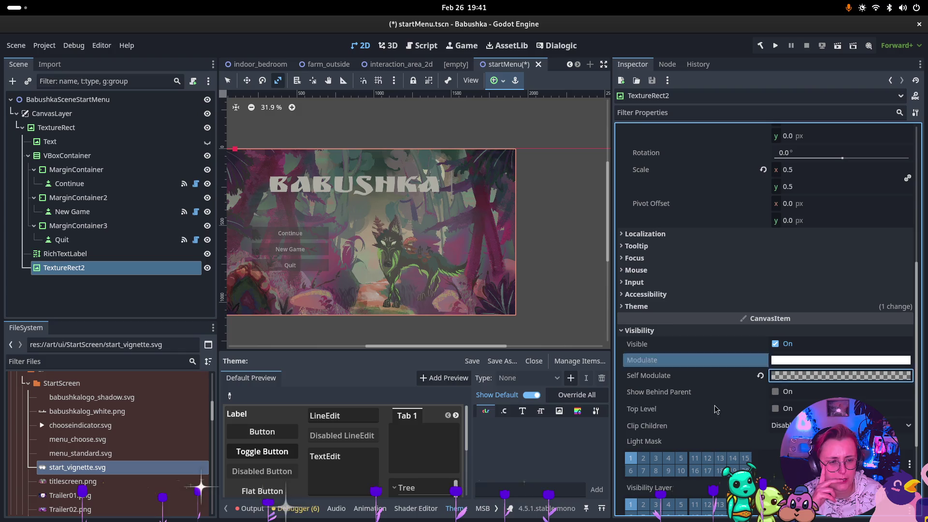
left_click(761, 375)
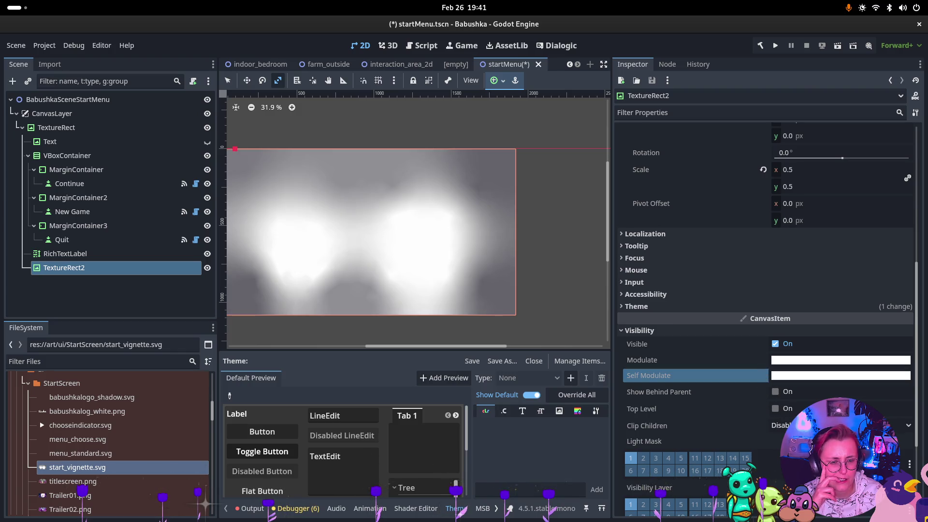
scroll(768, 290, "down", 4)
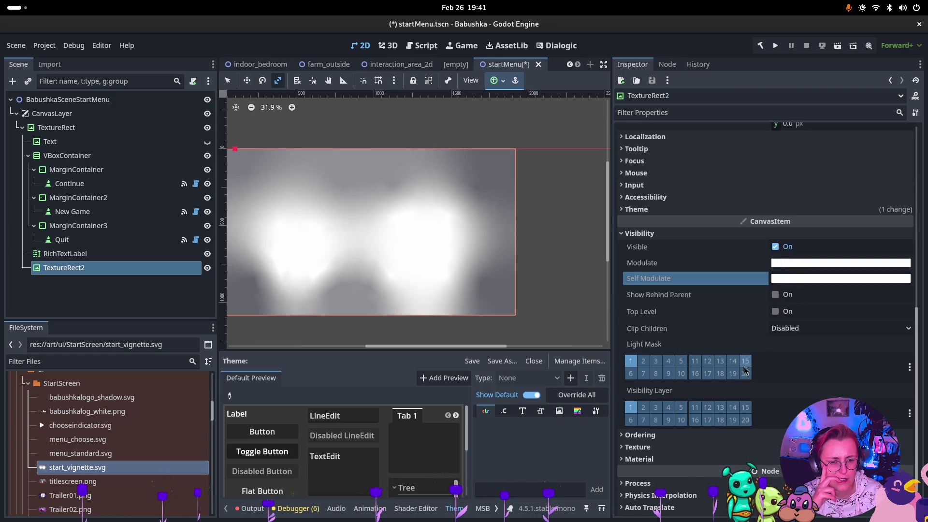
Step: Inspect Clip Children and Ordering, try Texture Filter Nearest, and restore the filter to Inherit
left_click(781, 333)
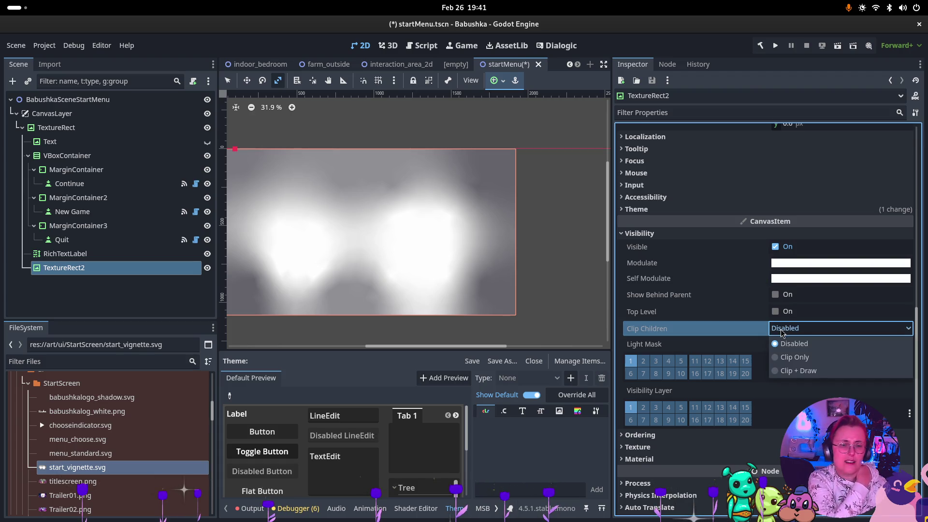
left_click(728, 436)
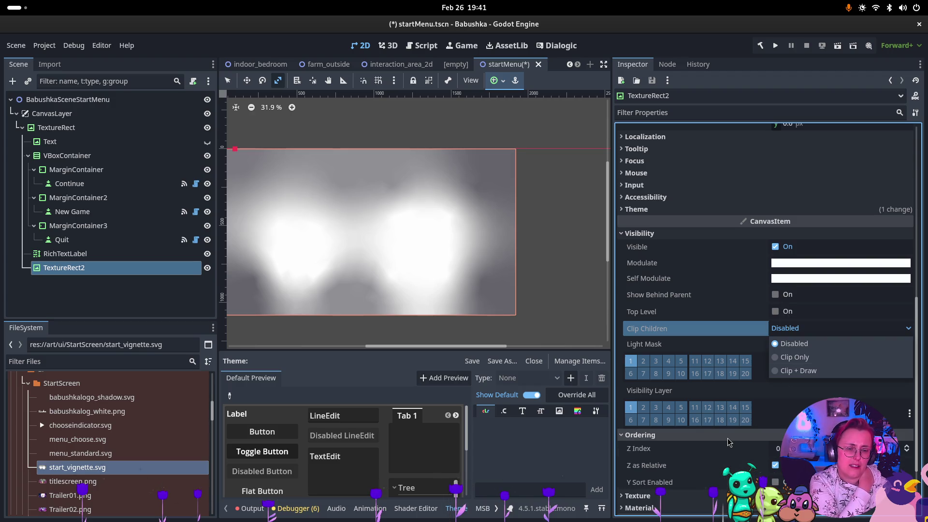
left_click(728, 440)
left_click(728, 437)
left_click(728, 448)
scroll(727, 448, "down", 1)
left_click(791, 414)
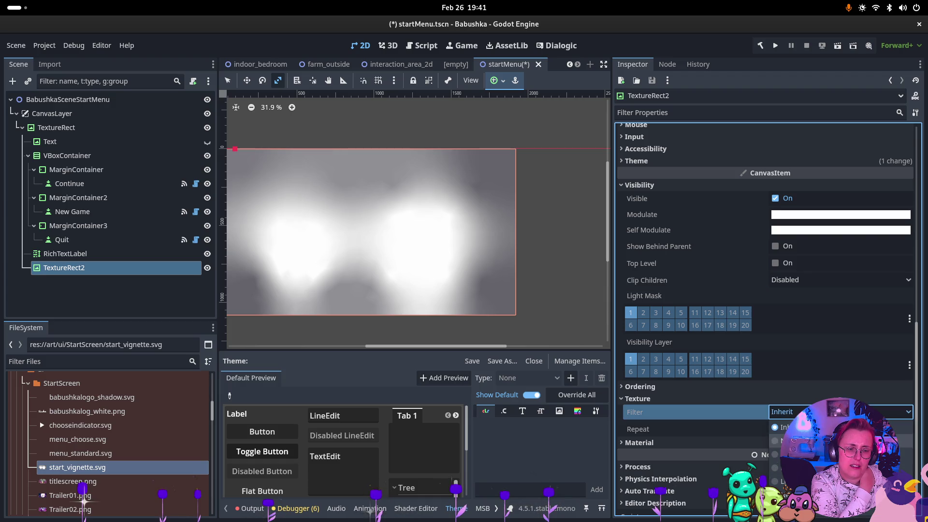
left_click(785, 441)
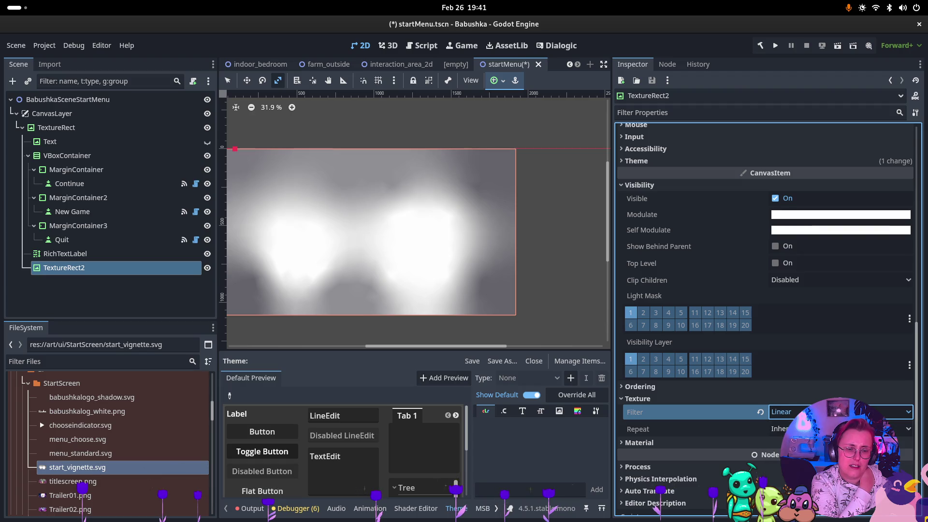
left_click(779, 427)
left_click(771, 443)
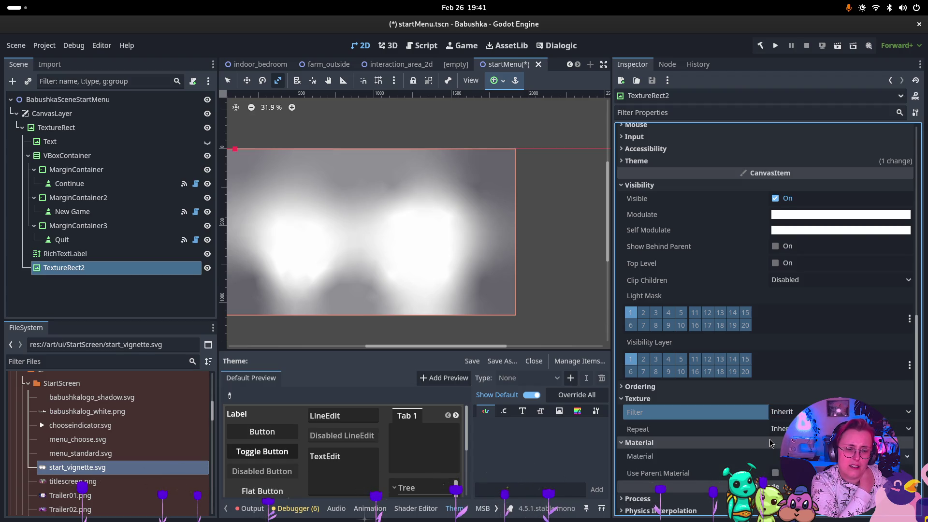
left_click(771, 443)
left_click(702, 399)
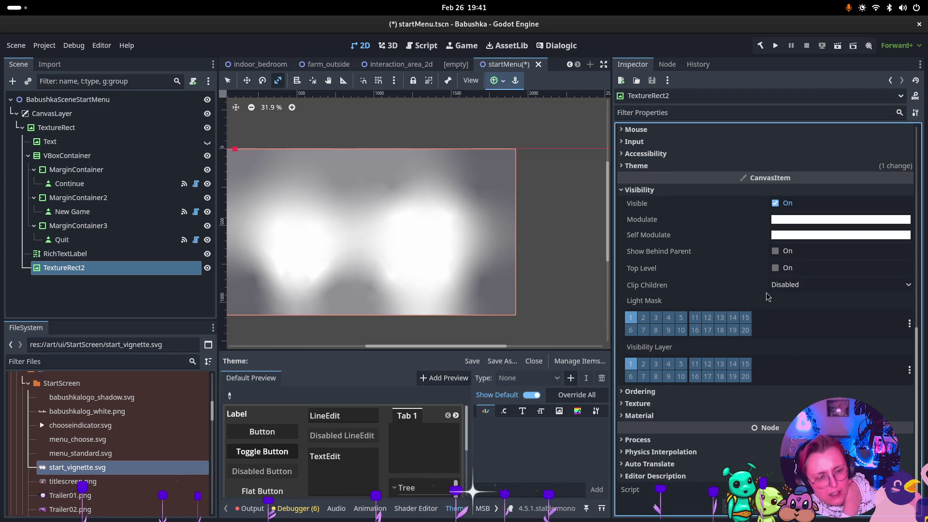
Step: Toggle Top Level and Show Behind Parent on, then back off
left_click(776, 269)
left_click(776, 269)
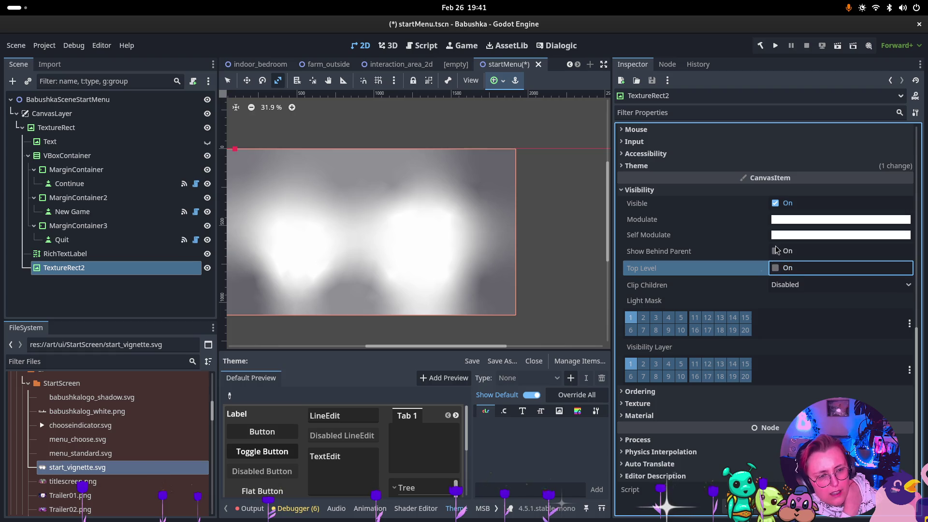
left_click(776, 251)
left_click(776, 251)
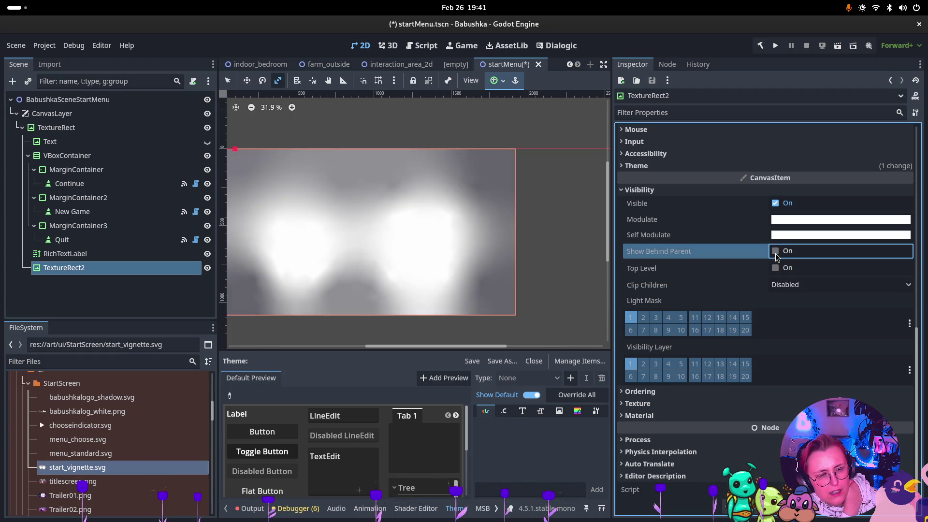
Step: Revert TextureRect2's Theme property to empty
scroll(636, 219, "up", 2)
left_click(638, 215)
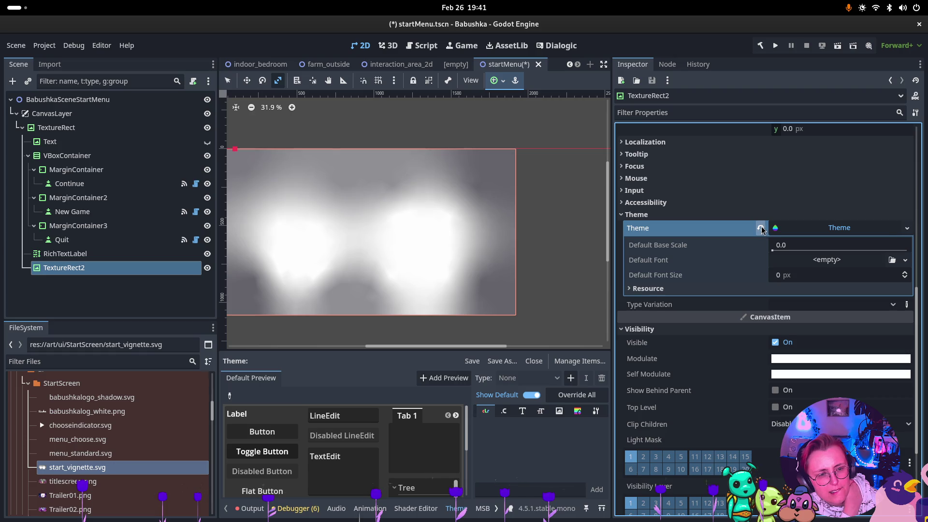
left_click(761, 228)
left_click(630, 215)
scroll(676, 229, "up", 5)
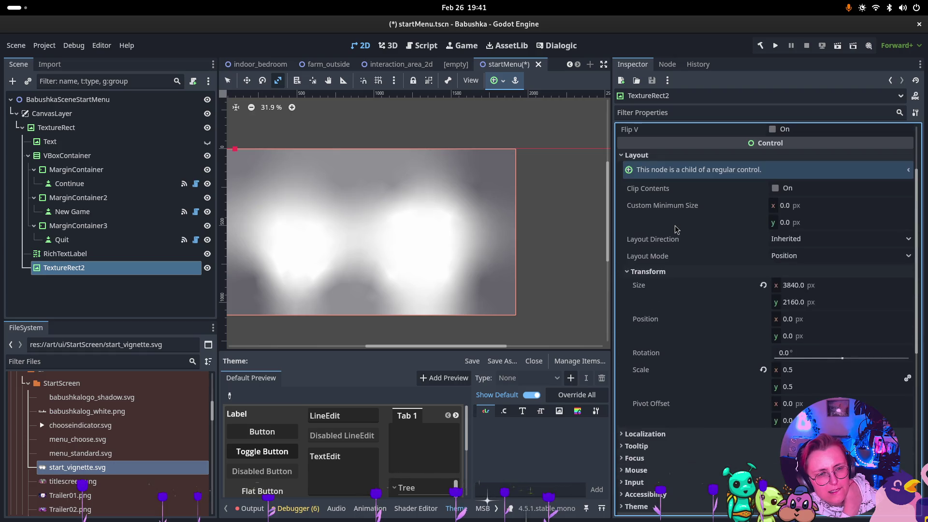
scroll(677, 230, "up", 2)
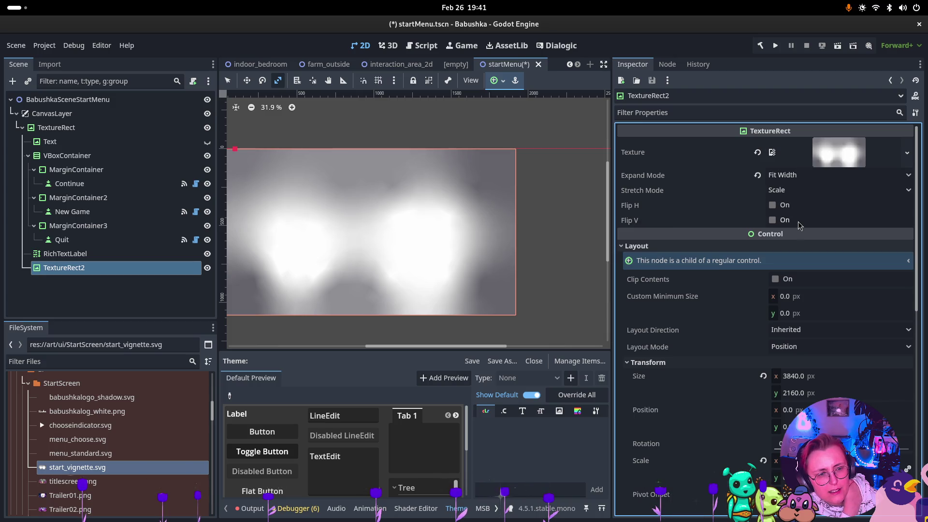
scroll(799, 223, "down", 10)
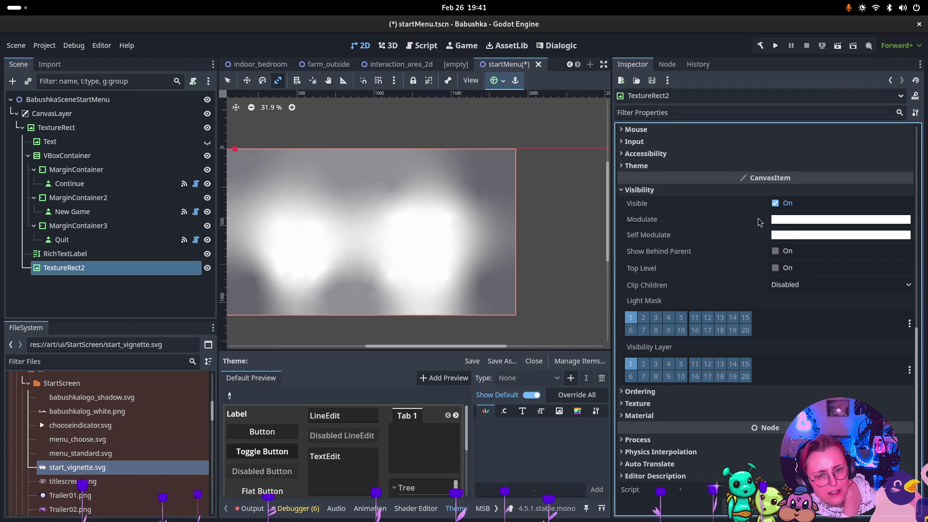
mouse_move(784, 222)
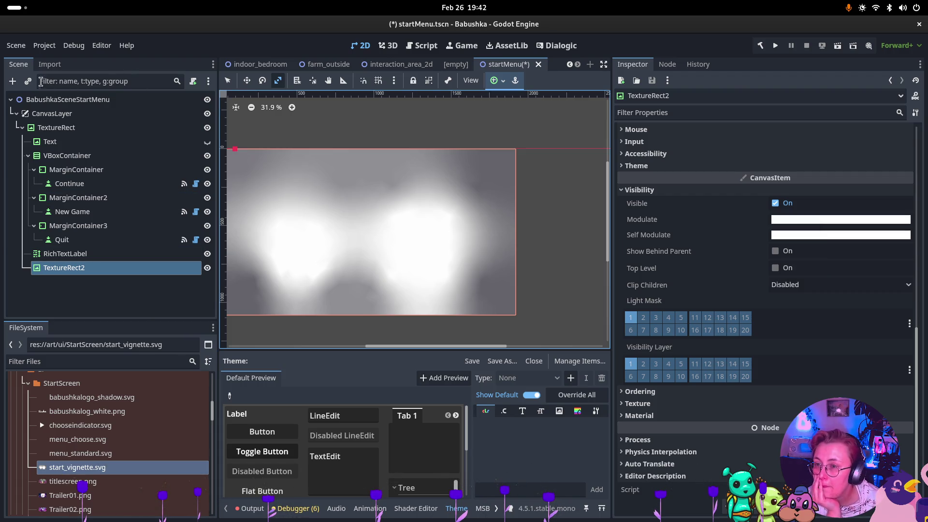
key("ctrl+a")
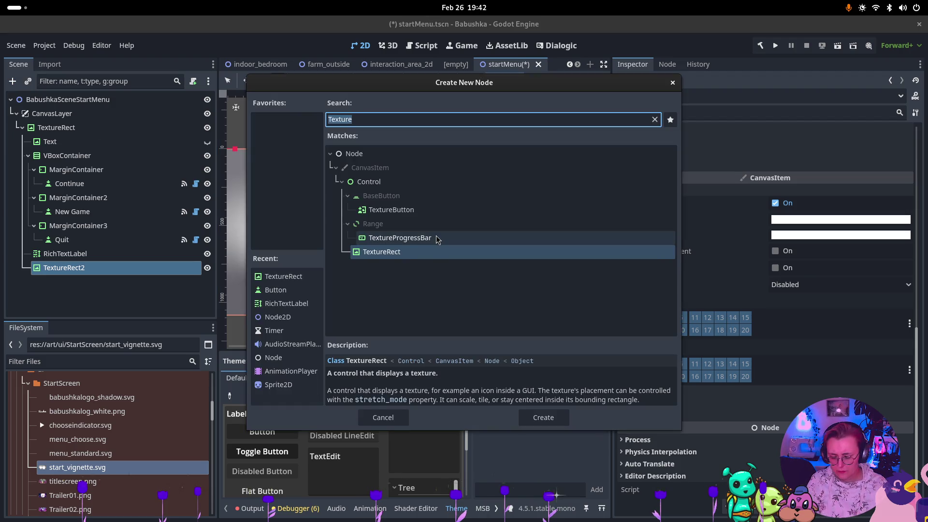
type("Mask")
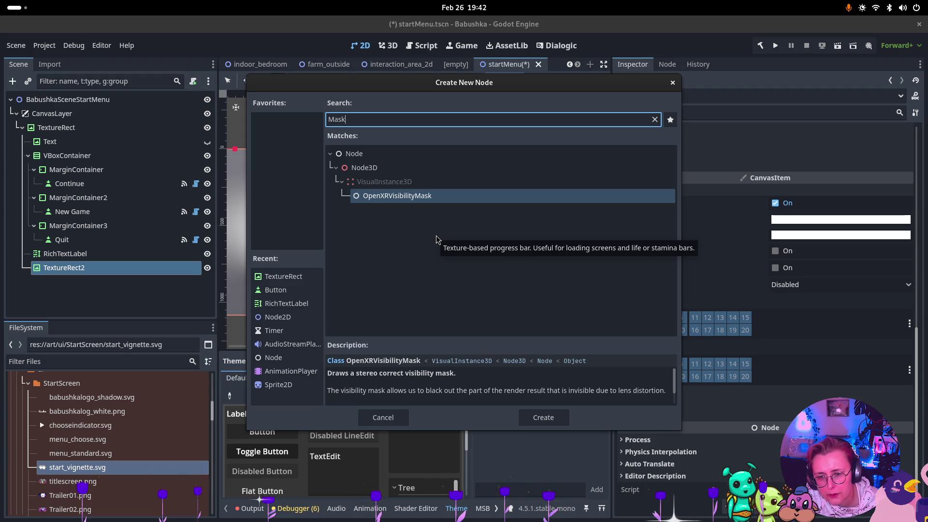
key("BackSpace")
key("BackSpace")
key("BackSpace")
key("BackSpace")
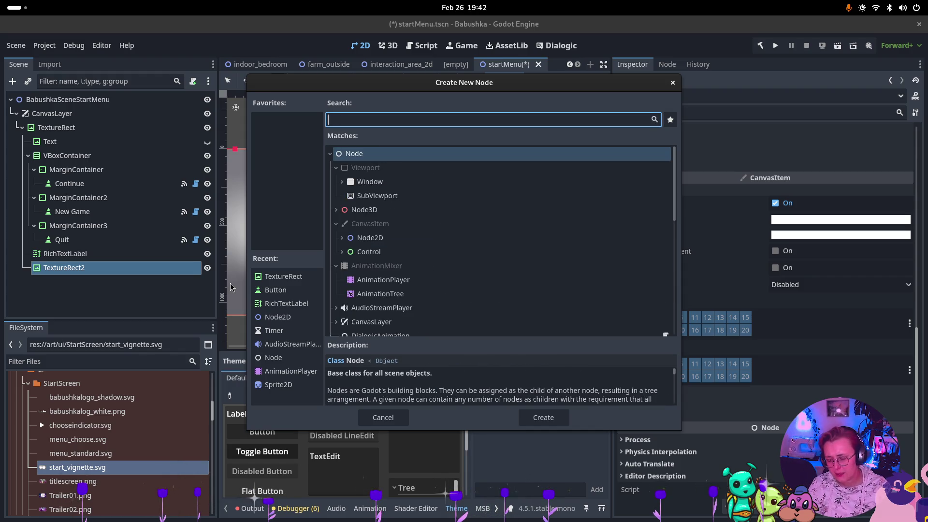
type("Sprite")
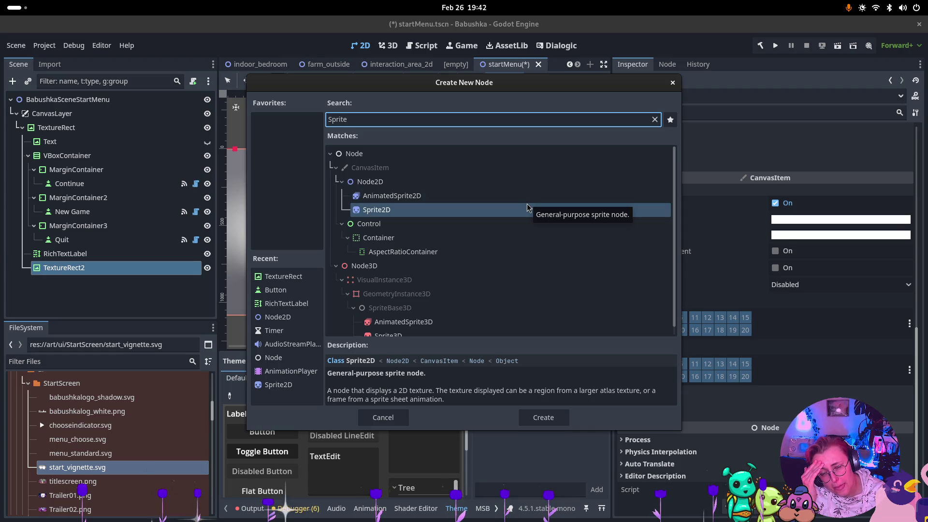
left_click(673, 83)
scroll(704, 129, "up", 10)
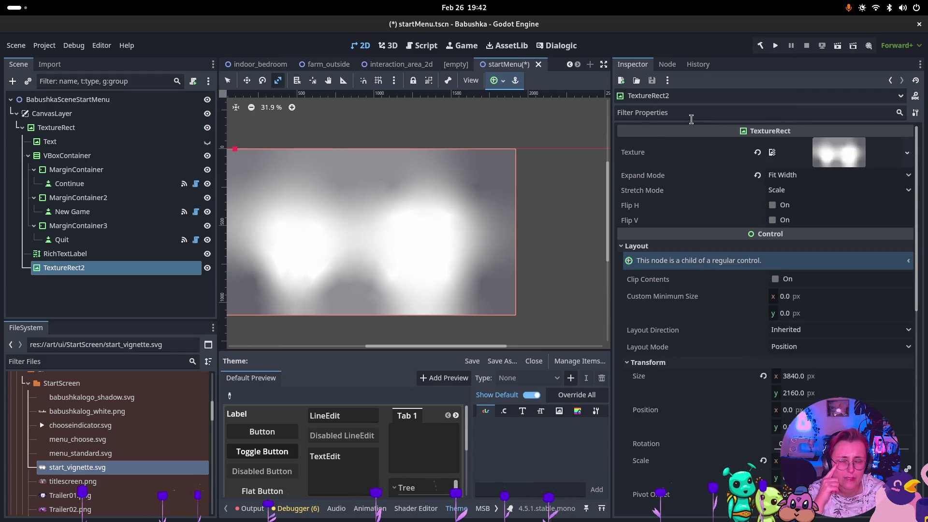
Step: Cancel deleting TextureRect2 and hide it with its visibility eye instead
left_click(128, 253)
left_click(124, 267)
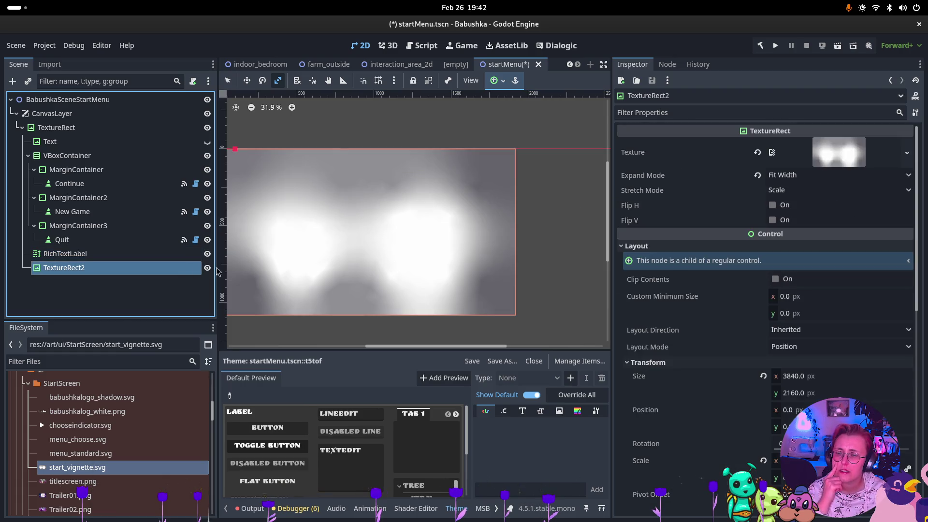
key("Delete")
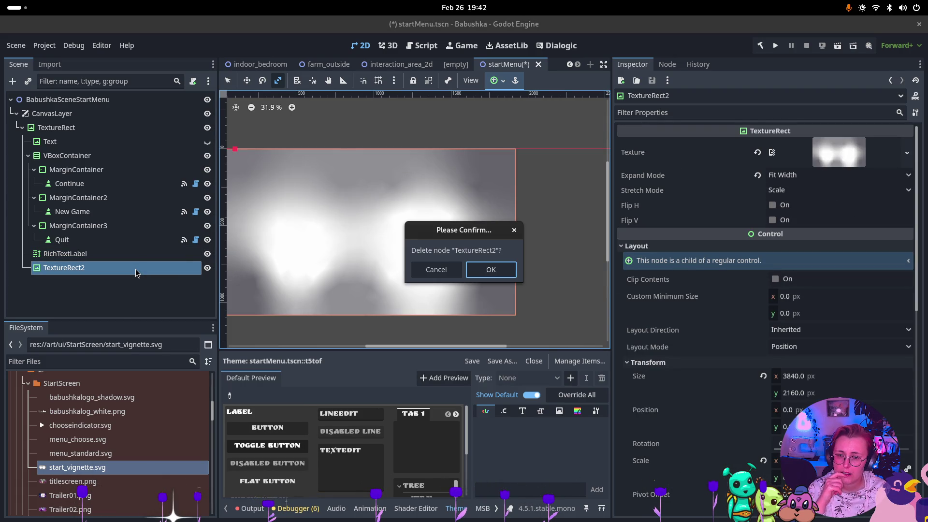
left_click(436, 270)
left_click(207, 269)
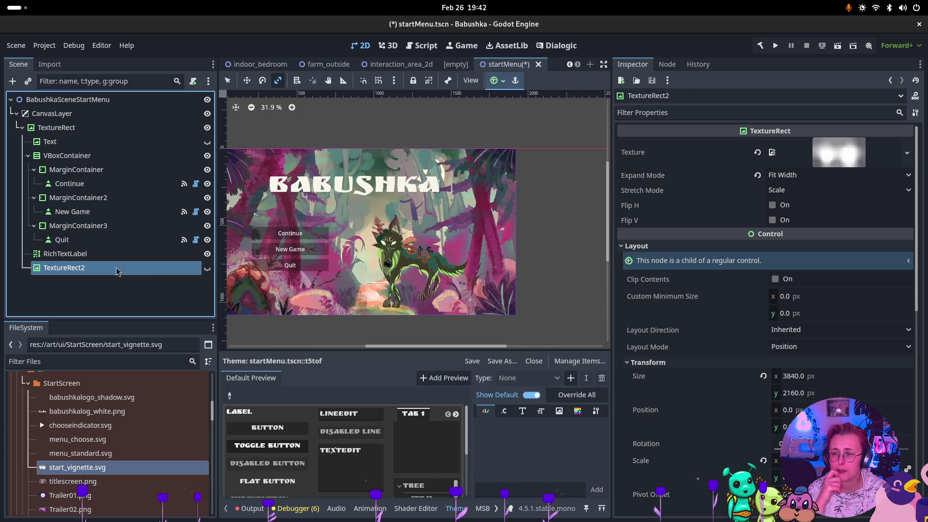
Step: Rename the TextureRect2 node to Vignette
double_click(116, 269)
type("Vi")
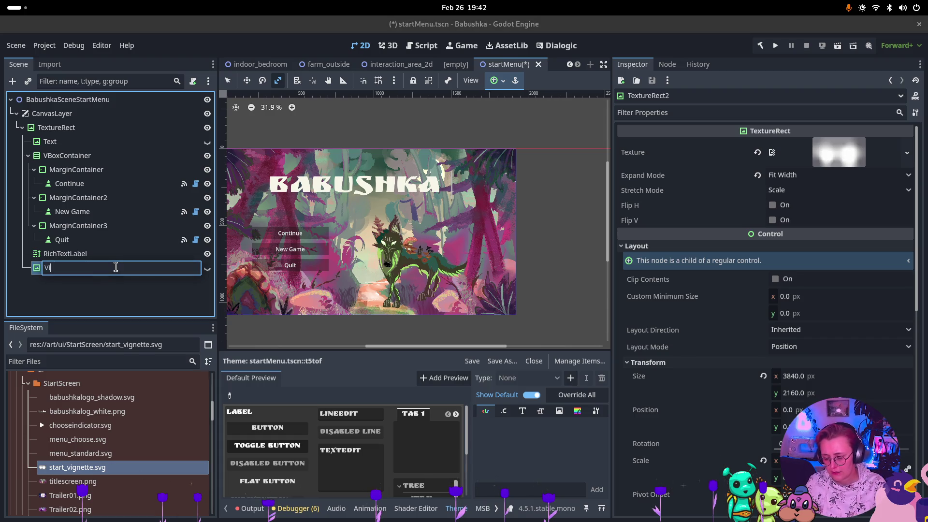
type("gnett")
key("Return")
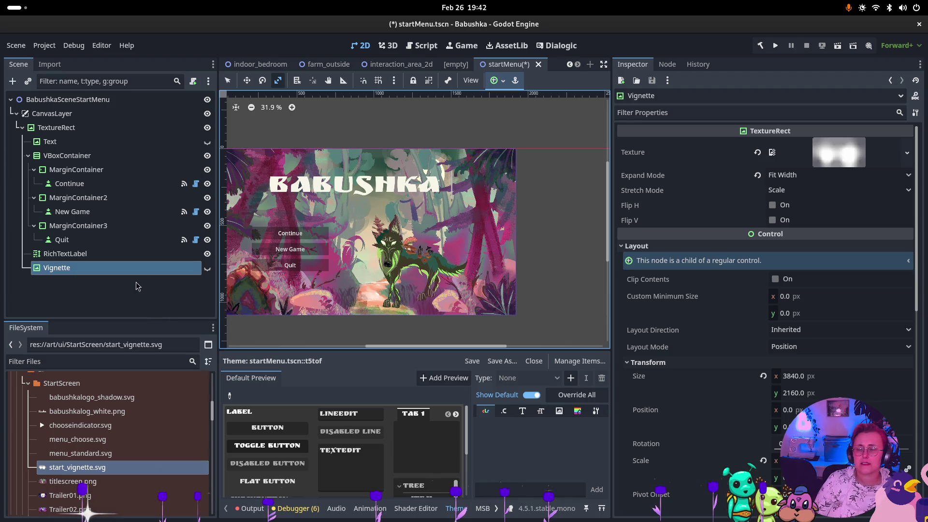
Step: Show the Vignette again and give its Modulate a translucent darker tint
left_click(206, 269)
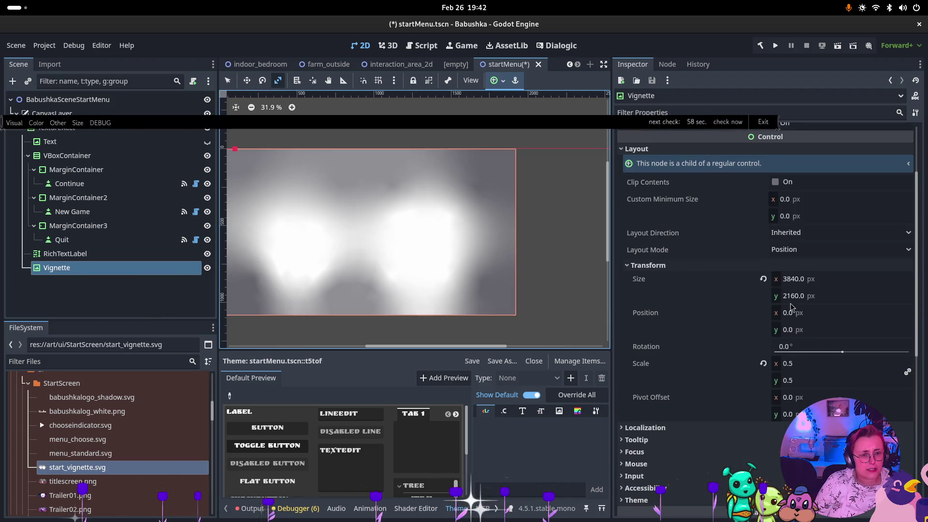
scroll(805, 342, "down", 5)
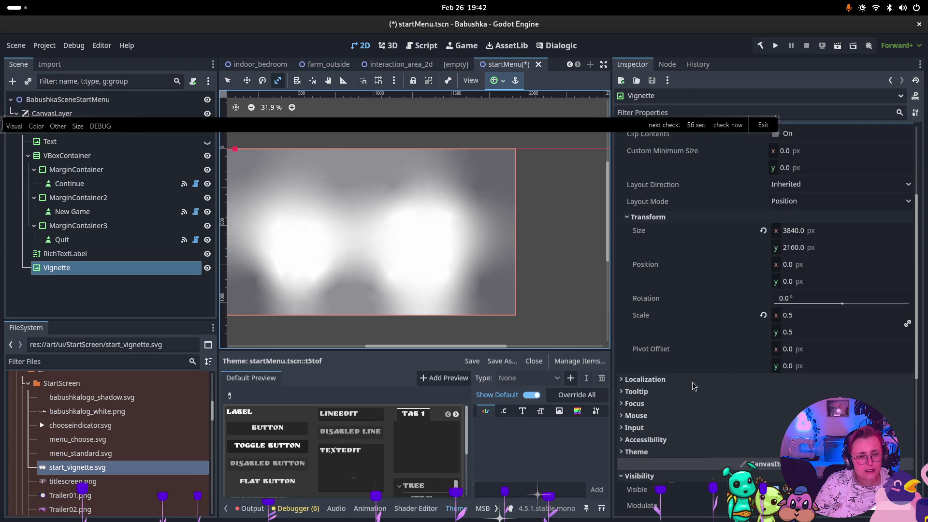
left_click(817, 360)
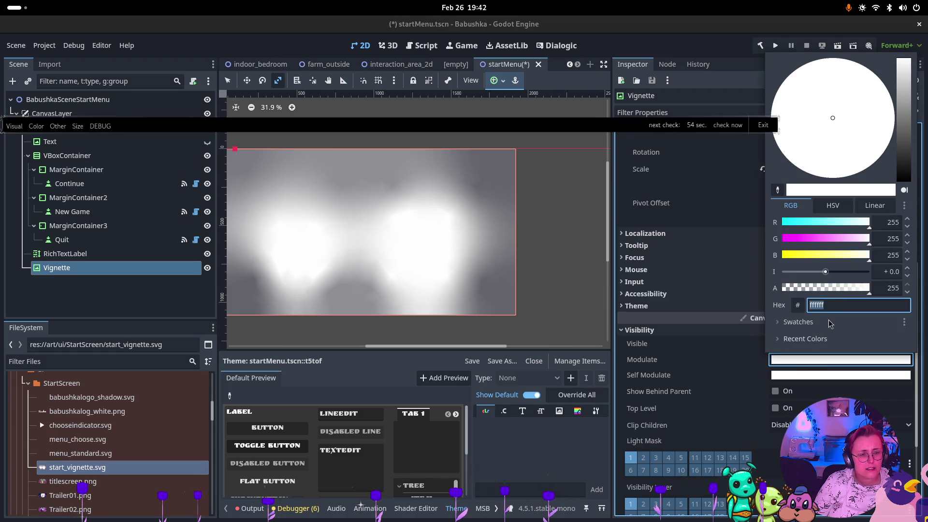
left_click(828, 288)
left_click_drag(906, 115, 899, 182)
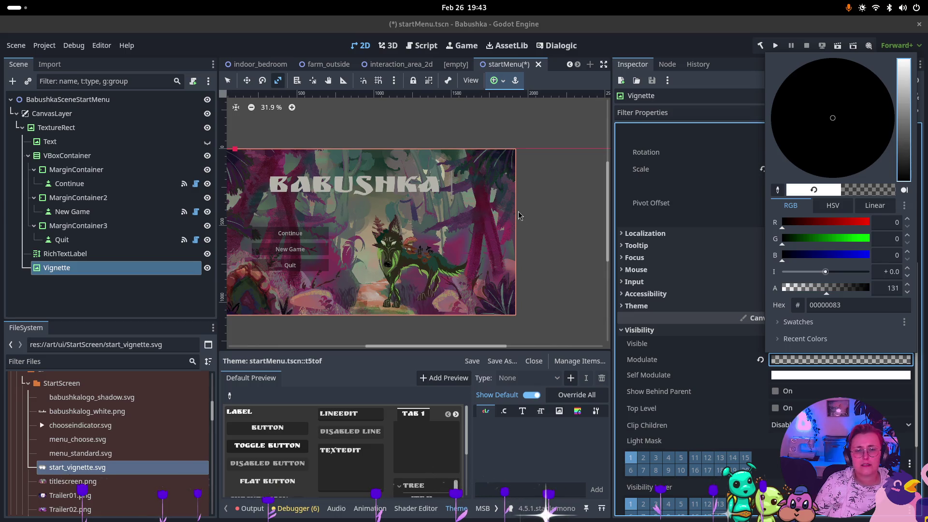
scroll(434, 230, "up", 4)
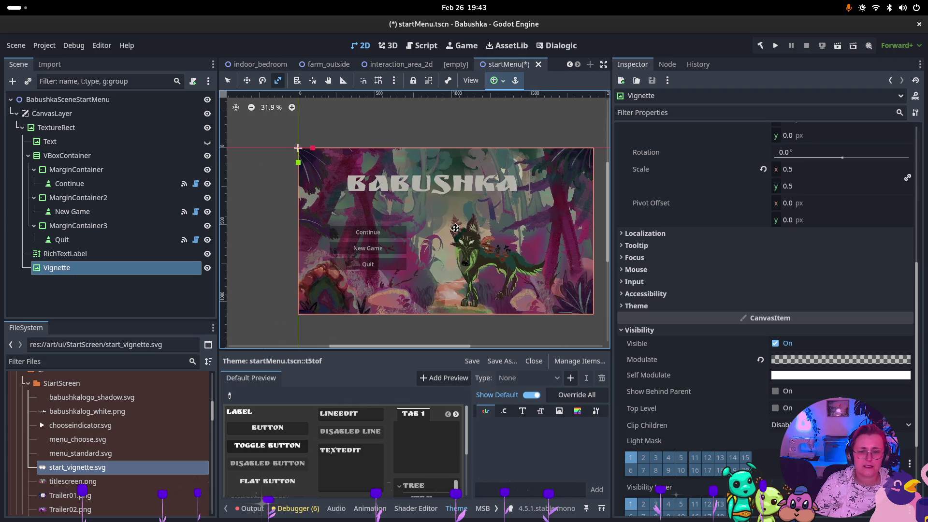
scroll(433, 230, "up", 1)
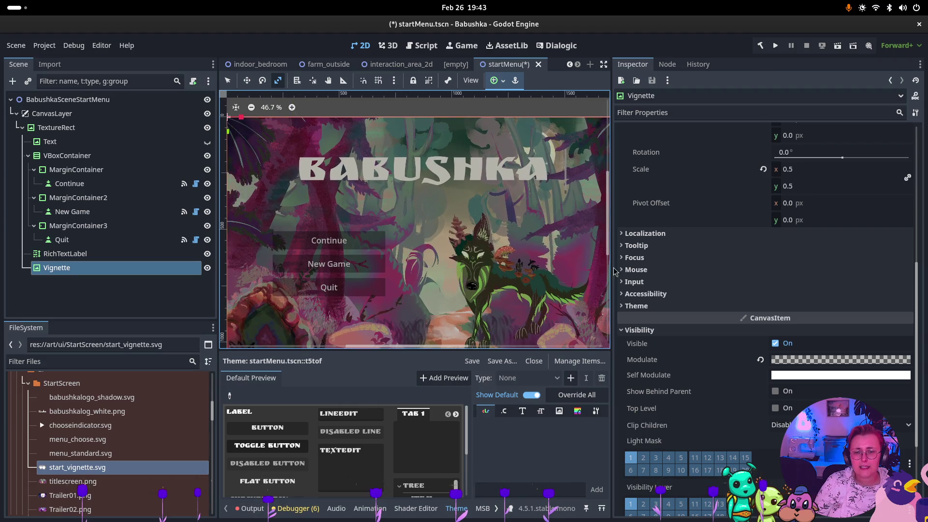
scroll(580, 268, "down", 4)
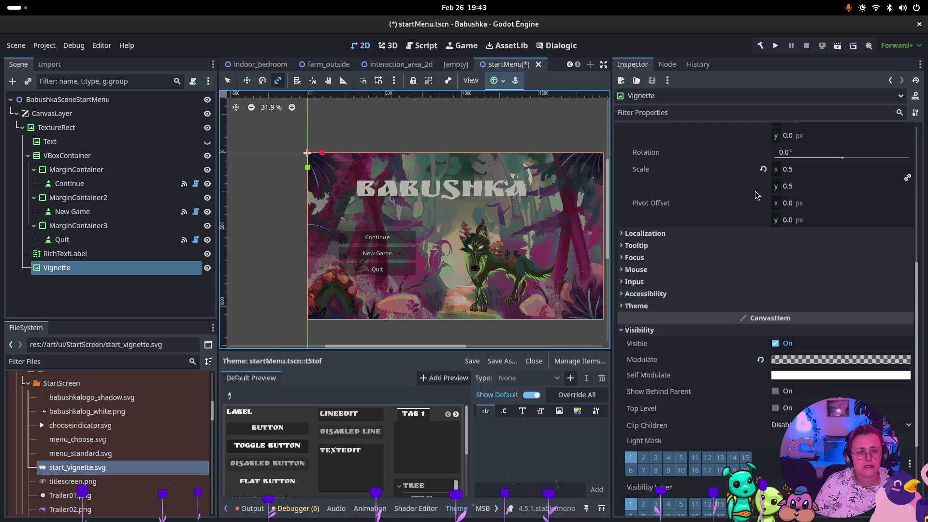
Step: Refine the Vignette's Modulate to translucent mid grey 6c6c6c8b, then hide the Vignette to compare
left_click(848, 359)
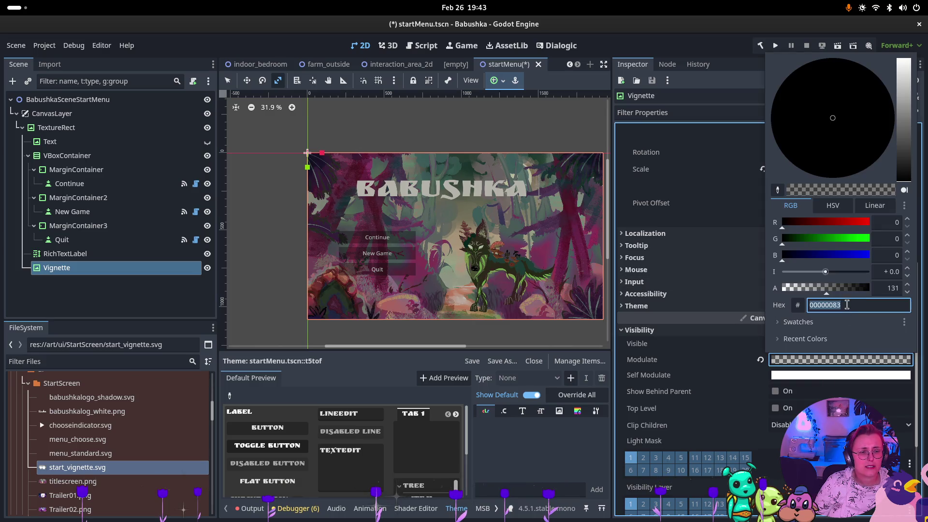
mouse_move(826, 288)
left_mouse_down()
mouse_move(868, 290)
mouse_move(827, 296)
left_mouse_up()
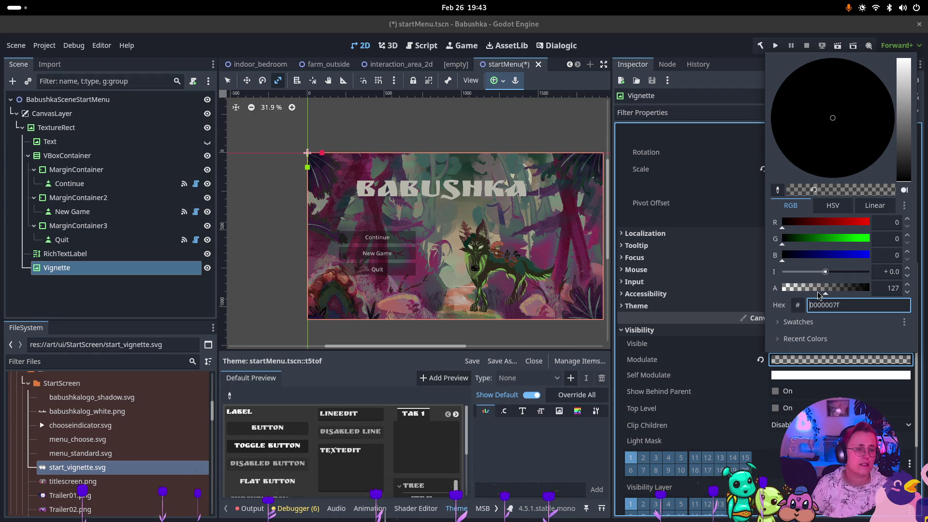
left_click_drag(826, 294, 830, 288)
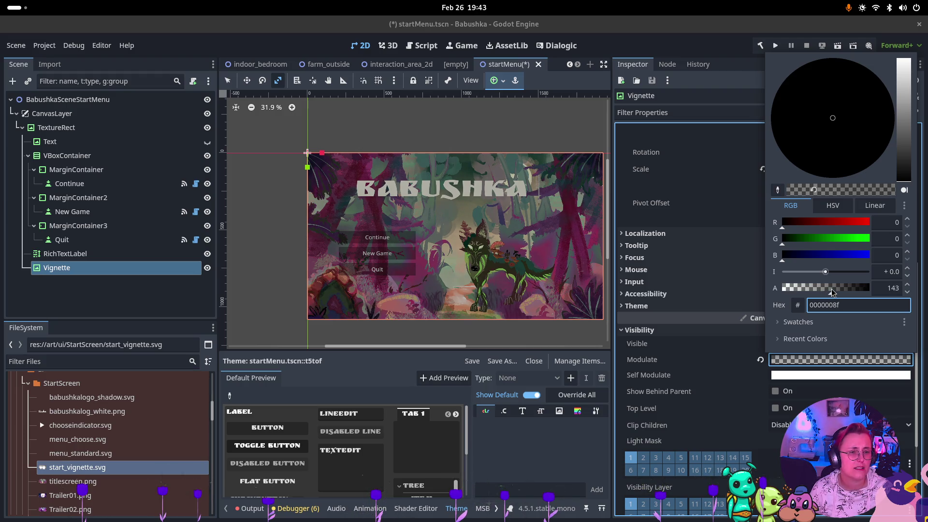
left_click_drag(902, 160, 900, 143)
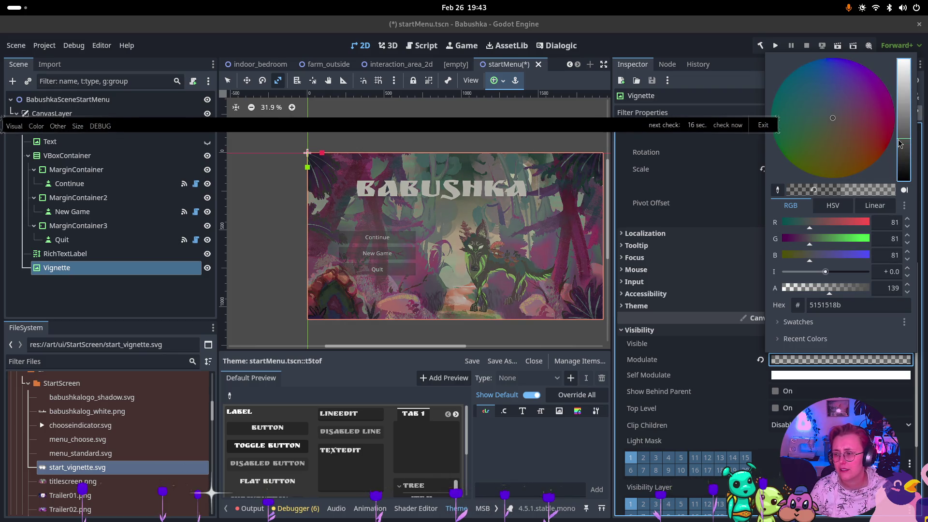
left_click_drag(898, 133, 899, 126)
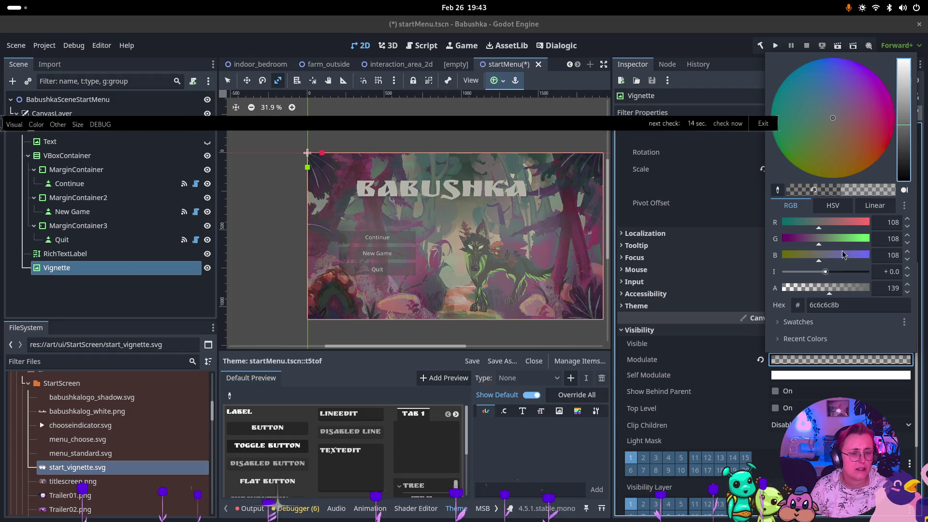
left_click(730, 162)
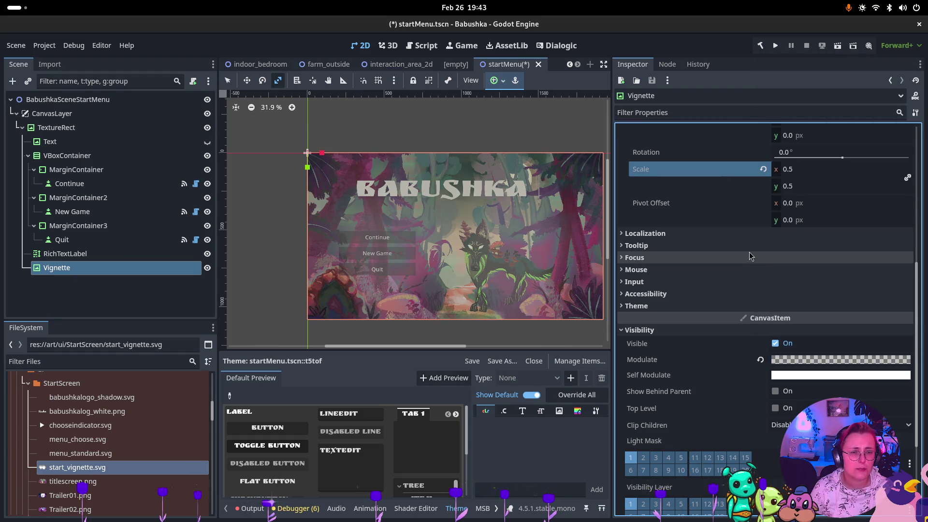
scroll(690, 243, "up", 5)
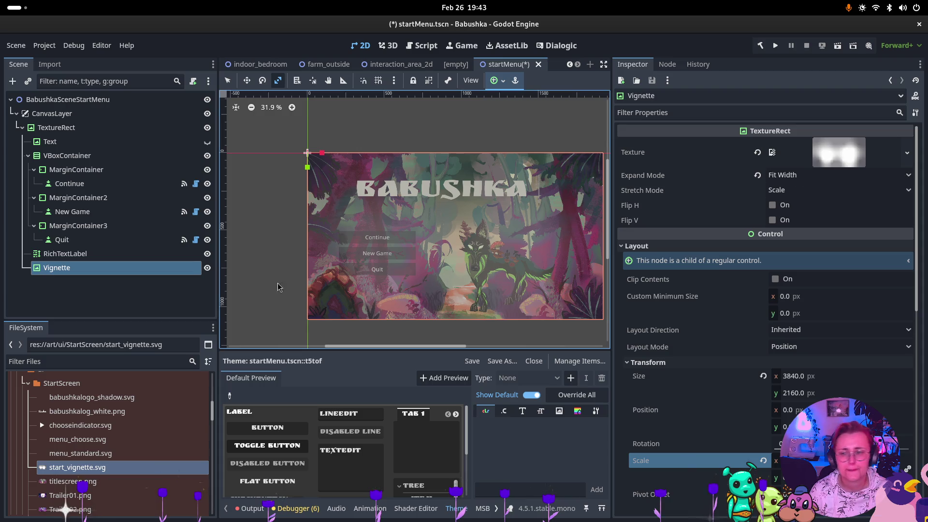
left_click(207, 268)
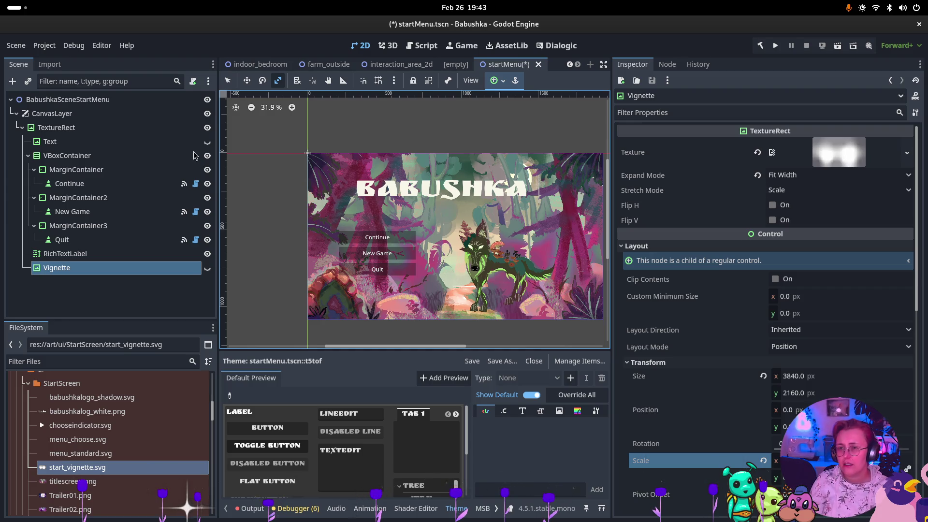
key("super")
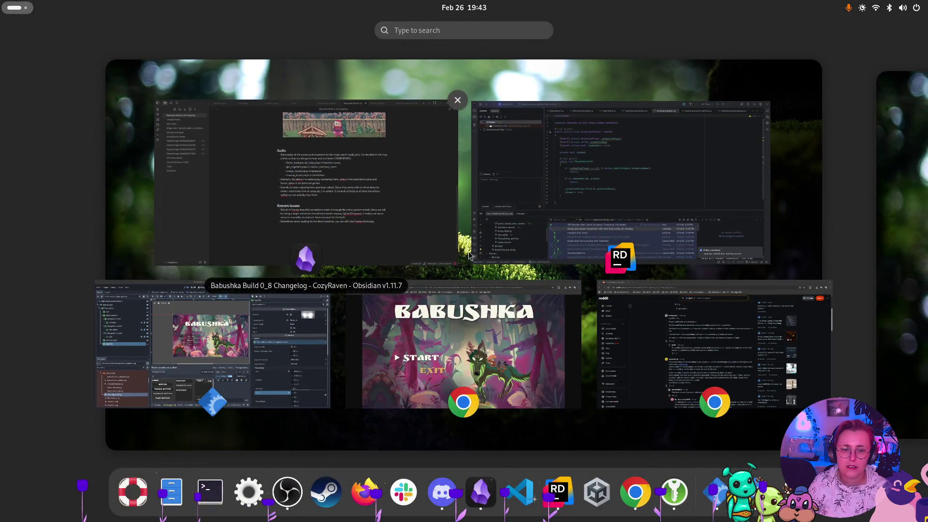
Step: In Chrome, search 'Godot how to build a simple vignette effect' and scan the results
left_click(637, 368)
left_click(133, 48)
type("Godot how")
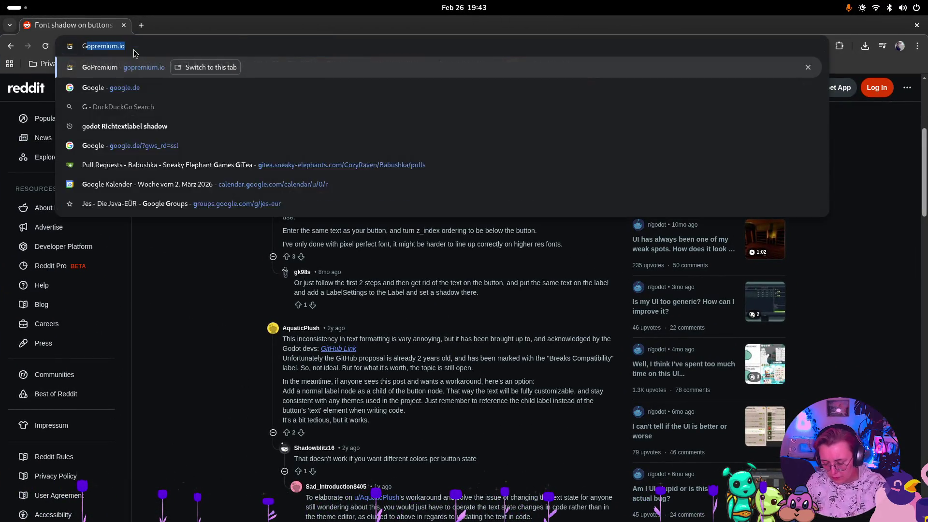
type(" to bui")
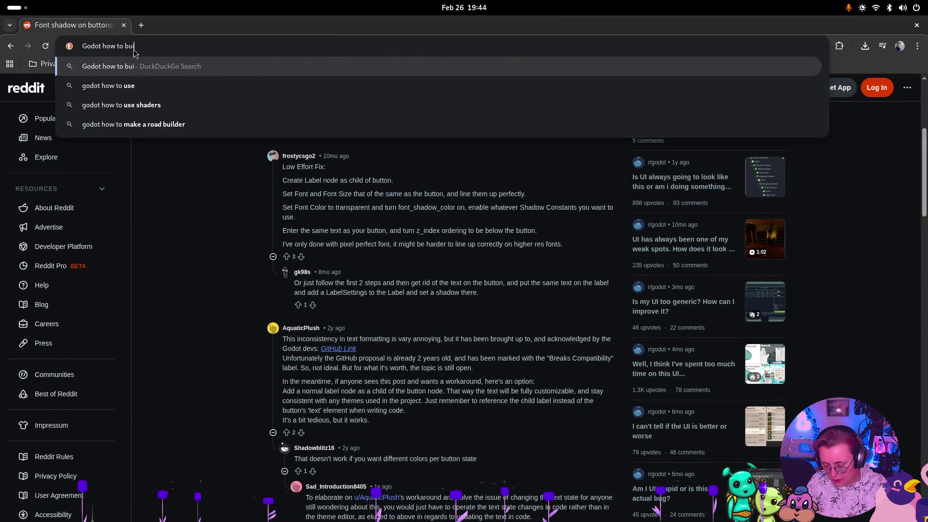
type("ld a simple vi")
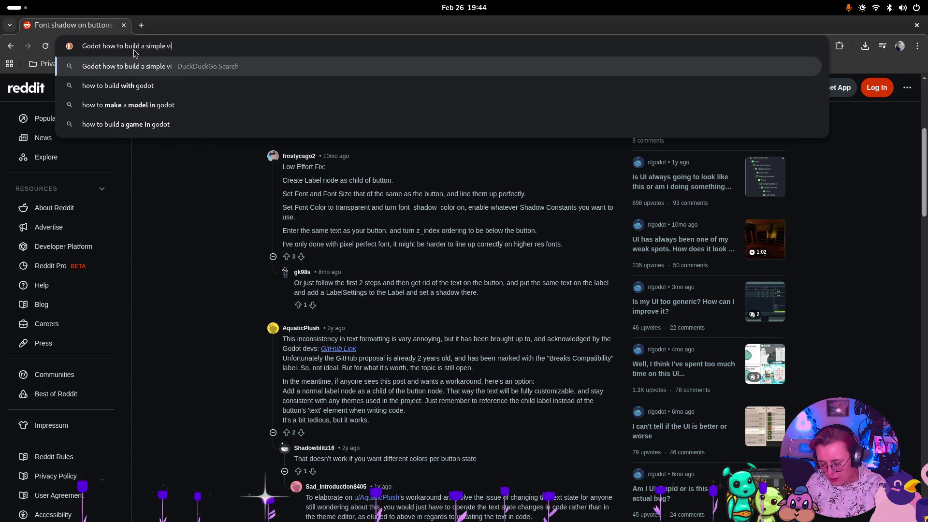
type("gnette effect")
key("Return")
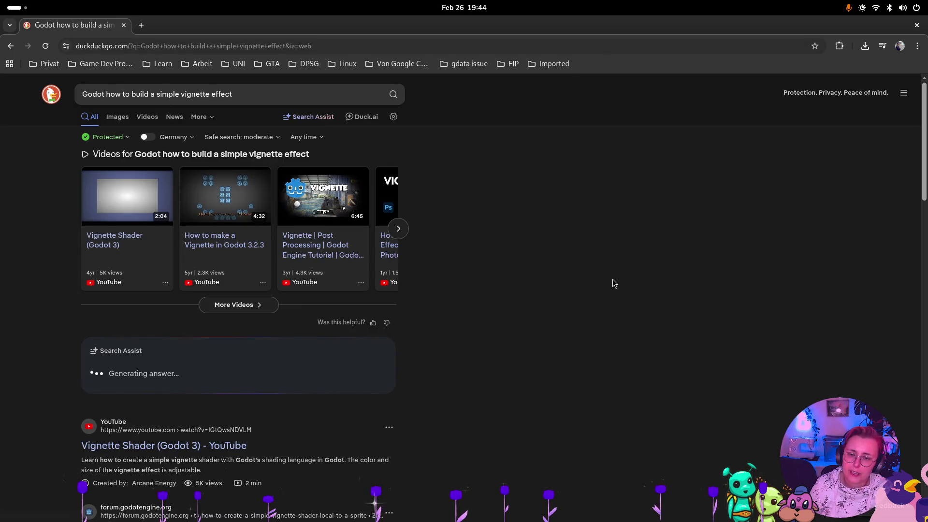
scroll(370, 375, "down", 4)
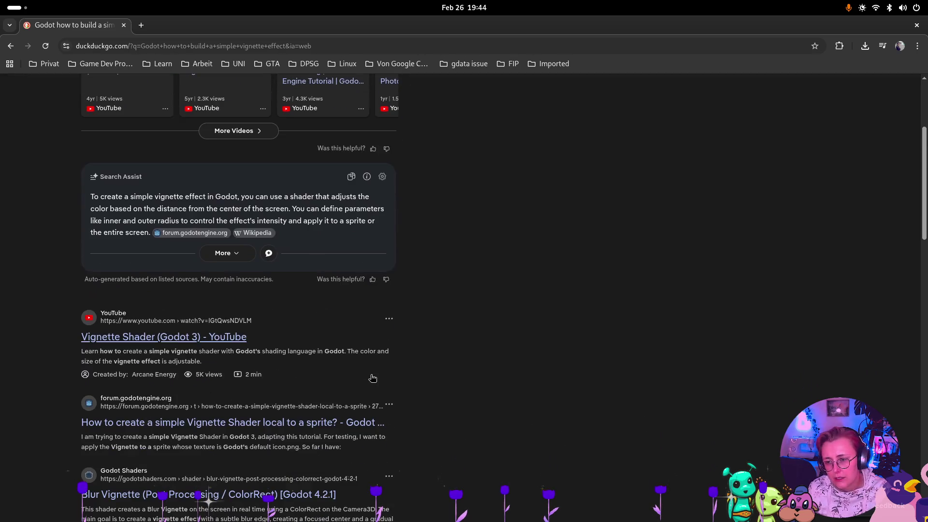
scroll(372, 377, "down", 3)
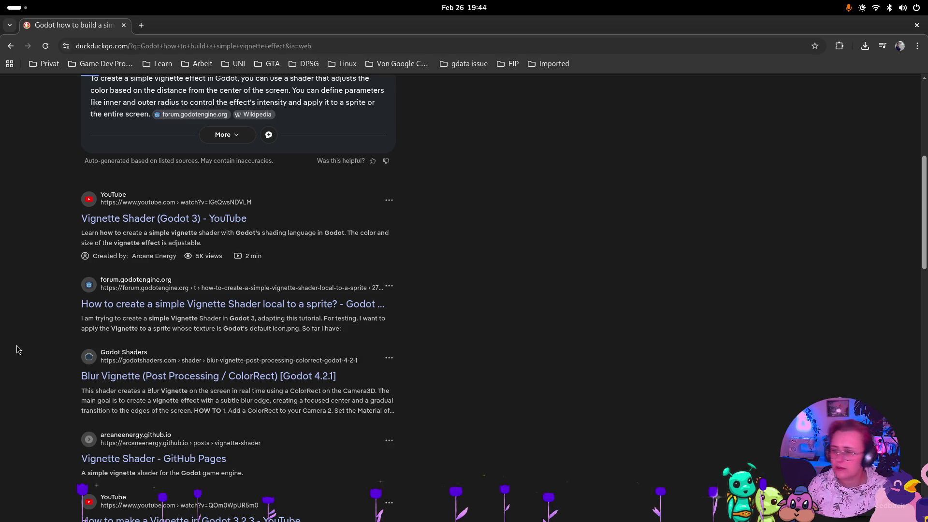
left_click(17, 7)
key("Escape")
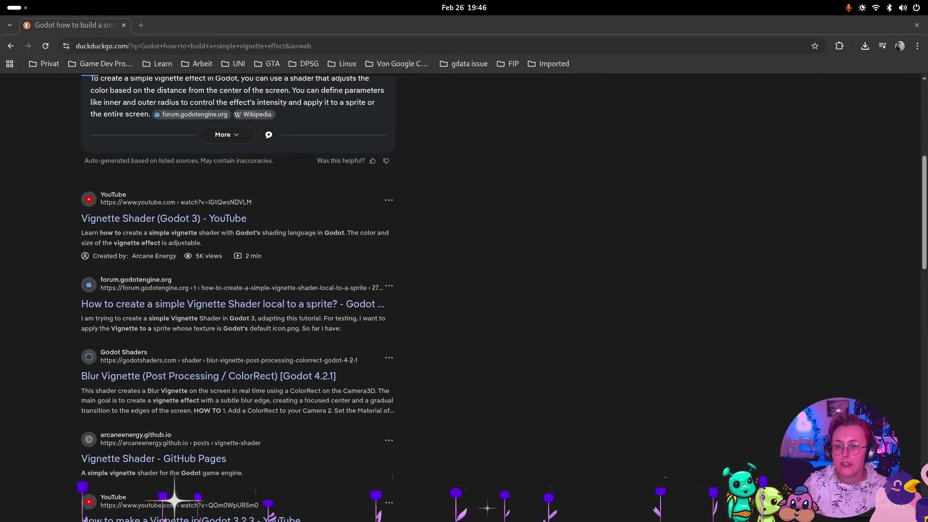
scroll(290, 172, "down", 3)
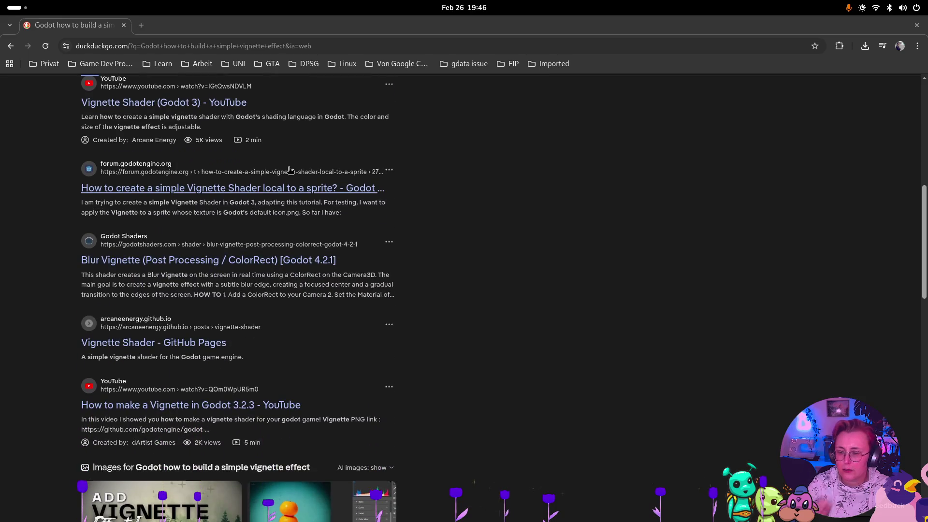
scroll(676, 140, "down", 2)
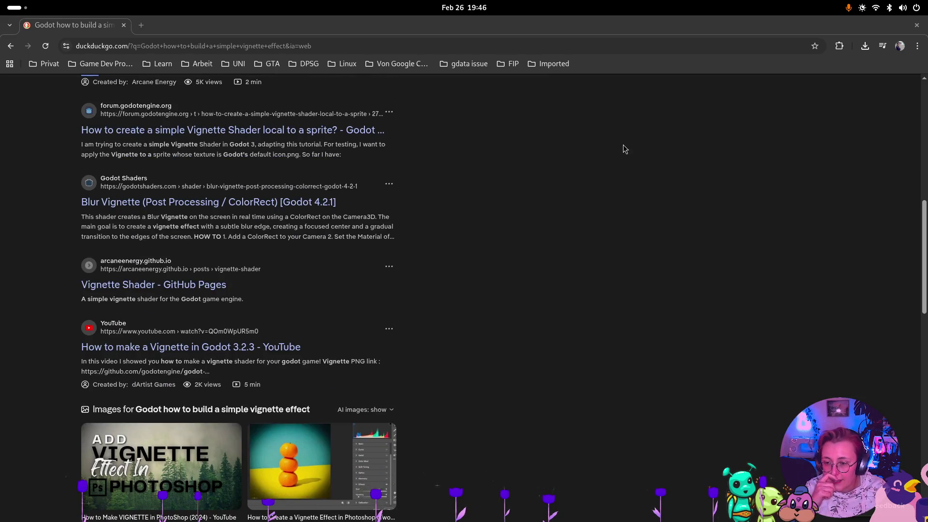
scroll(531, 199, "down", 4)
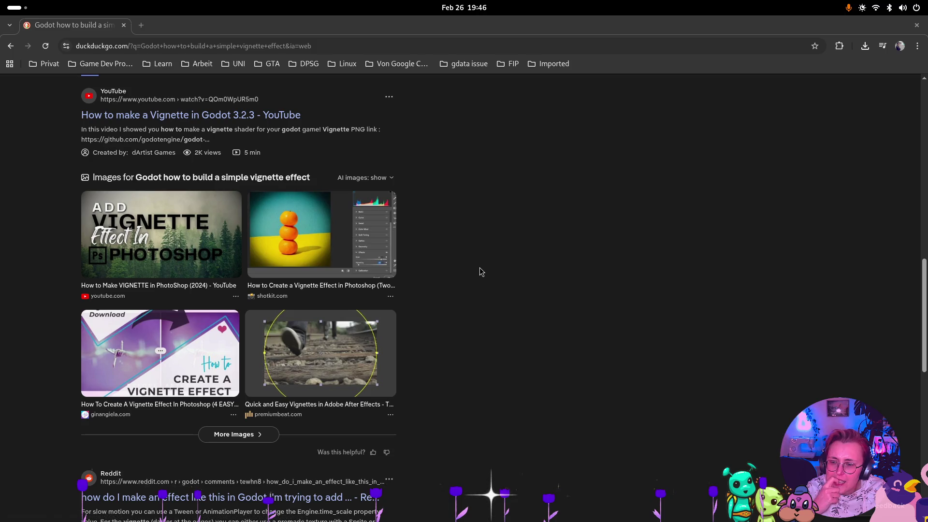
scroll(480, 271, "down", 2)
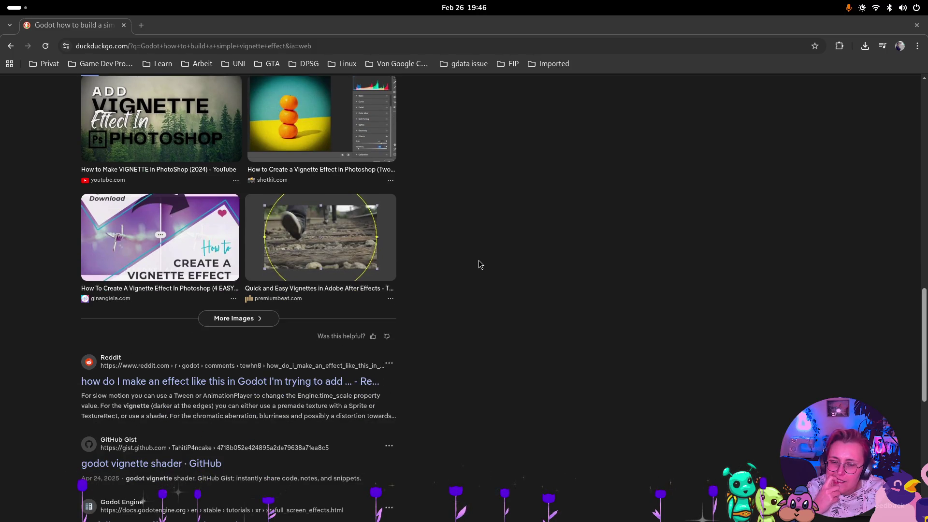
left_click(359, 381)
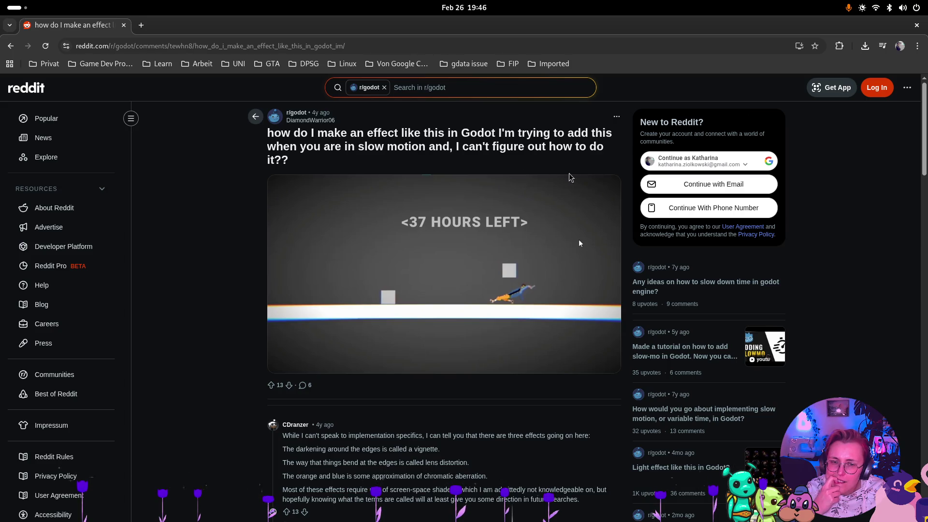
Step: Follow the Reddit thread's godotshaders.com link and open the site's full Shaders listing
scroll(577, 178, "down", 1)
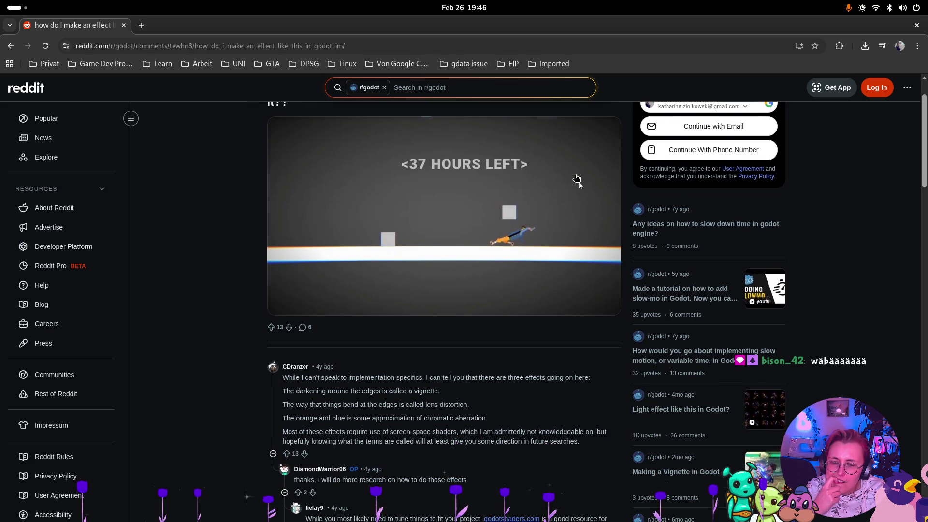
scroll(576, 178, "down", 1)
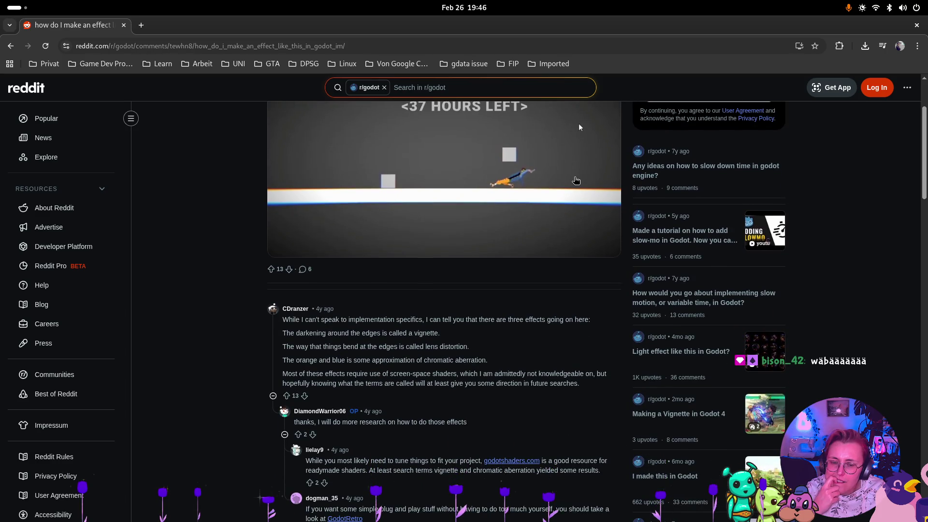
left_click(522, 461)
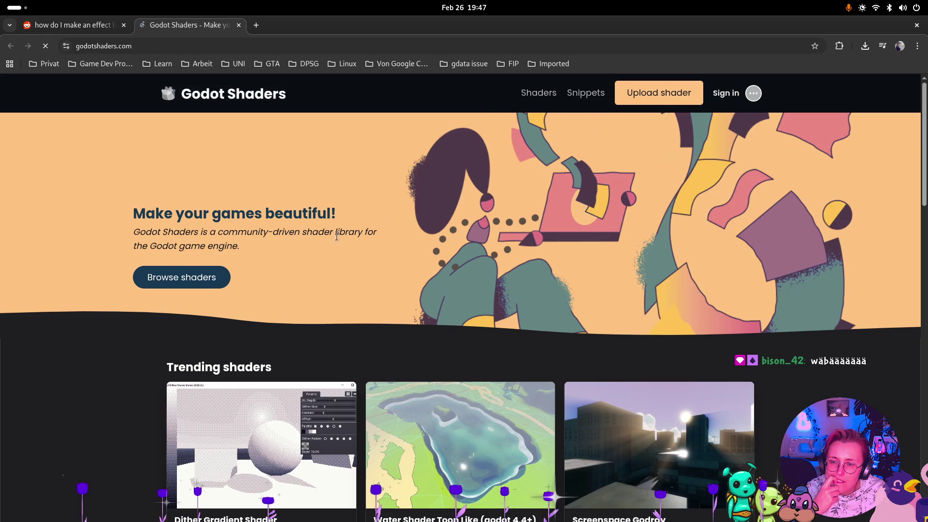
left_click(160, 276)
left_click(322, 193)
Step: Search the shader library for 'vignette texturerect'
type("vignet")
key("ctrl+BackSpace")
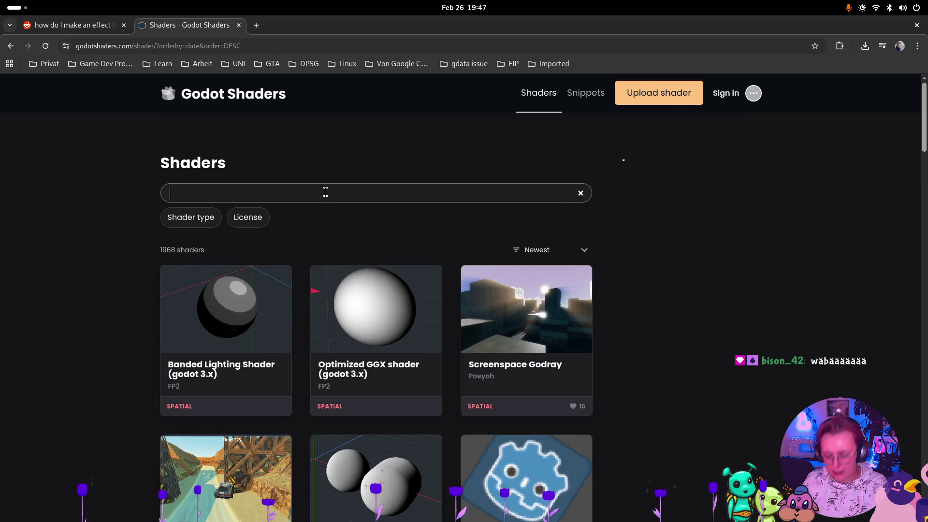
type("vug")
key("BackSpace")
key("BackSpace")
type("ig")
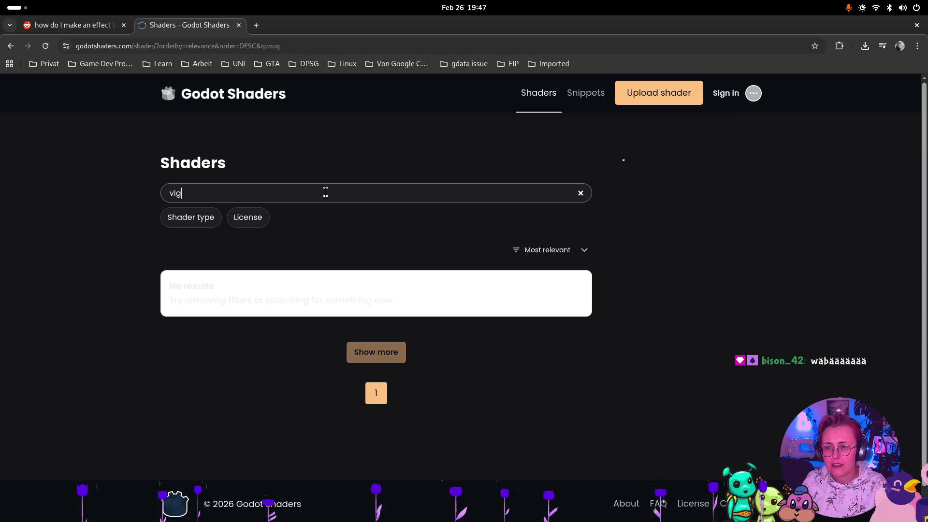
type("nette ")
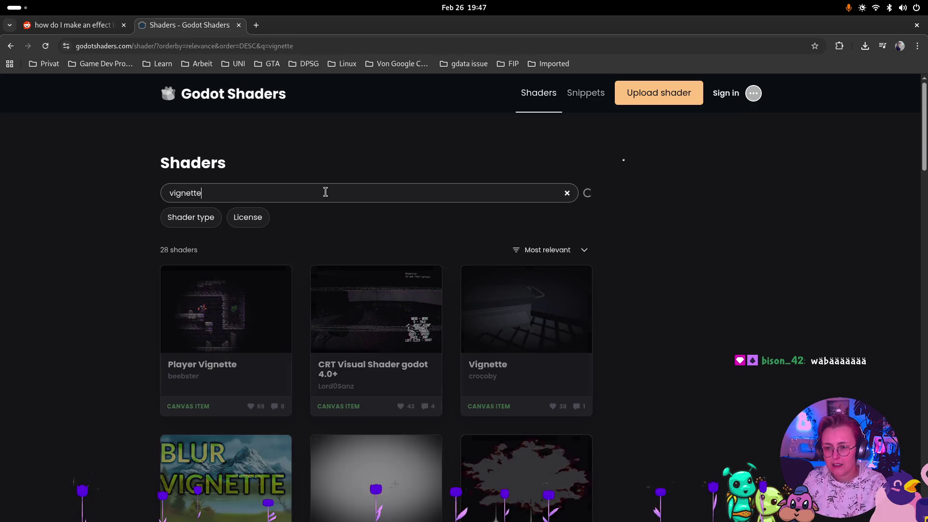
type("texturee")
key("BackSpace")
type("rect")
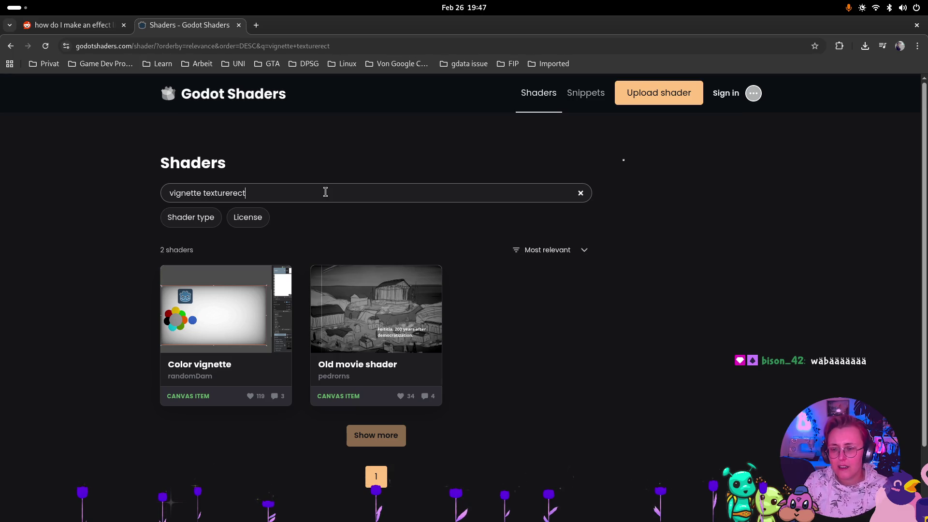
Step: Open the Color vignette shader page and copy its shader code
left_click(221, 319)
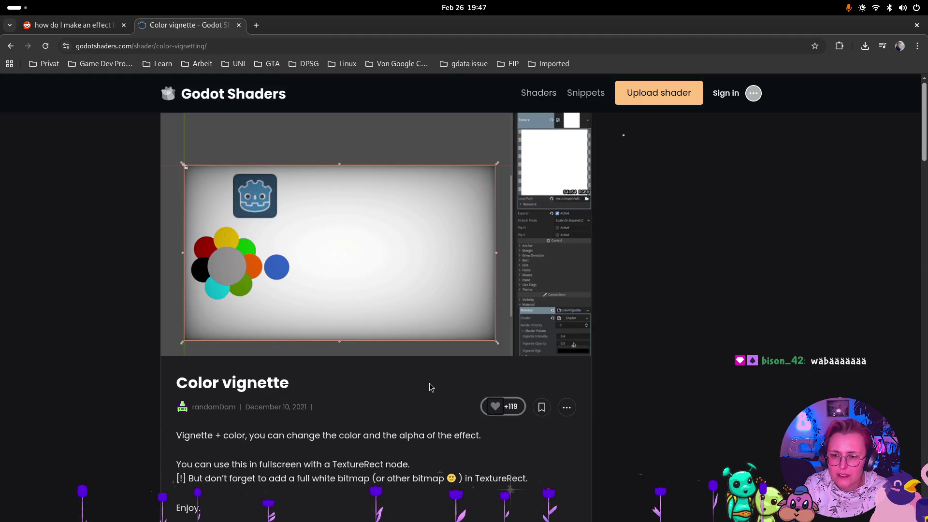
scroll(435, 389, "down", 7)
left_click(547, 216)
key("super")
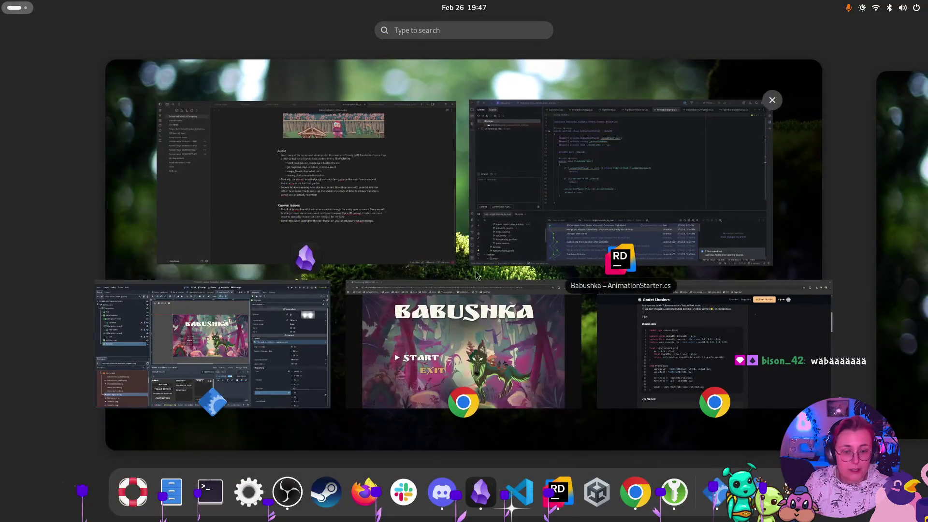
Step: Assign a New ShaderMaterial to the TextureRect node's CanvasItem Material slot
left_click(171, 324)
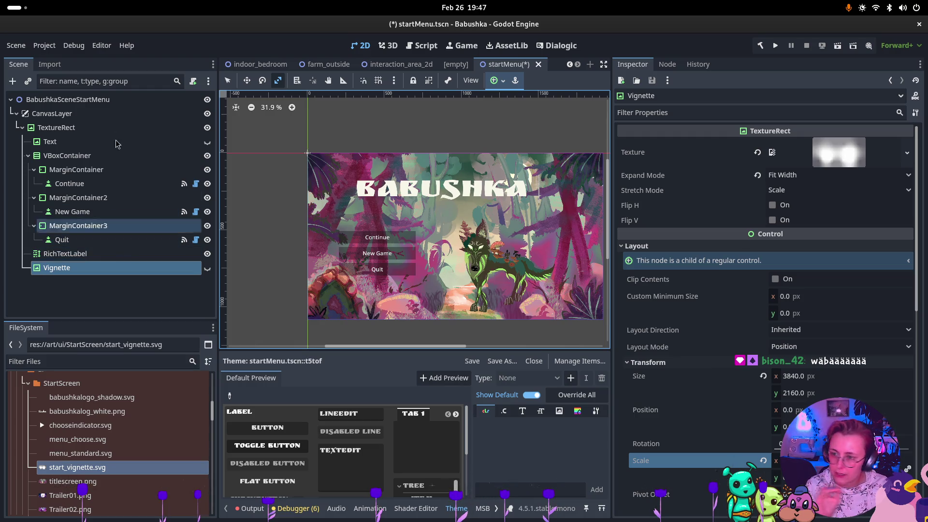
left_click(118, 127)
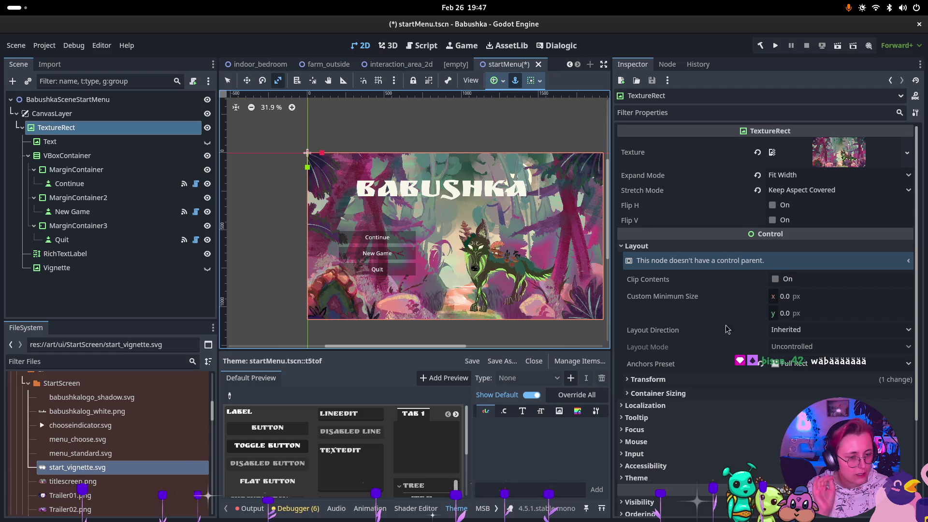
left_click(629, 247)
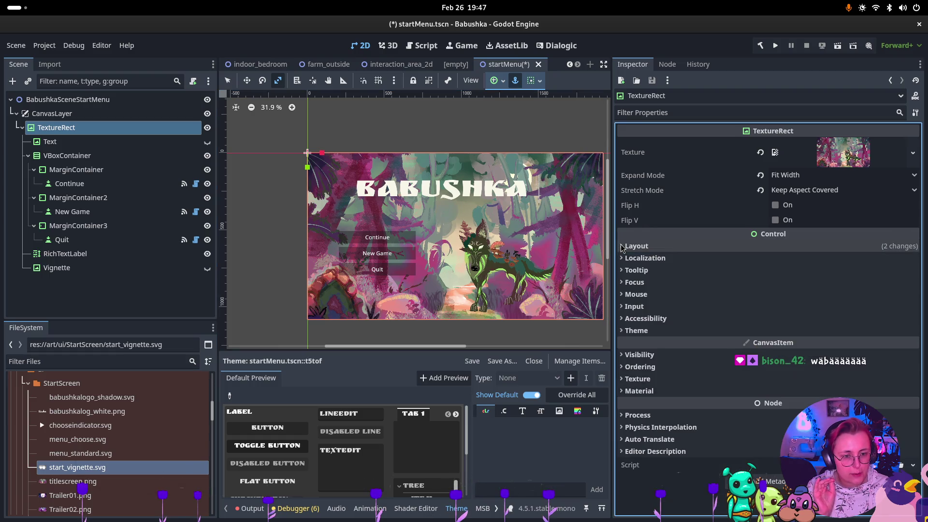
left_click(639, 391)
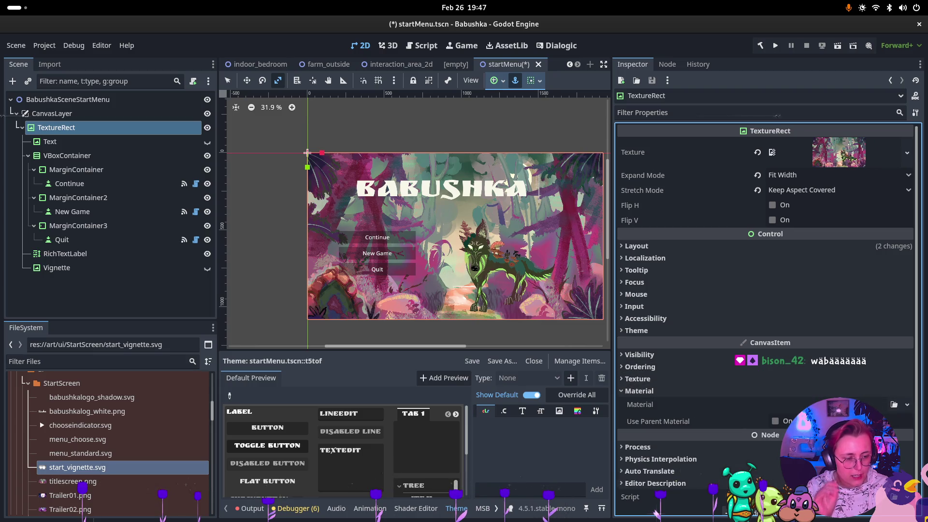
left_click(894, 405)
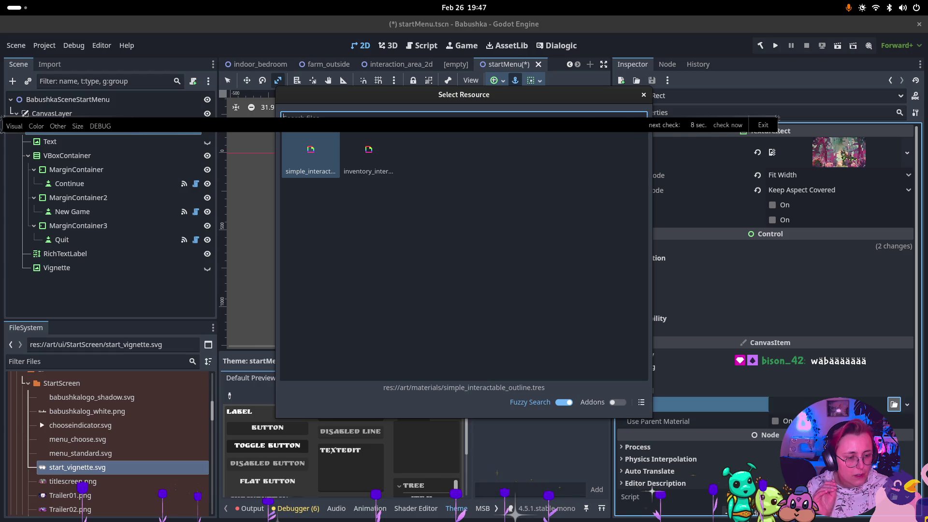
left_click(643, 95)
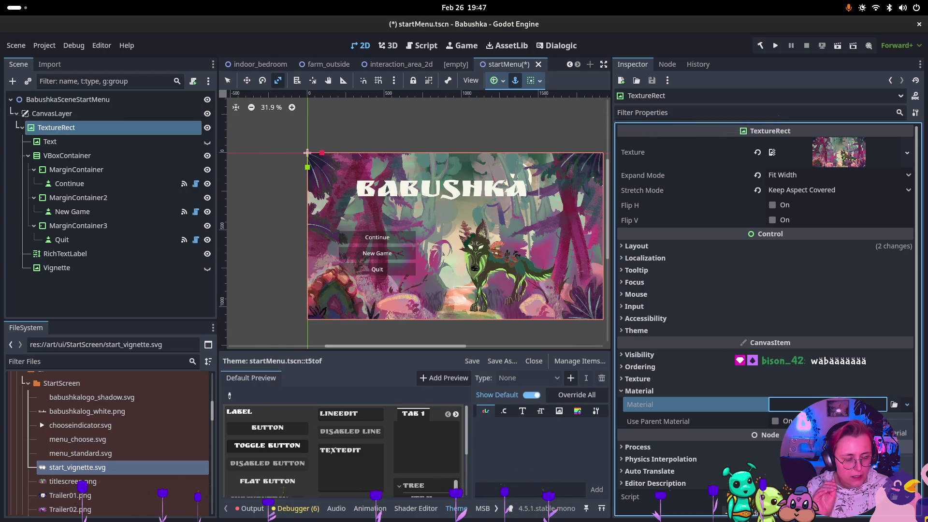
left_click(776, 417)
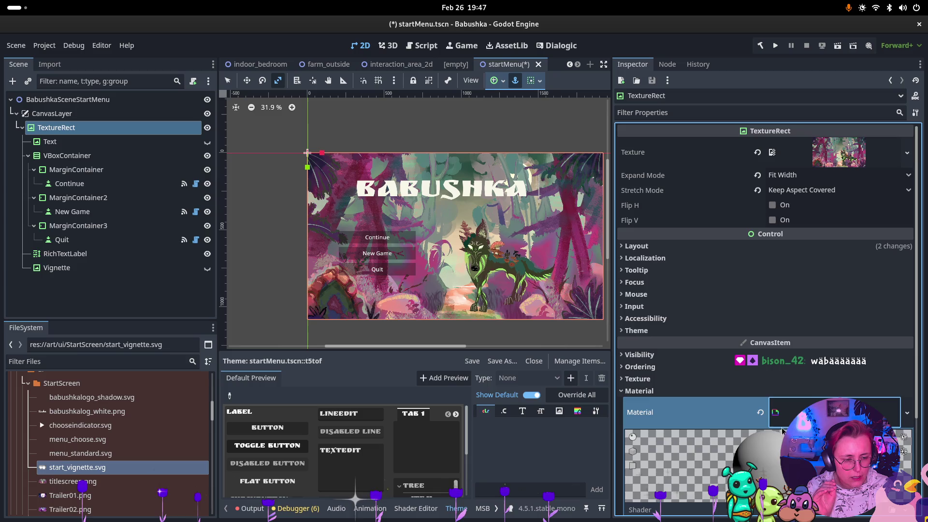
scroll(784, 430, "down", 3)
Step: Create a new shader file named vignette.gdshader on the TextureRect's ShaderMaterial
left_click(807, 381)
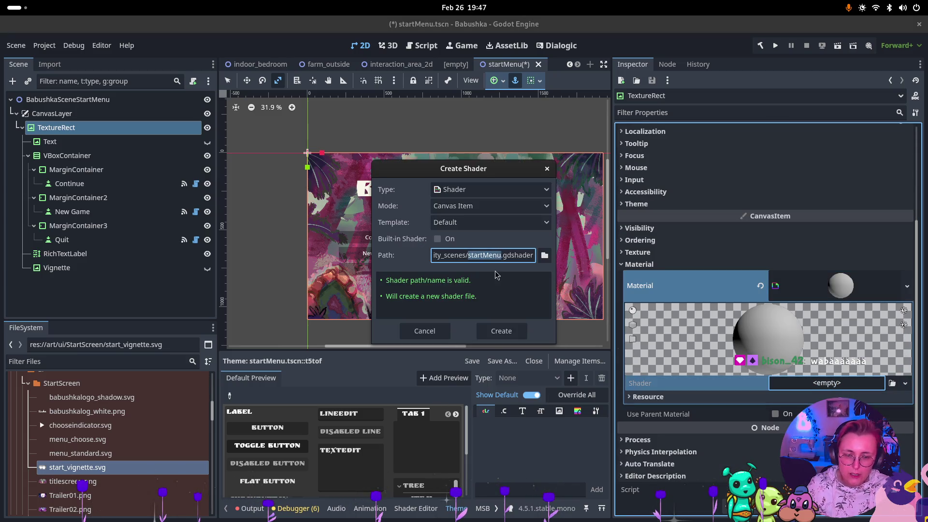
type("vignette")
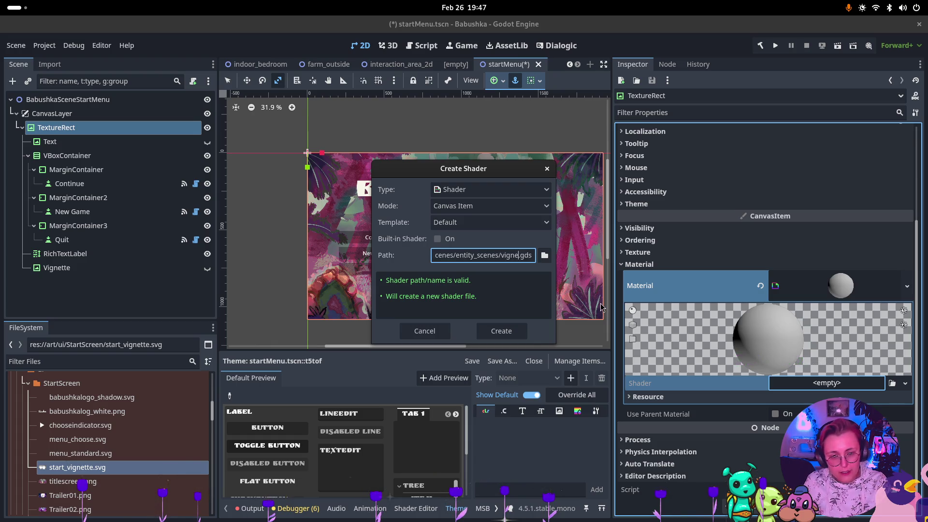
key("Return")
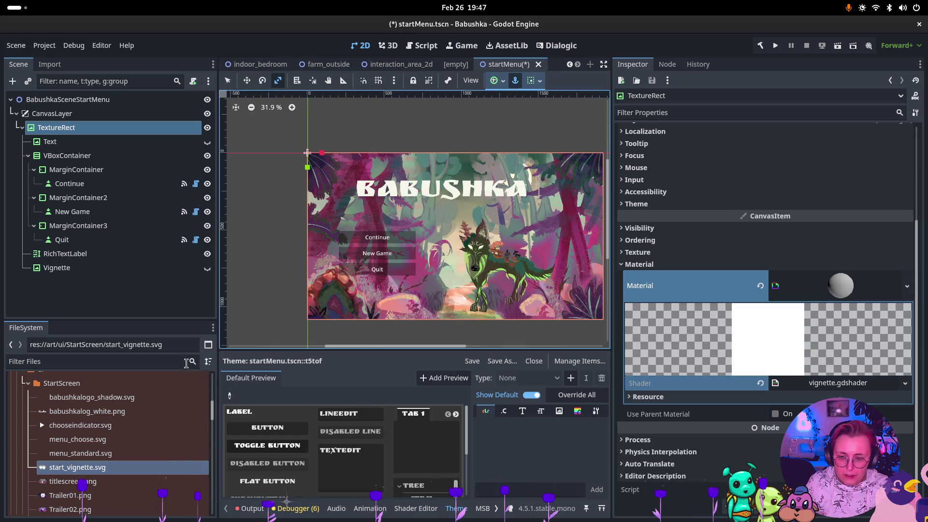
left_click(430, 513)
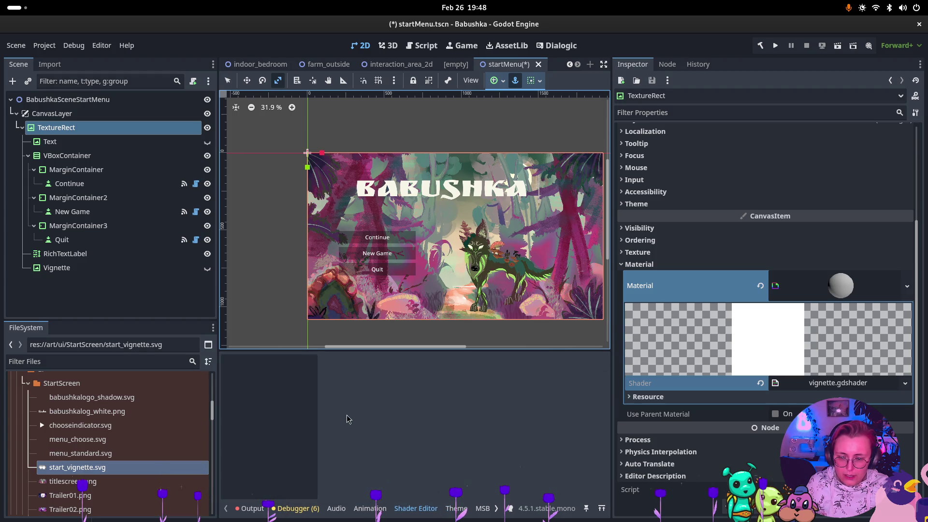
Step: Replace vignette.gdshader's default code with the copied vignette code and save
left_click(838, 383)
left_click(398, 427)
key("ctrl+a")
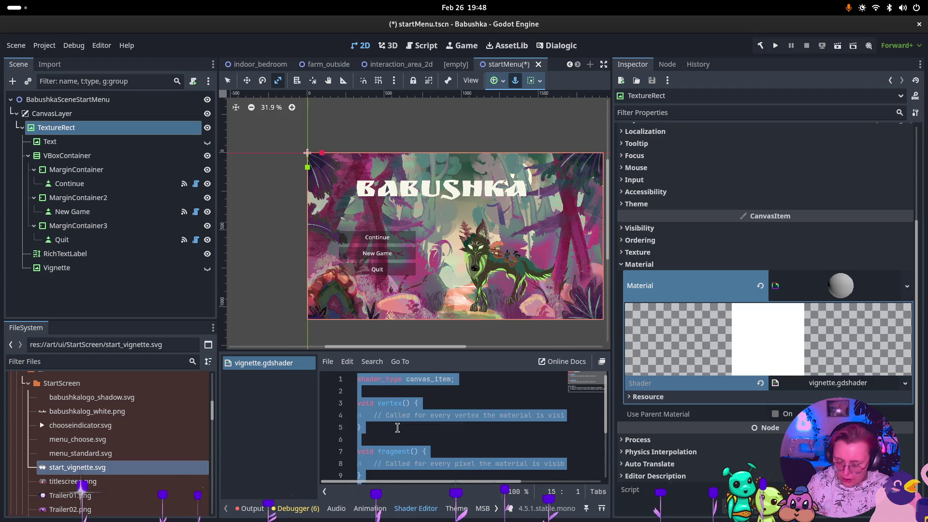
key("ctrl+v")
key("ctrl+s")
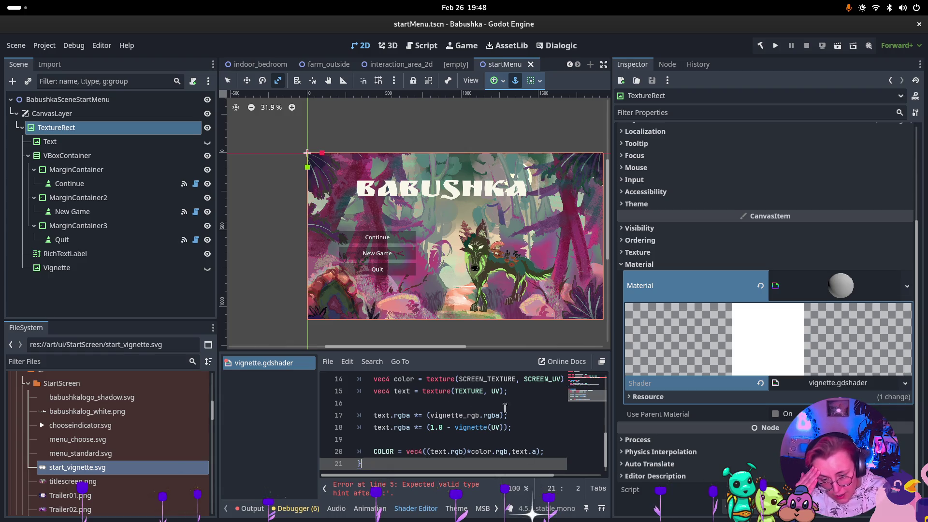
Step: Enlarge the code editor and delete 'hint_color = ' from the vignette_rgb line 5
mouse_move(572, 352)
left_mouse_down()
mouse_move(572, 299)
mouse_move(747, 282)
left_mouse_up()
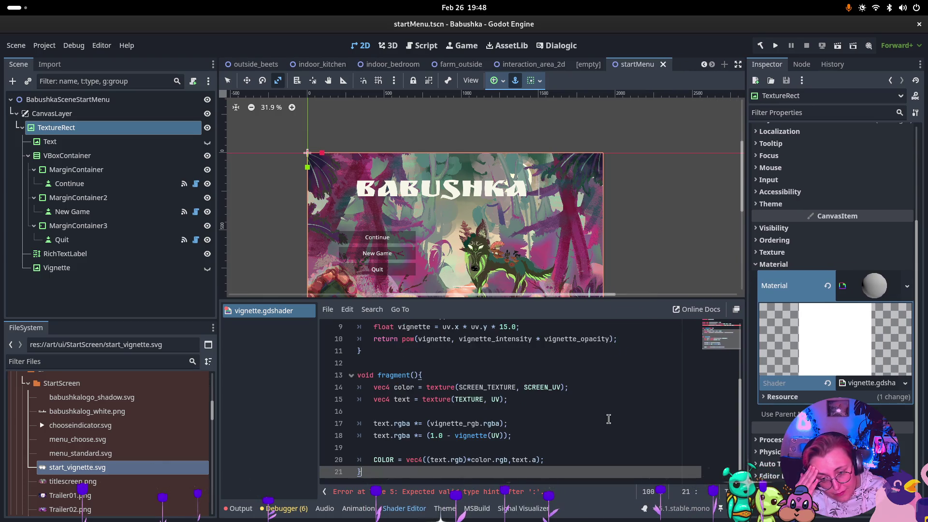
scroll(609, 419, "up", 3)
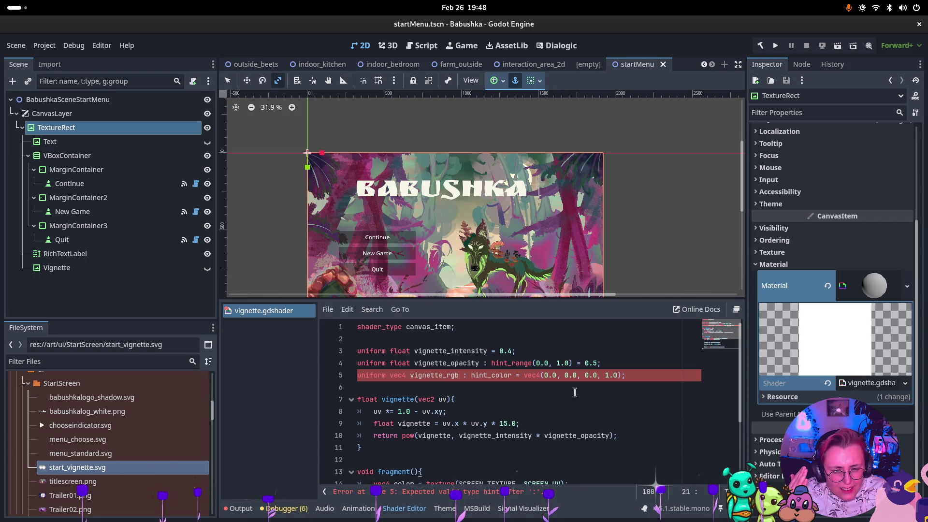
left_click(521, 391)
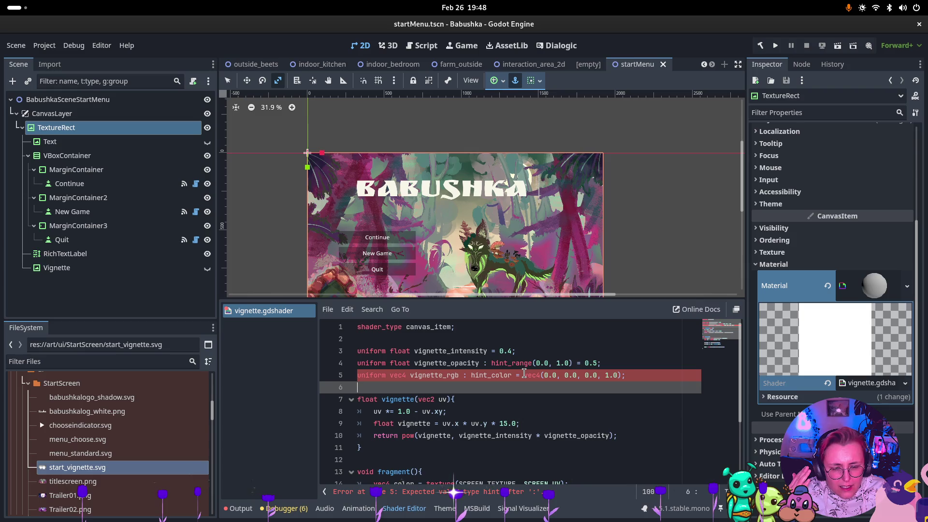
left_click_drag(524, 373, 472, 373)
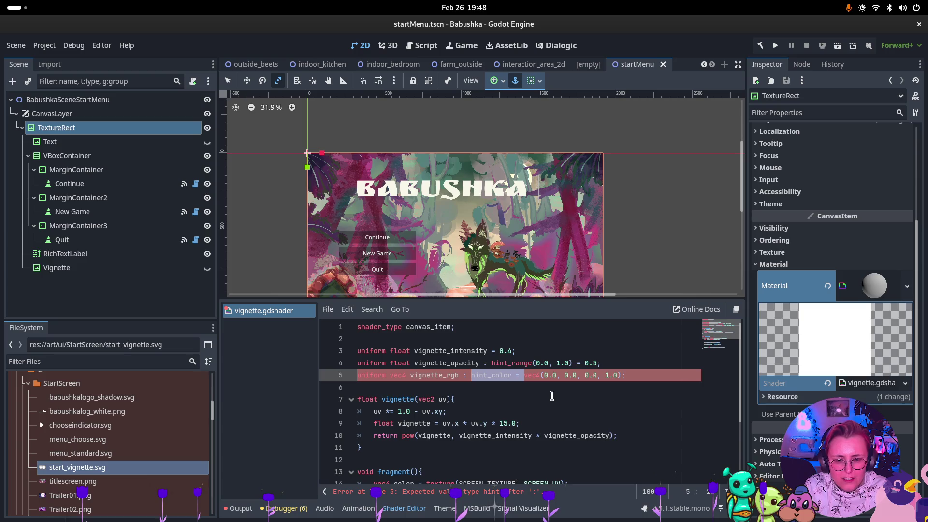
key("BackSpace")
left_click(531, 412)
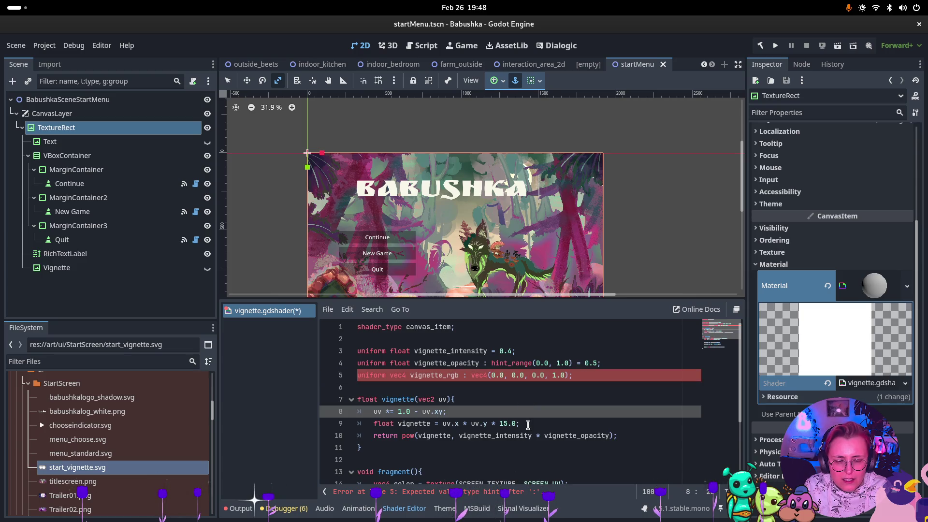
left_click(503, 458)
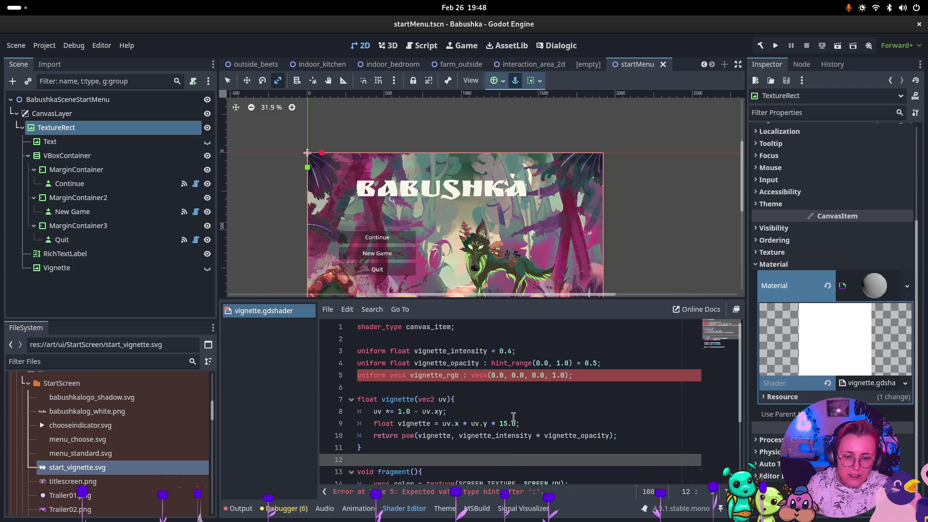
left_click(848, 252)
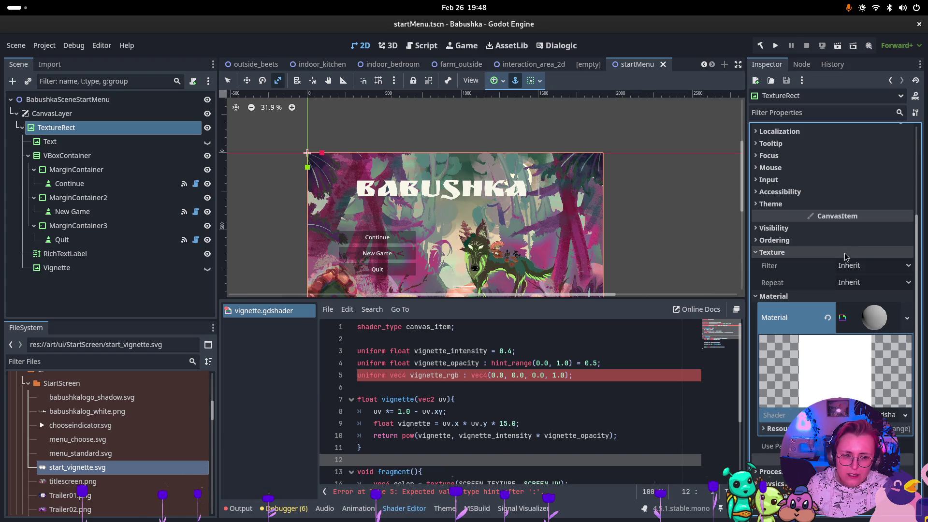
left_click(549, 399)
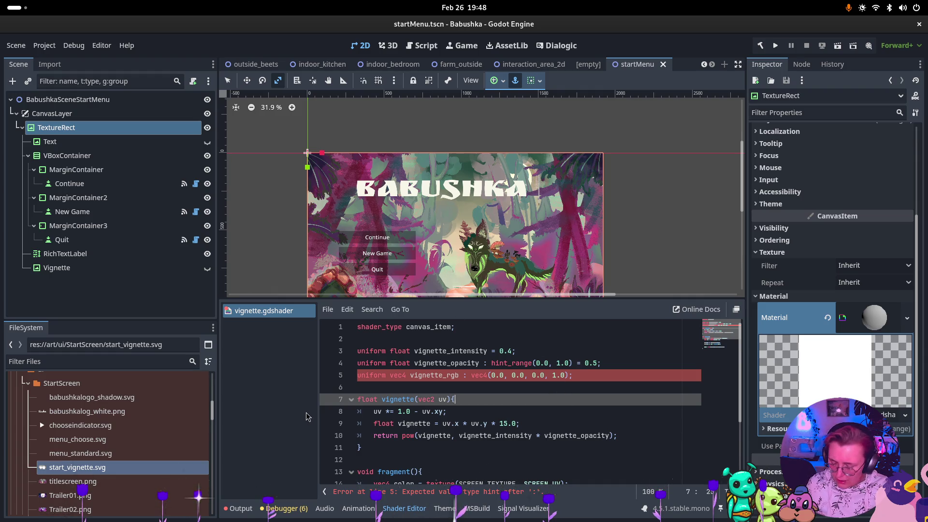
key("super")
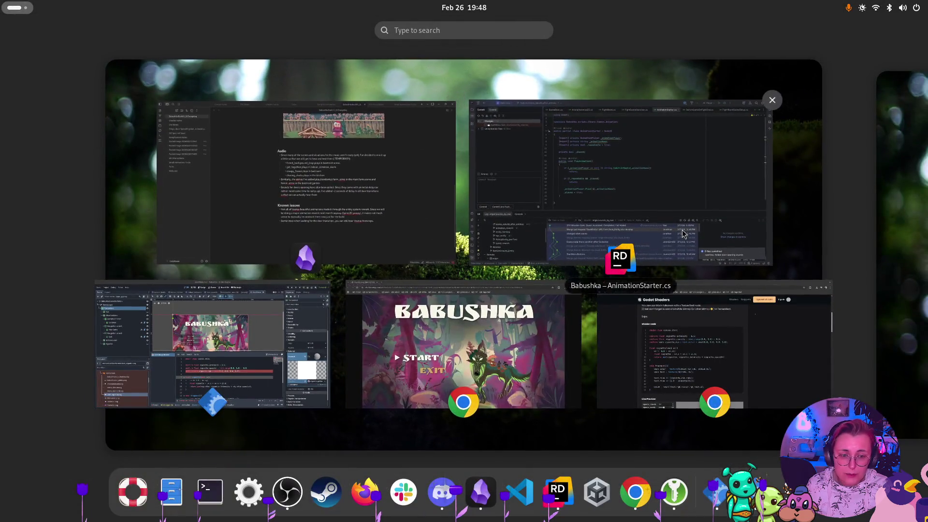
Step: Copy the Godot 4.1 vignette shader code from the first comment on the Color vignette page
left_click(609, 341)
scroll(586, 341, "down", 10)
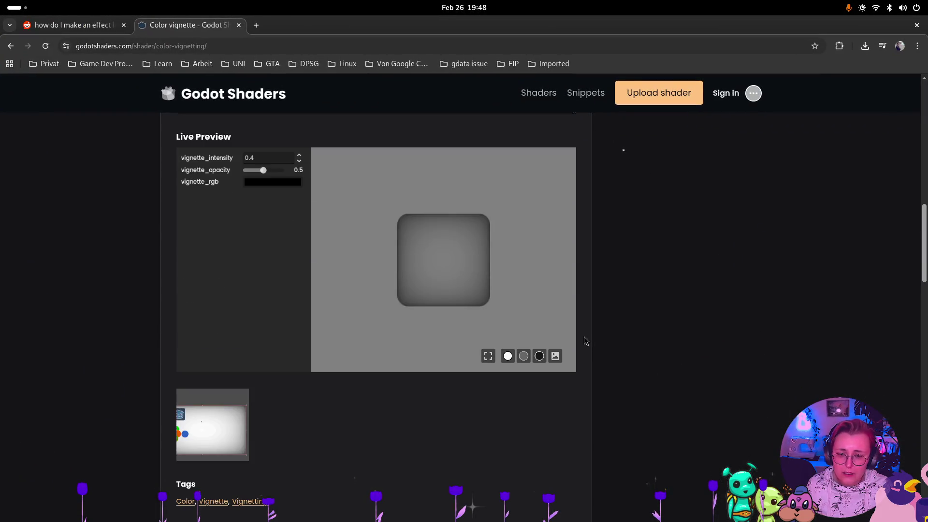
scroll(586, 342, "down", 10)
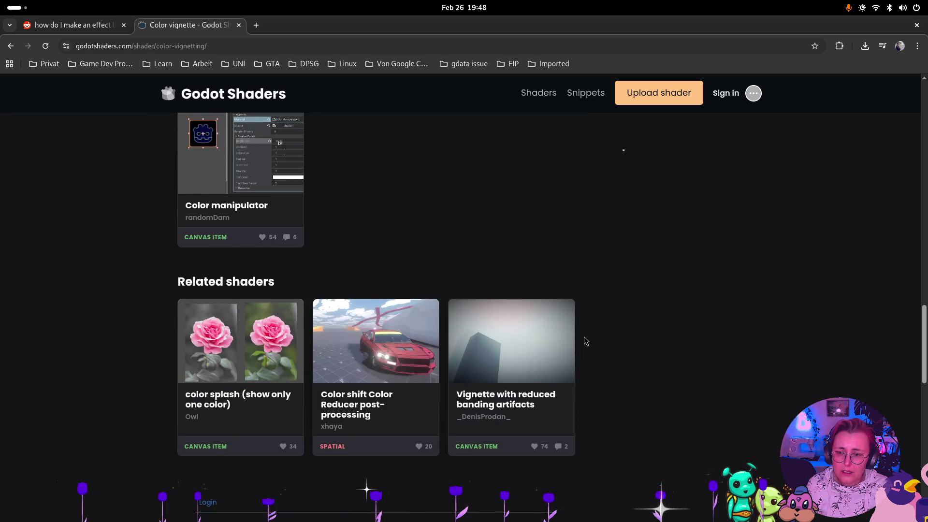
scroll(586, 341, "down", 7)
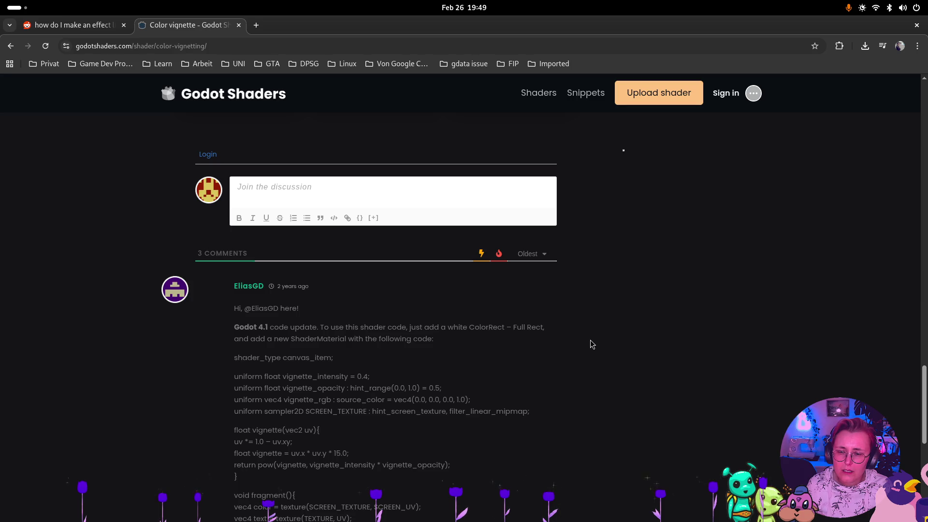
mouse_move(211, 368)
left_mouse_down()
mouse_move(244, 376)
mouse_move(326, 425)
mouse_move(348, 360)
left_mouse_up()
scroll(326, 425, "down", 3)
left_click(348, 361)
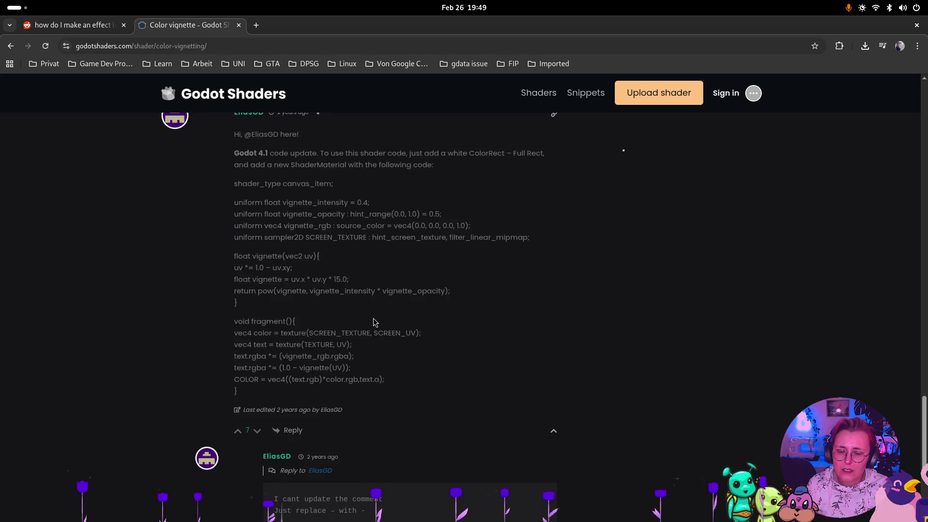
scroll(367, 334, "down", 4)
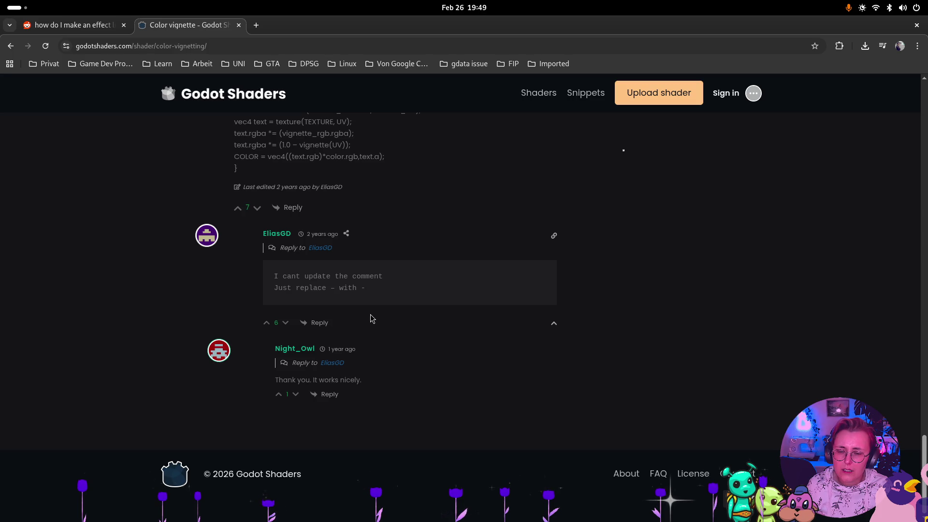
scroll(371, 318, "up", 4)
mouse_move(288, 406)
left_mouse_down()
mouse_move(254, 379)
mouse_move(220, 199)
mouse_move(235, 160)
mouse_move(236, 194)
left_mouse_up()
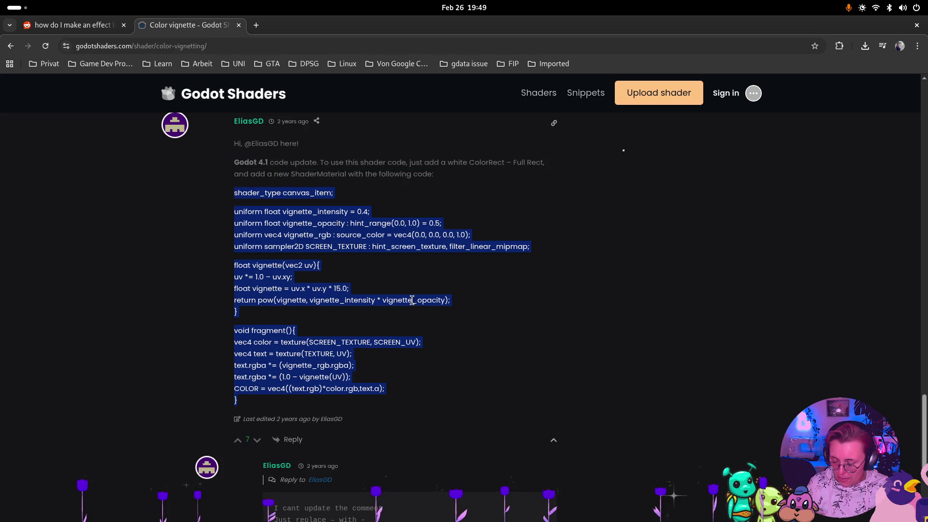
key("super")
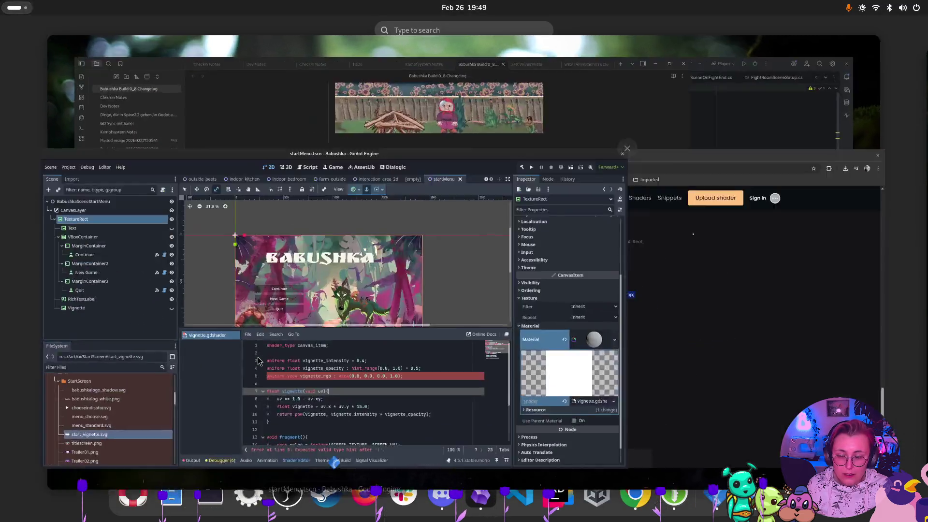
Step: Paste the Godot 4.1 vignette code over the existing vignette.gdshader contents
left_click(259, 361)
key("ctrl+a")
key("ctrl+v")
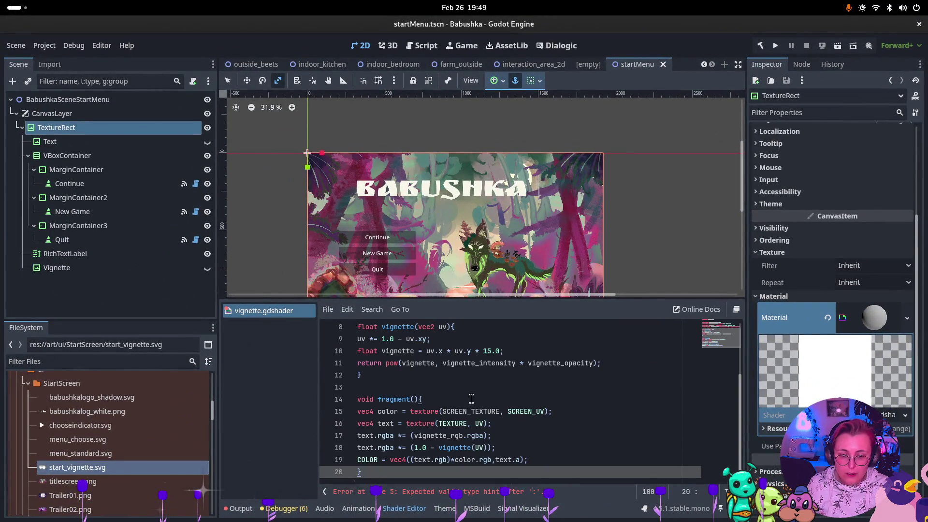
left_click(485, 423)
scroll(514, 390, "up", 1)
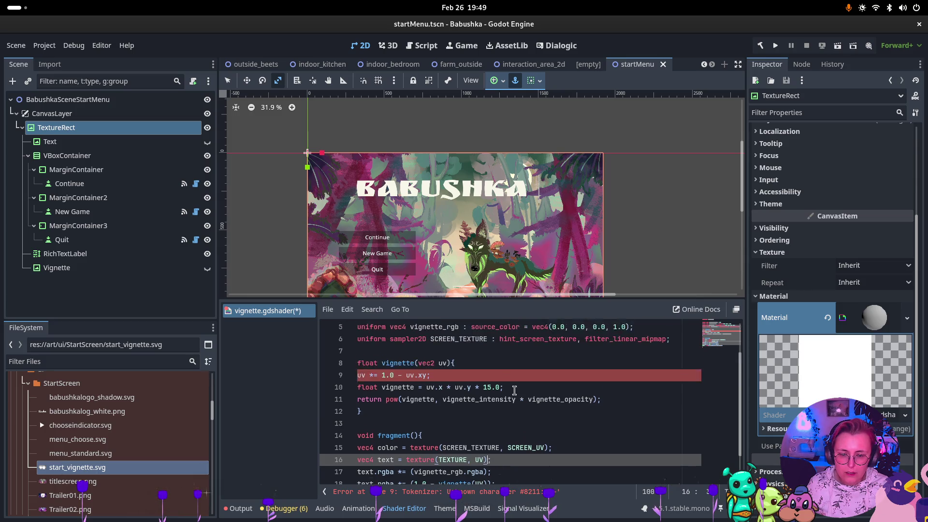
scroll(515, 390, "up", 1)
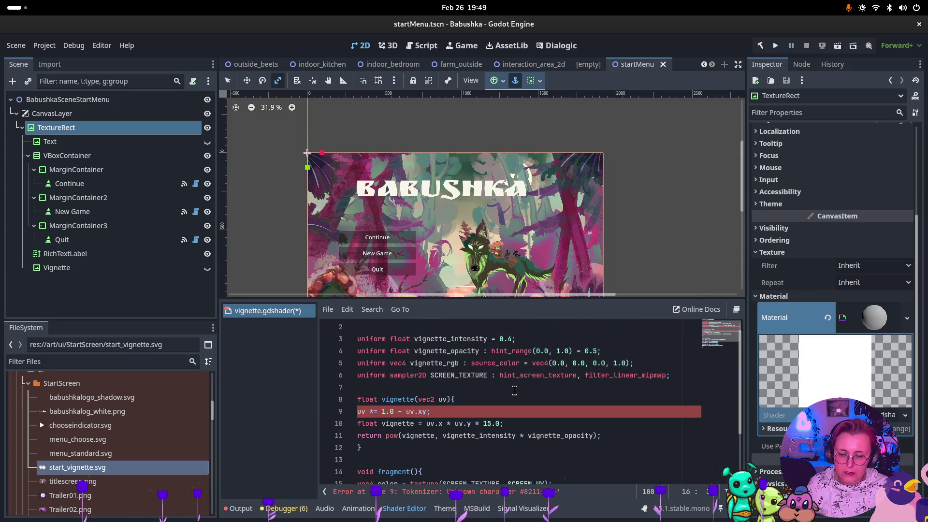
Step: Retype the en dashes on lines 9 and 18 as hyphens so the shader compiles
left_click(400, 411)
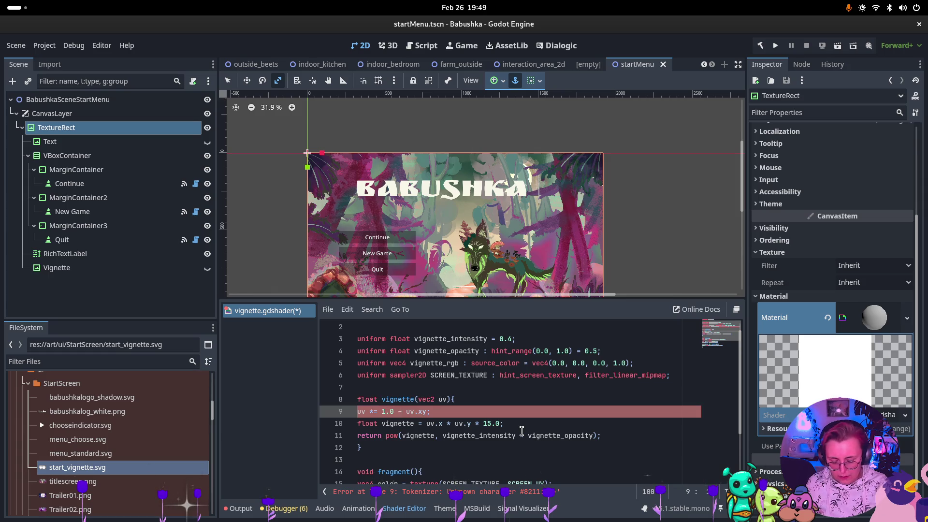
left_click(510, 390)
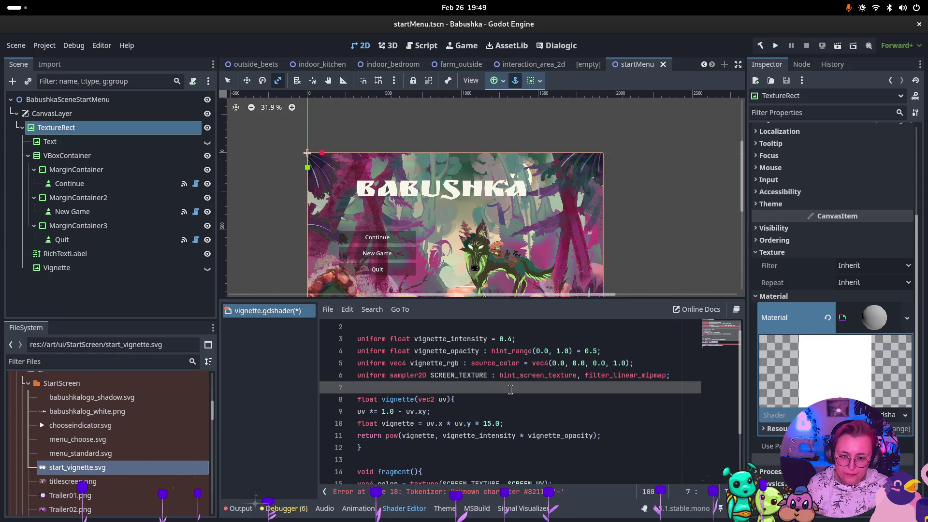
scroll(511, 389, "down", 2)
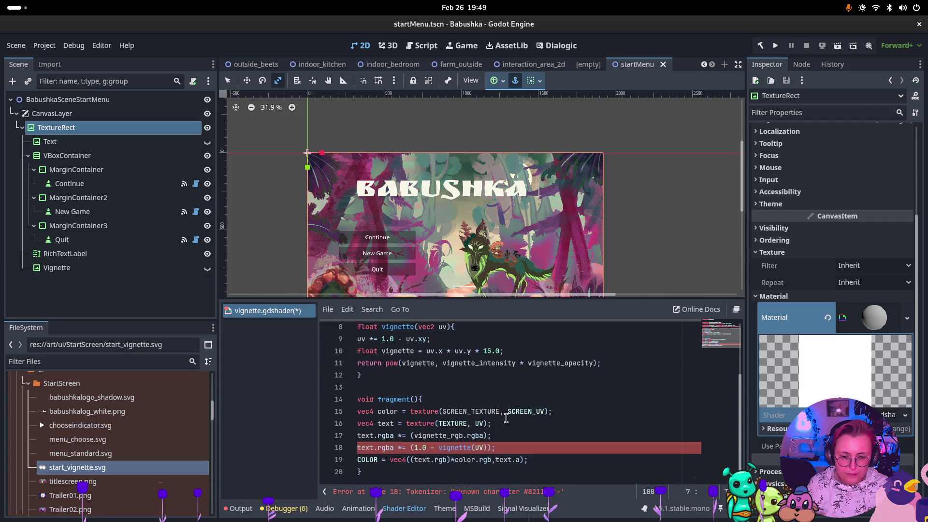
left_click(435, 446)
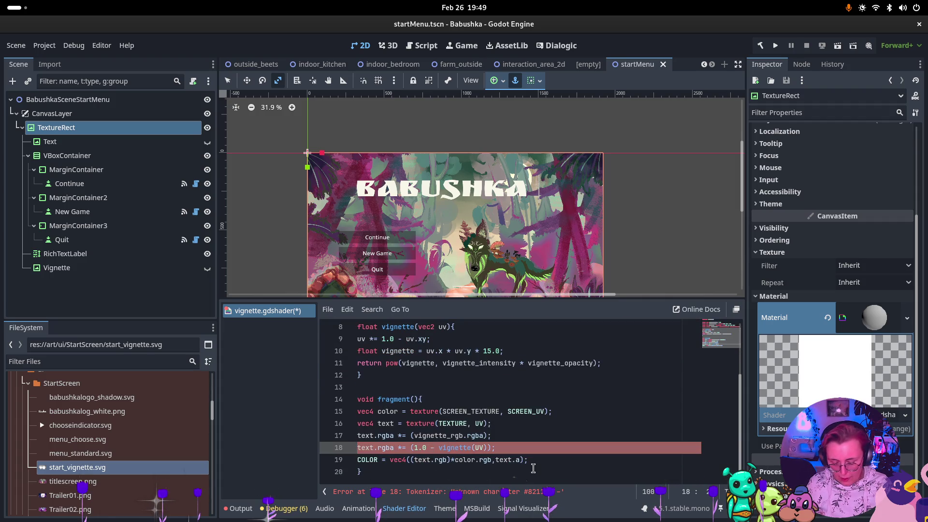
left_click(501, 423)
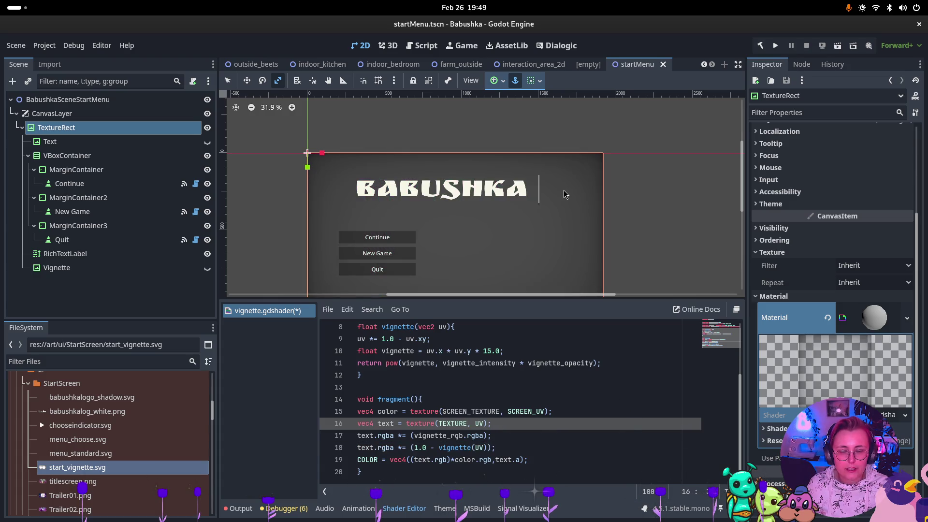
scroll(565, 197, "down", 2)
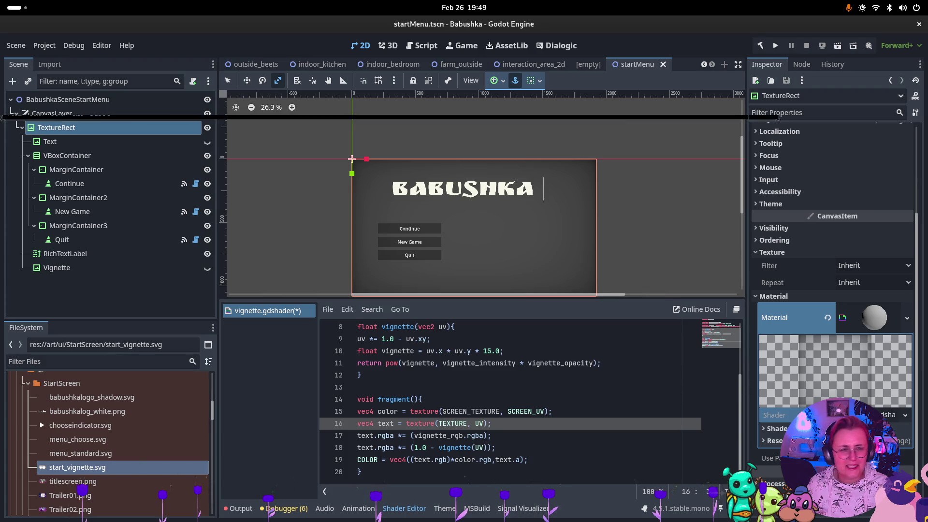
scroll(861, 212, "up", 5)
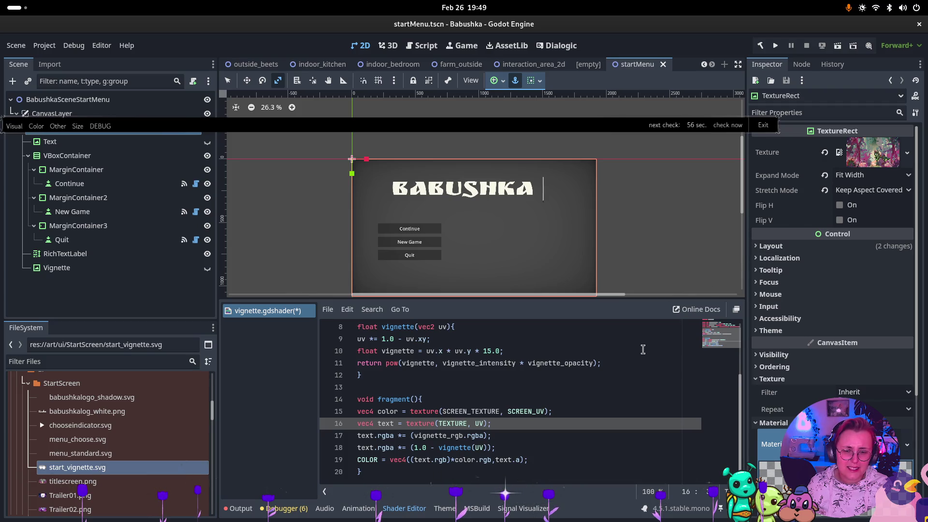
scroll(589, 382, "up", 3)
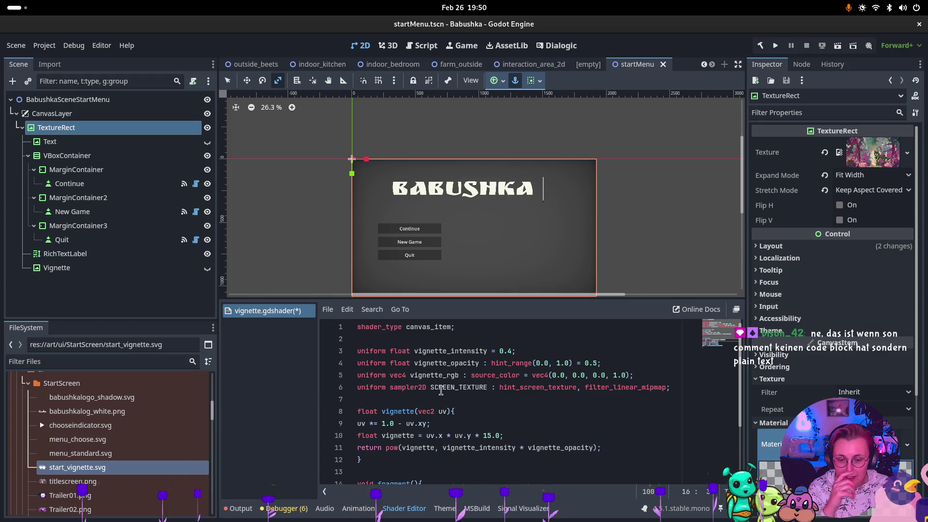
scroll(442, 387, "down", 1)
scroll(441, 375, "up", 1)
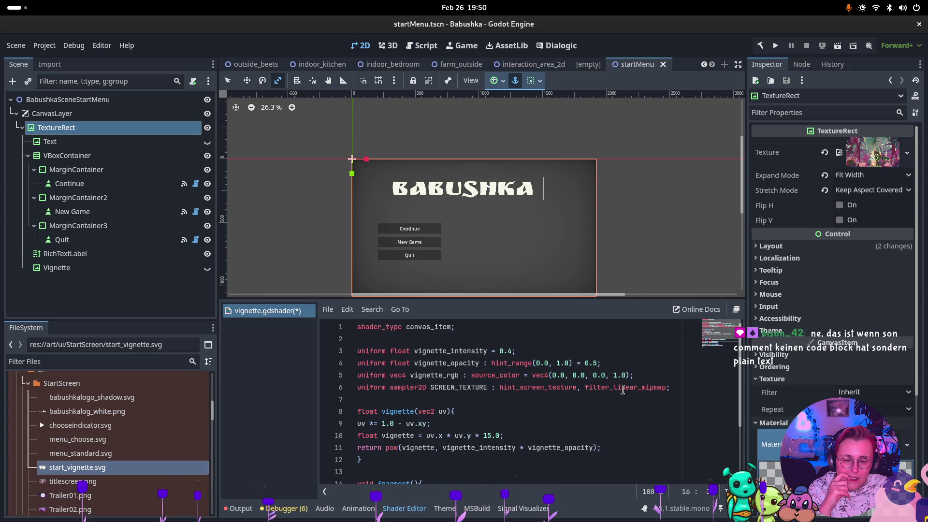
scroll(623, 389, "down", 3)
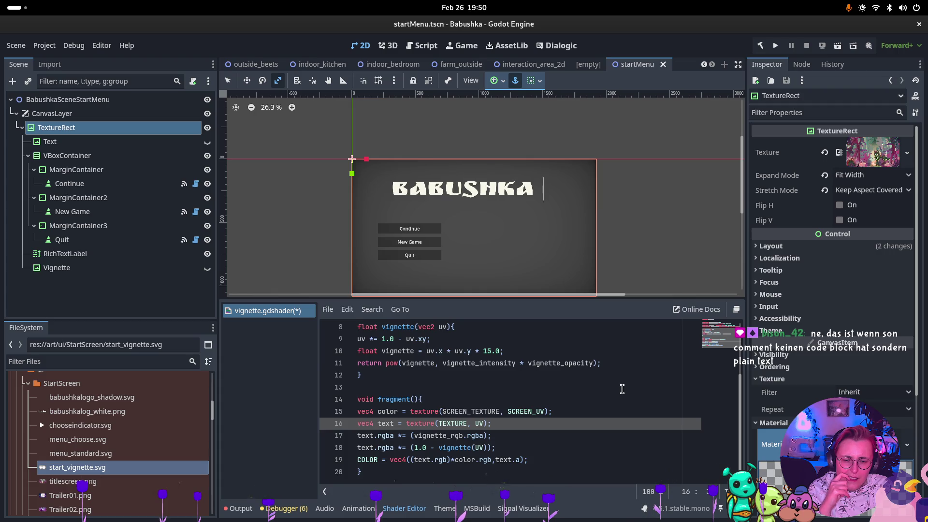
left_click(534, 411)
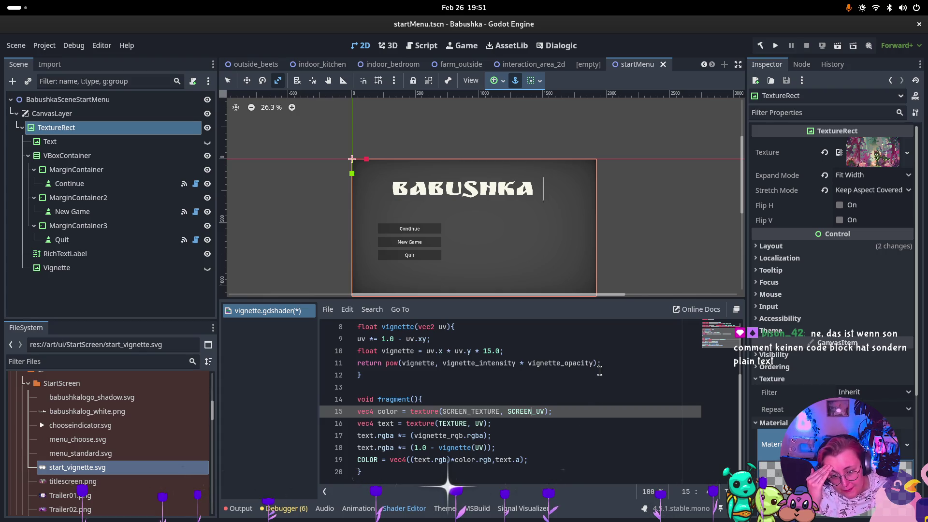
scroll(423, 221, "up", 2)
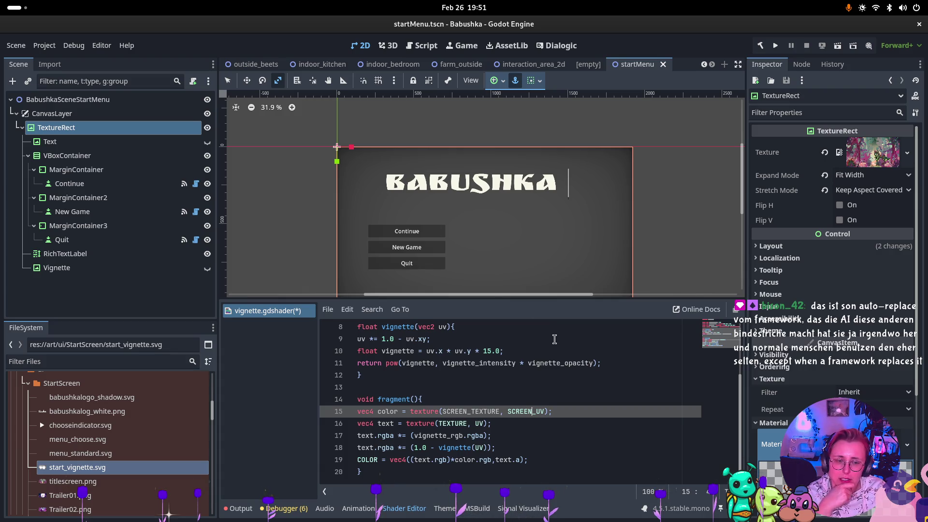
scroll(562, 368, "up", 3)
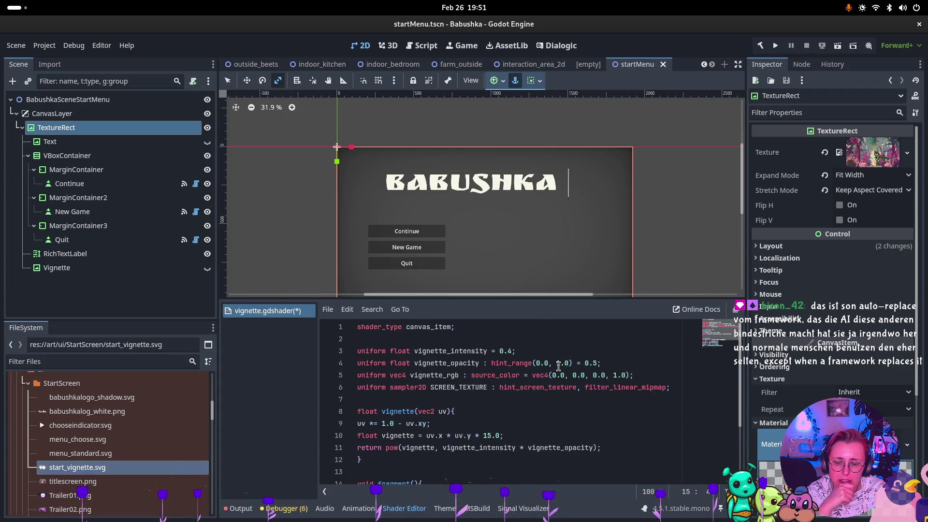
scroll(548, 370, "down", 3)
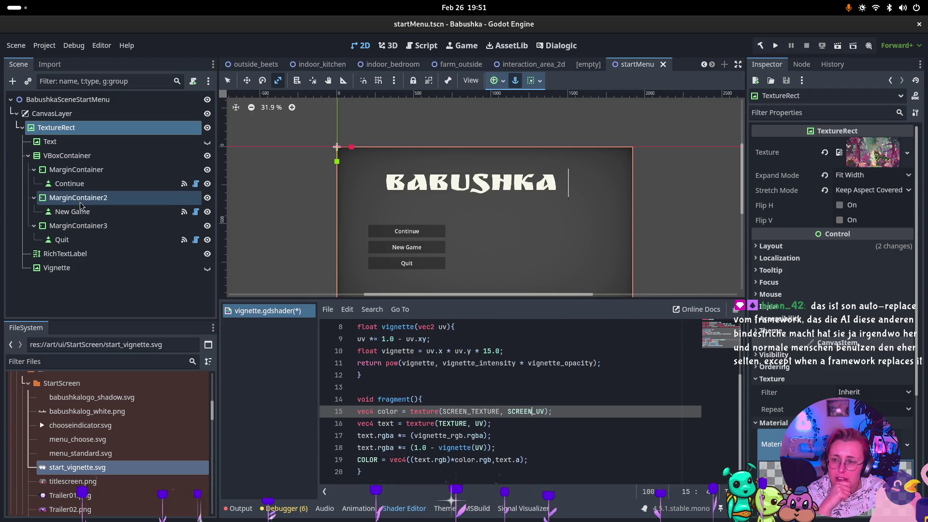
Step: Add a new child TextureRect node under the TextureRect in the Scene dock
right_click(53, 127)
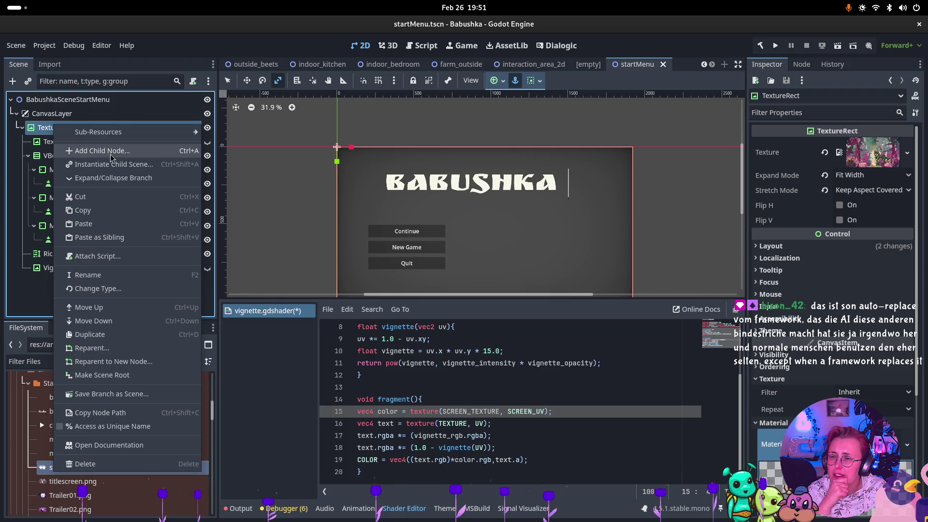
left_click(46, 268)
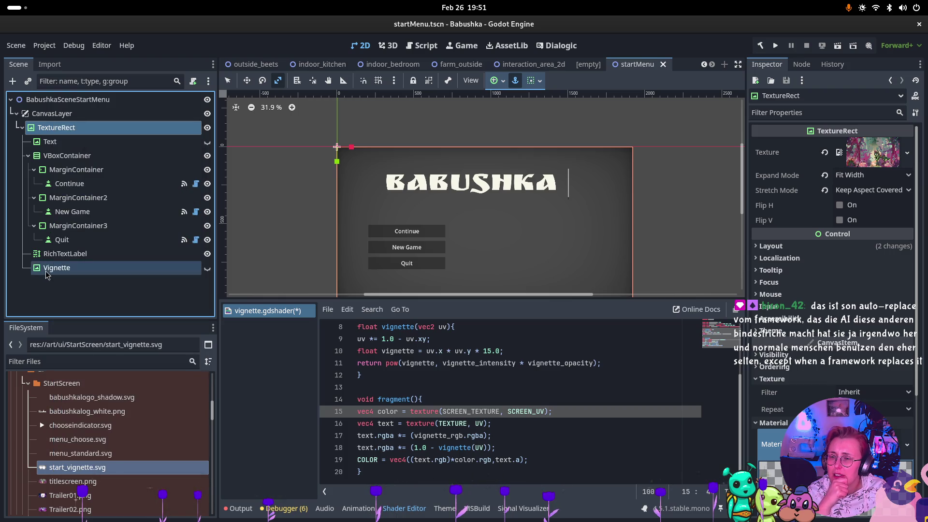
left_click(63, 131)
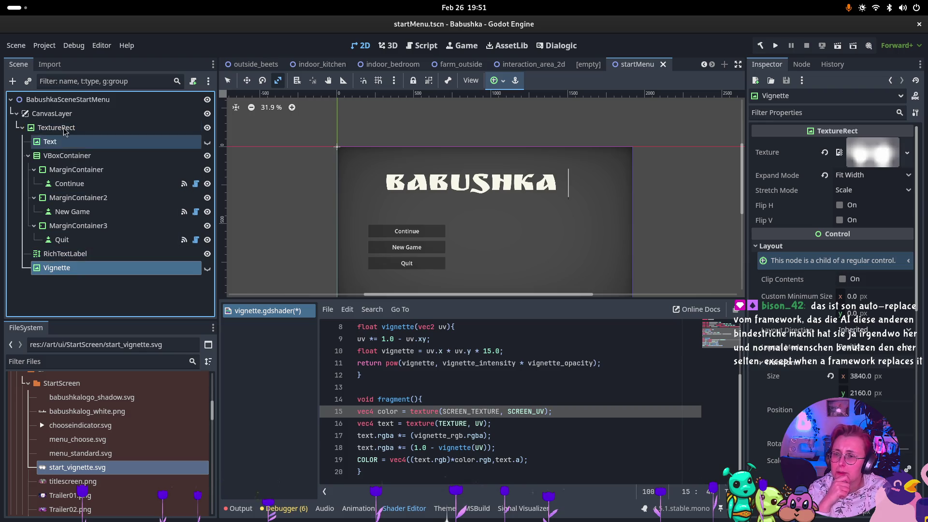
right_click(62, 132)
left_click(104, 157)
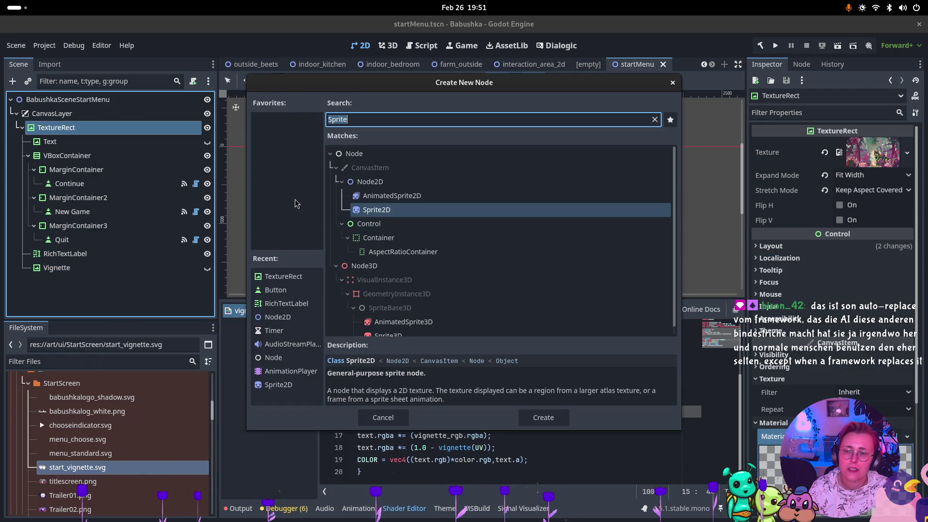
type("Texture")
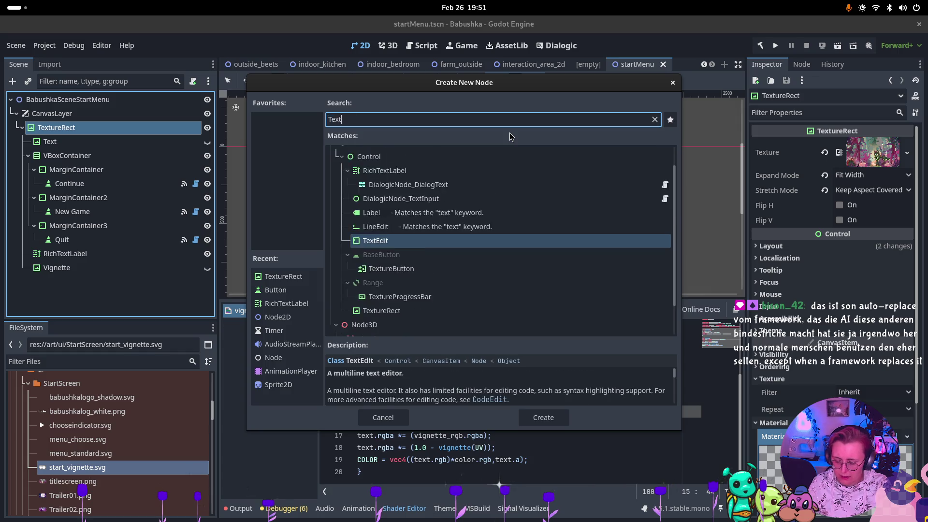
key("Return")
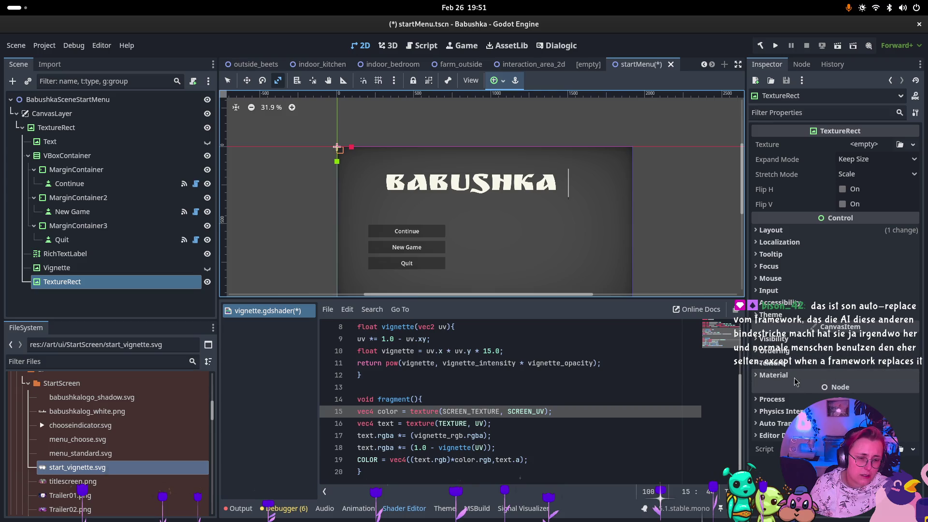
Step: Give the new TextureRect a new ShaderMaterial without a shader, then select the upper TextureRect
left_click(822, 376)
left_click(865, 388)
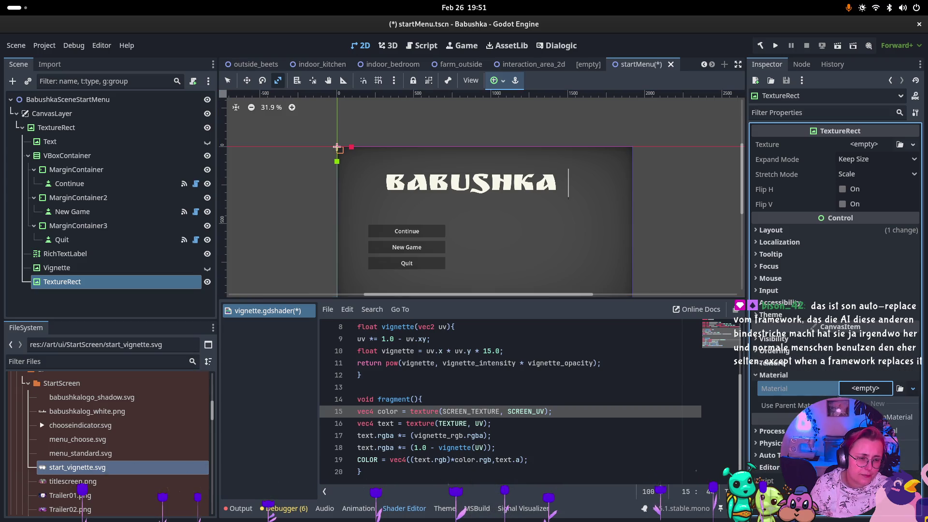
left_click(865, 435)
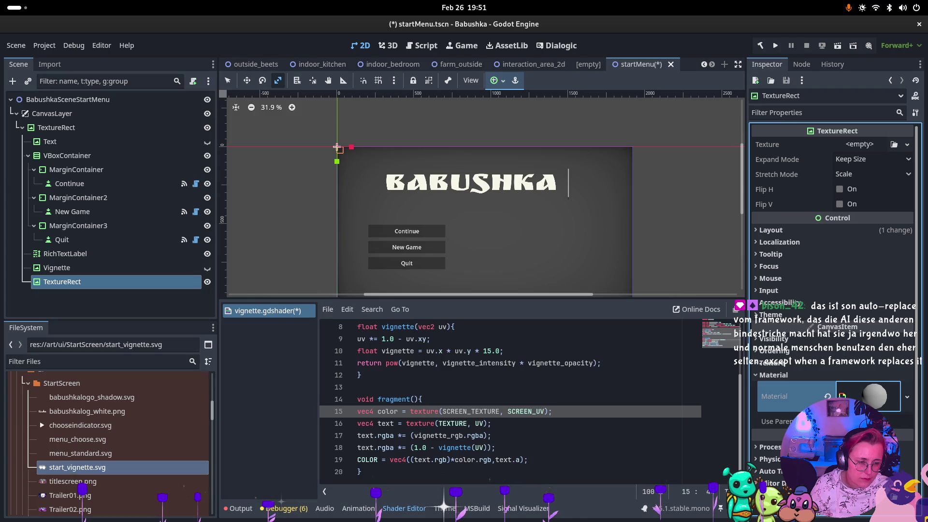
left_click(866, 396)
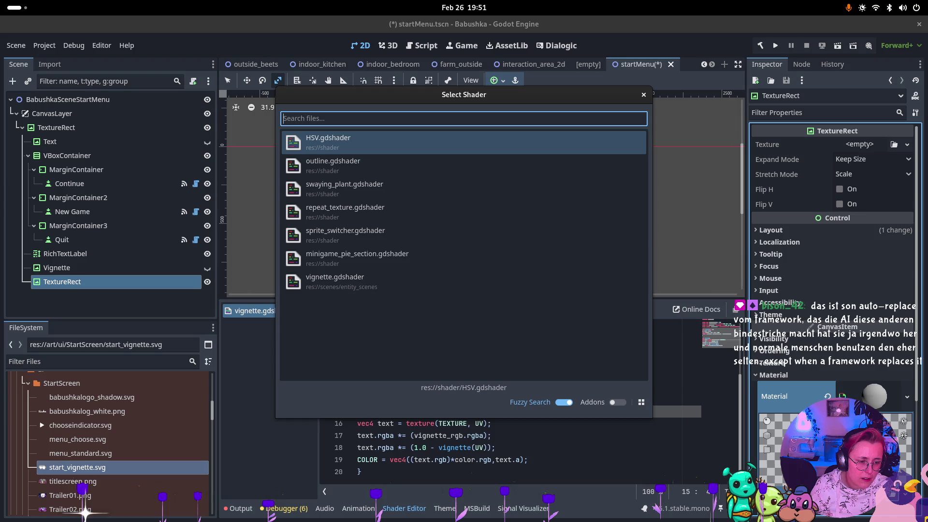
left_click(336, 284)
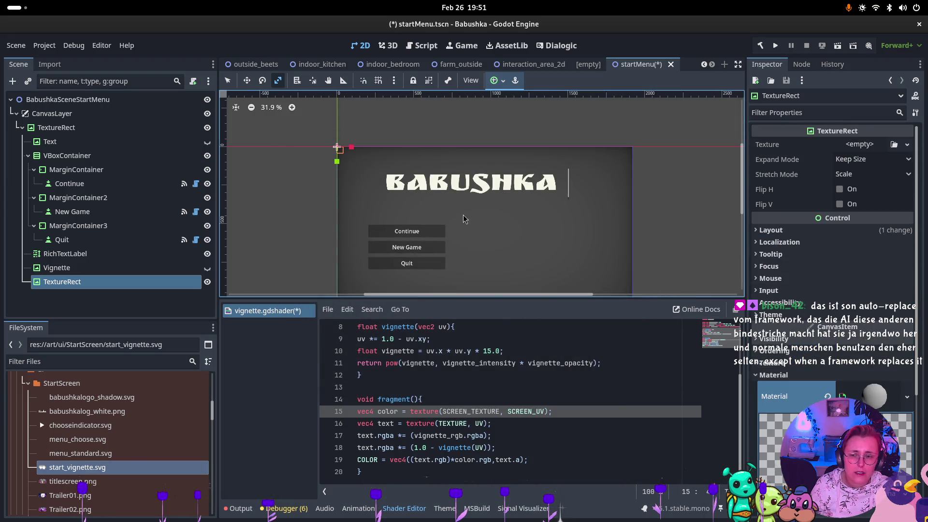
left_click(67, 128)
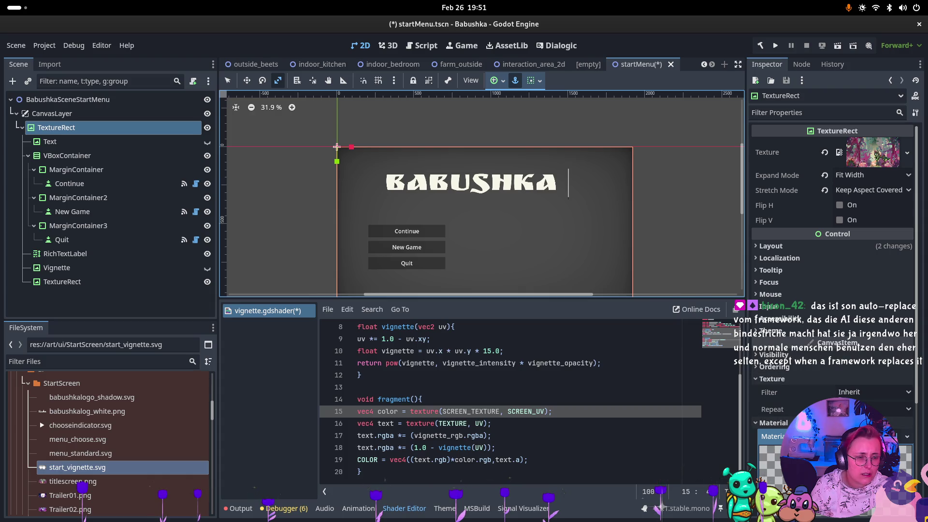
Step: Set rectangle.png as the lower TextureRect's texture and scale it across the Babushka title art
key("ctrl+z")
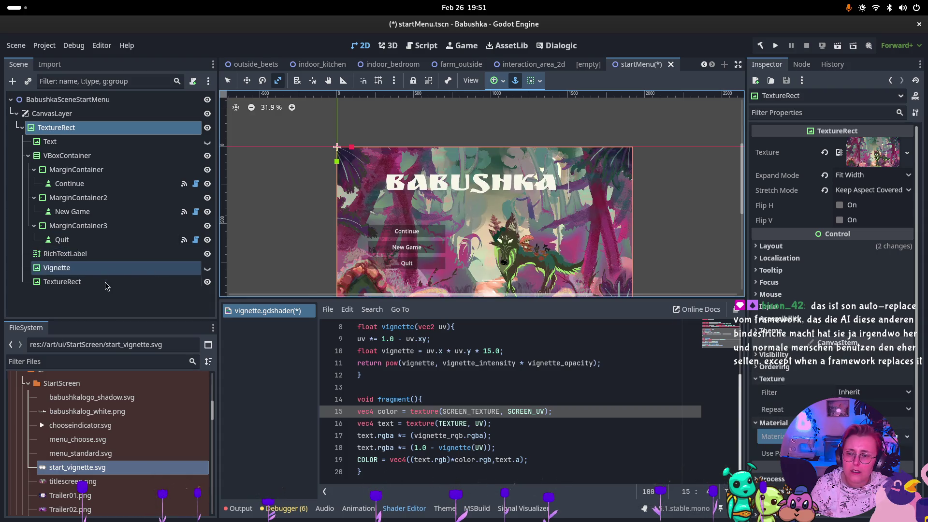
left_click(105, 282)
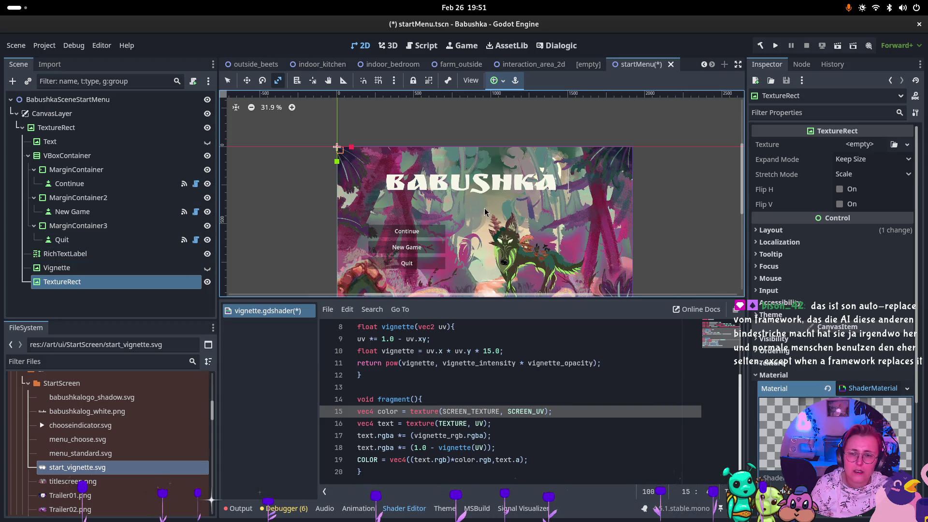
scroll(333, 140, "up", 15)
scroll(348, 186, "down", 10)
scroll(435, 179, "down", 8)
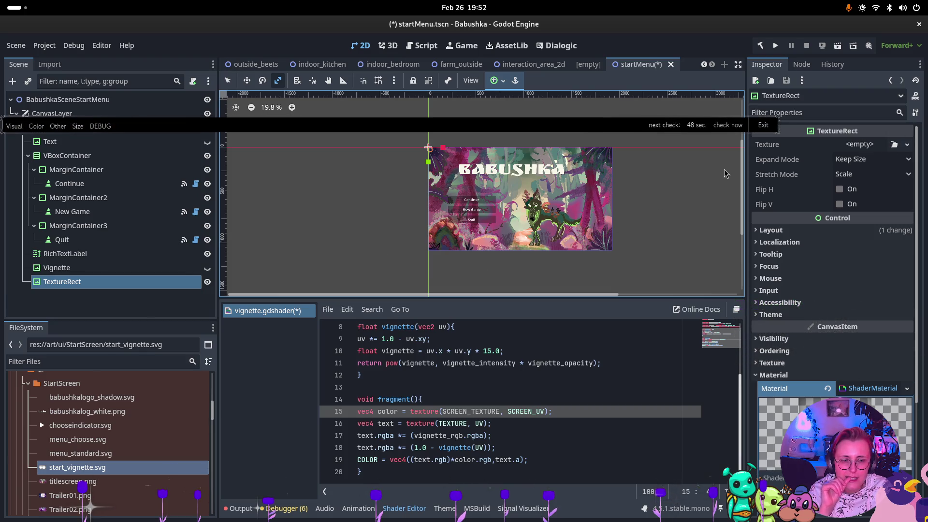
left_click(865, 145)
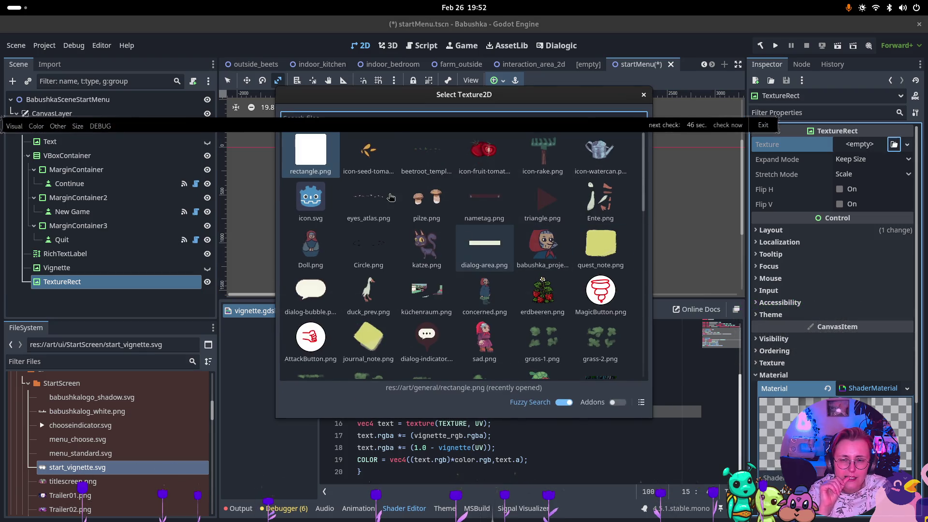
left_click(321, 160)
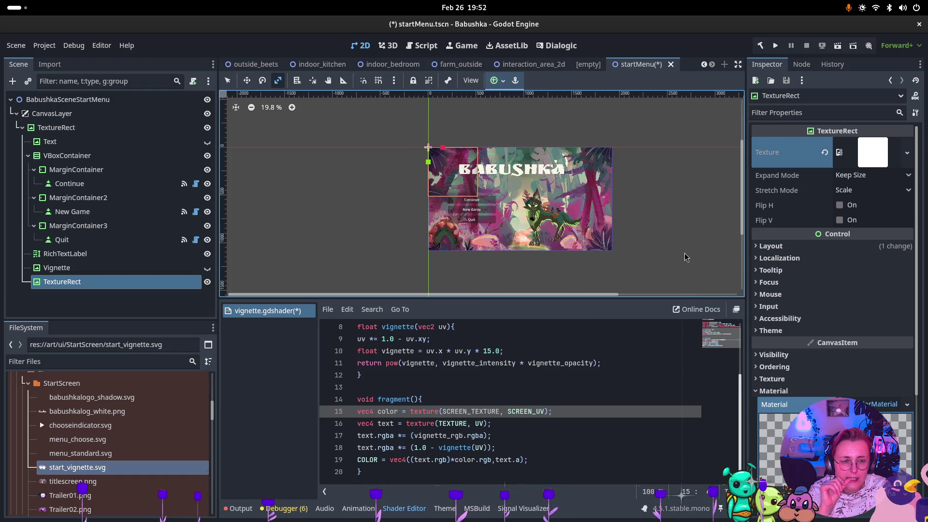
mouse_move(442, 151)
left_mouse_down()
mouse_move(477, 158)
mouse_move(432, 185)
mouse_move(441, 152)
mouse_move(434, 156)
left_mouse_up()
scroll(534, 196, "up", 3)
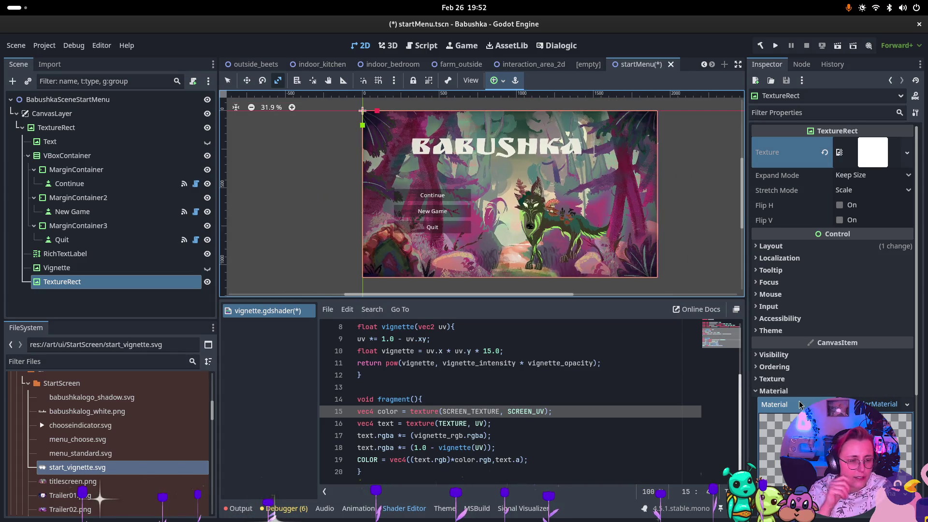
Step: Set the vignette shader's Vignette Intensity parameter to 0.5
scroll(784, 411, "down", 3)
scroll(811, 370, "down", 2)
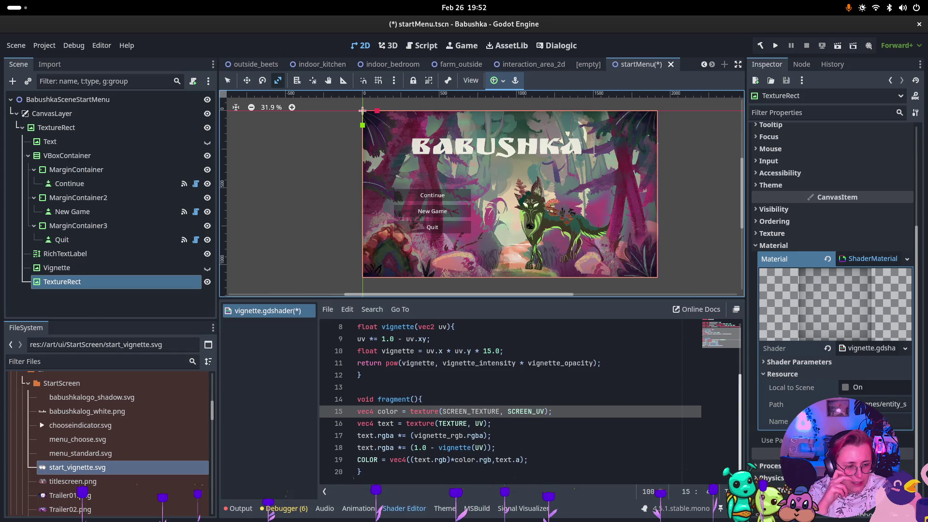
left_click(798, 362)
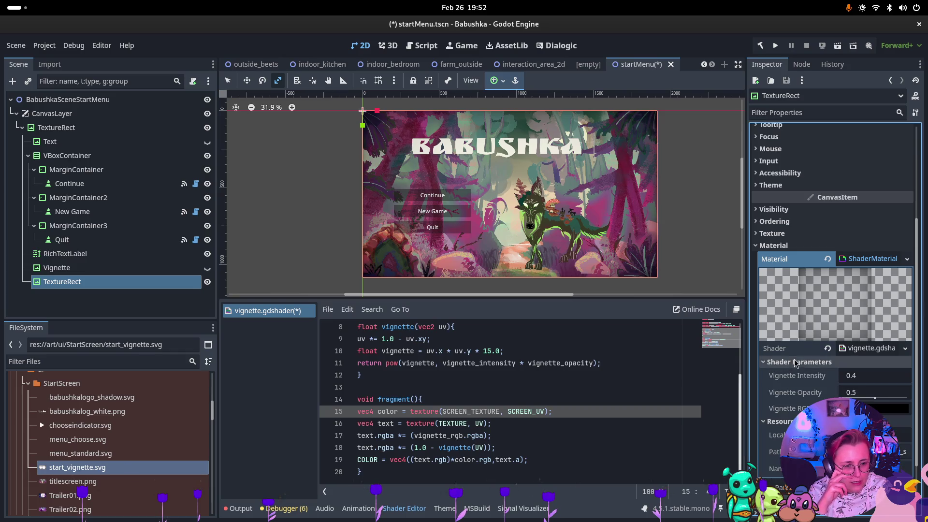
left_click(855, 377)
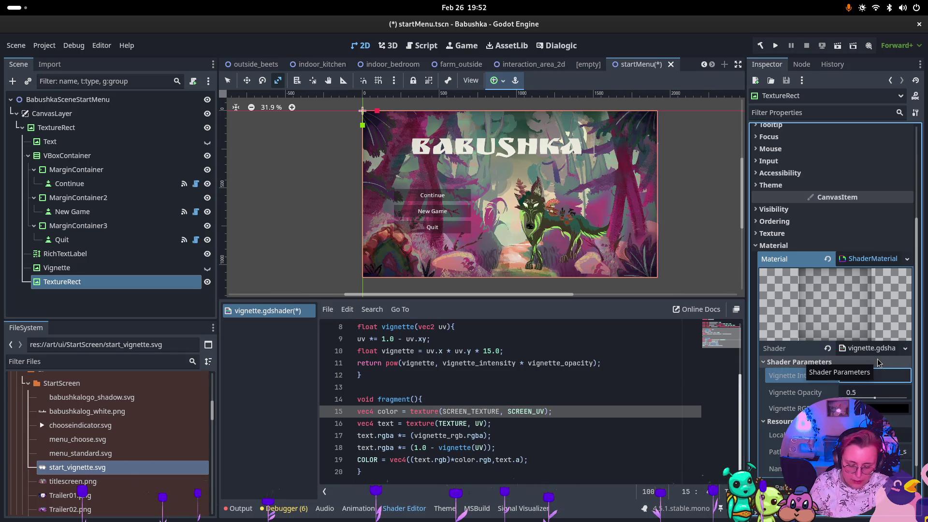
type("1.0")
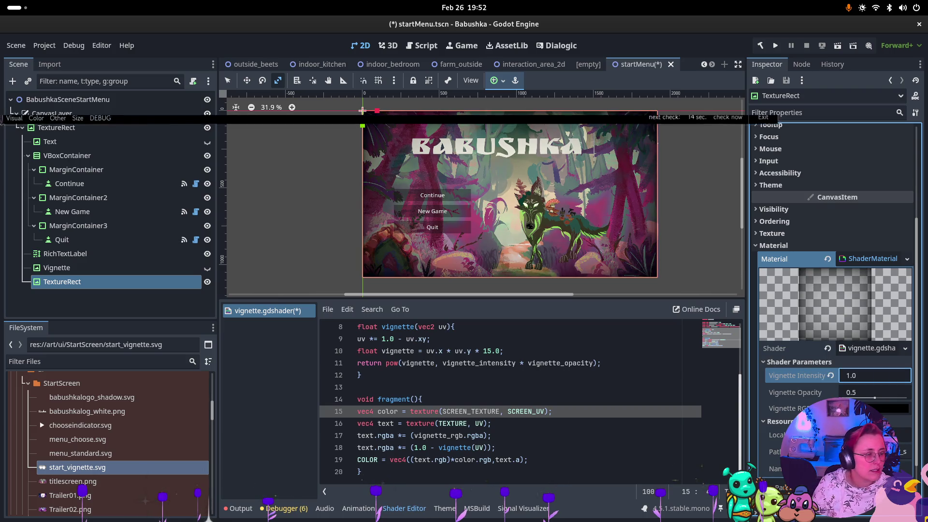
left_click(864, 377)
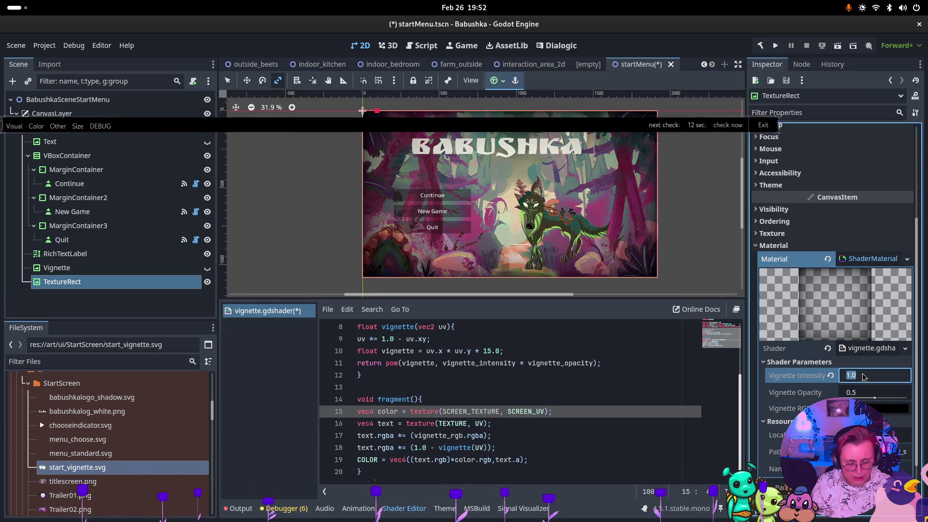
type("0.5")
key("Return")
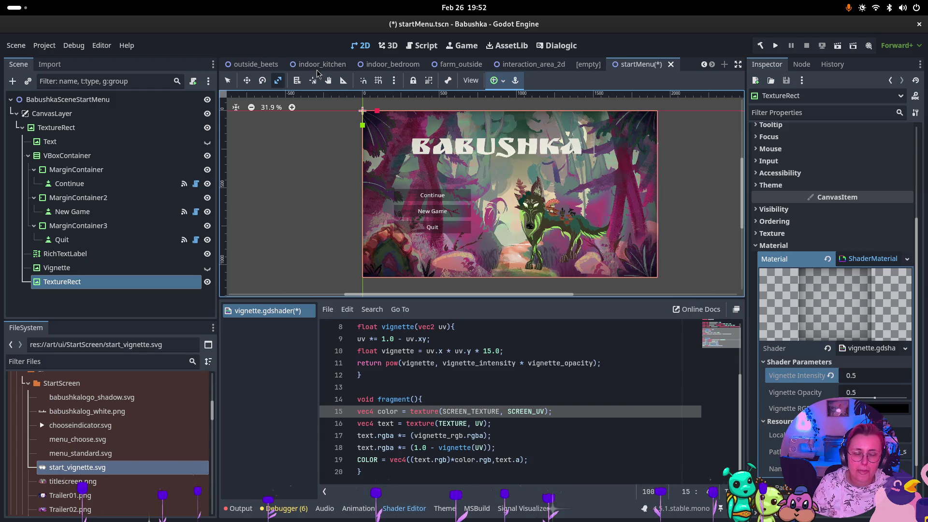
Step: Rename the overlay TextureRect node to ShaderVignette
double_click(61, 285)
type("Vig")
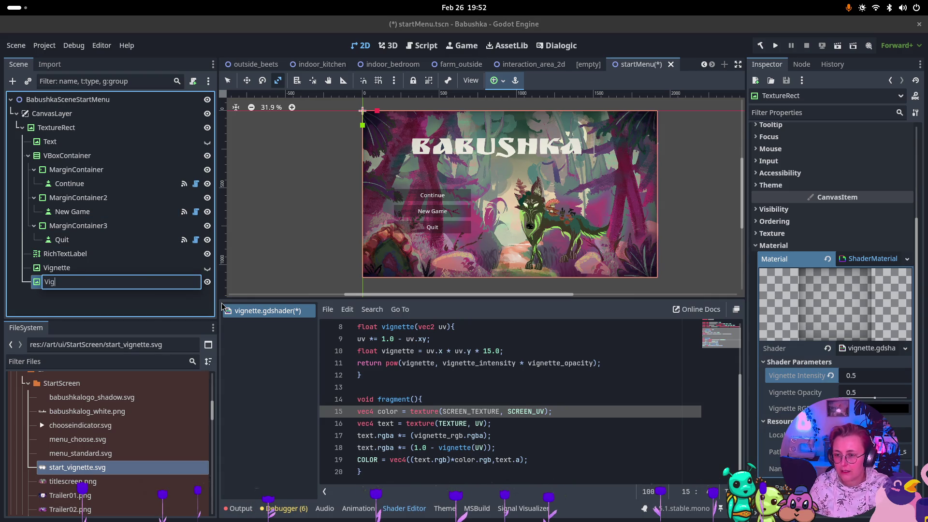
type("Shader")
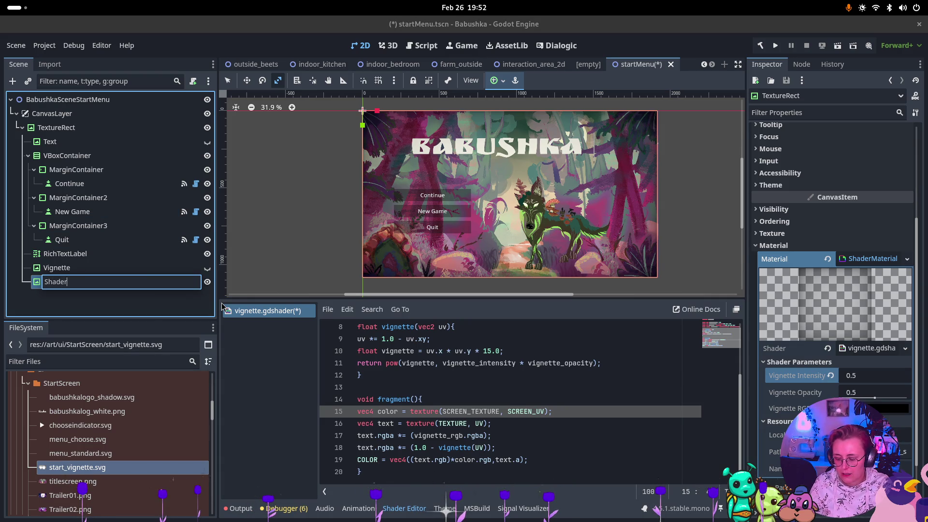
type("ett")
key("Return")
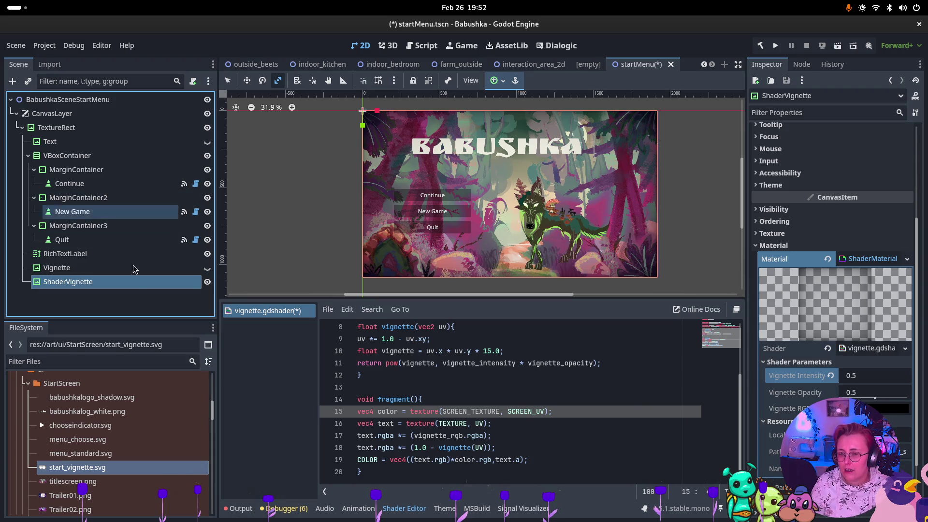
left_click(71, 143)
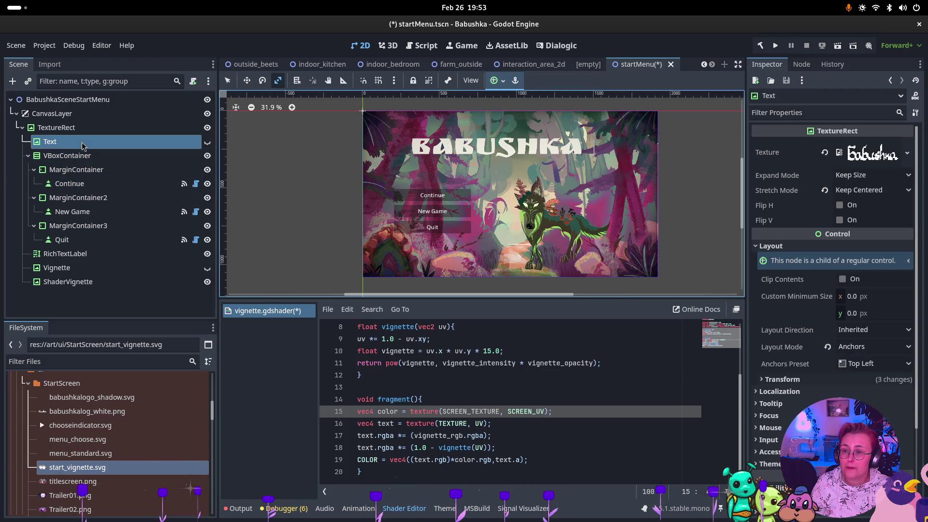
Step: Add a Button child under the upper TextureRect and move RichTextLabel inside it
left_click(29, 156)
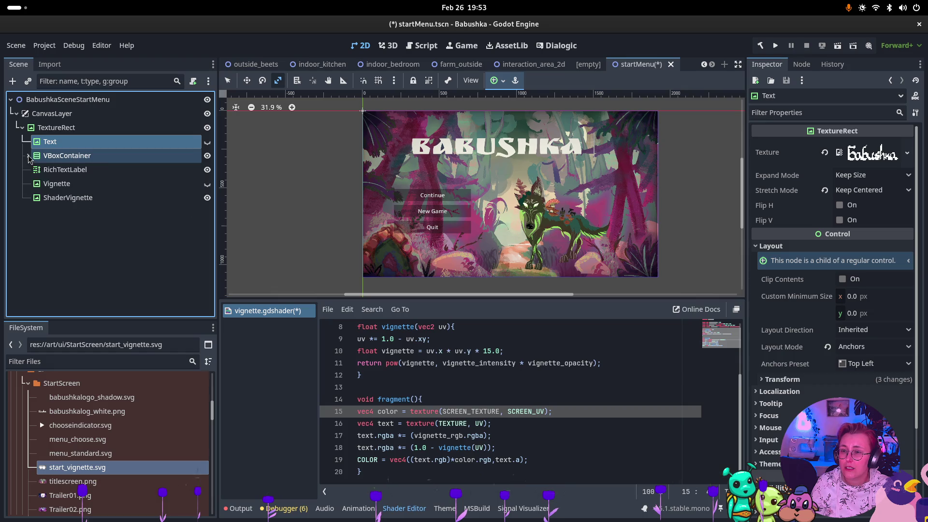
left_click(63, 127)
right_click(72, 128)
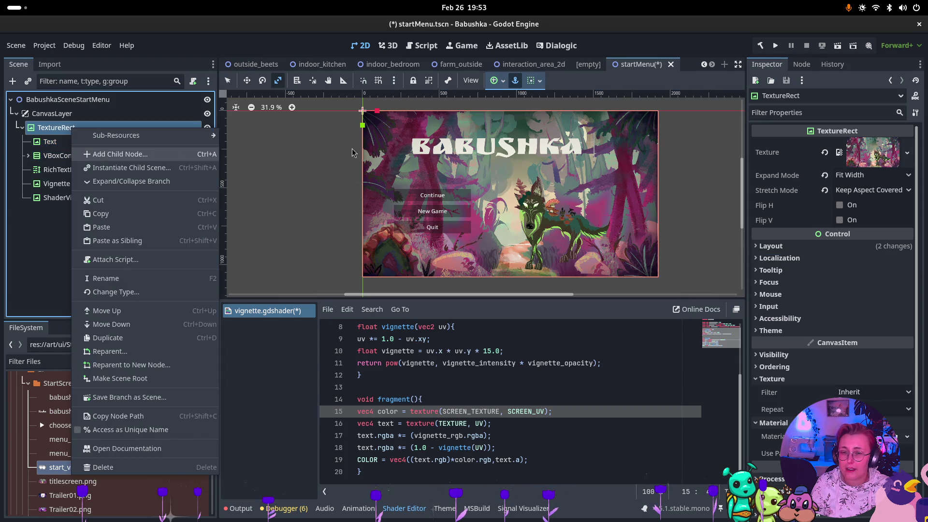
left_click(106, 153)
type("Button")
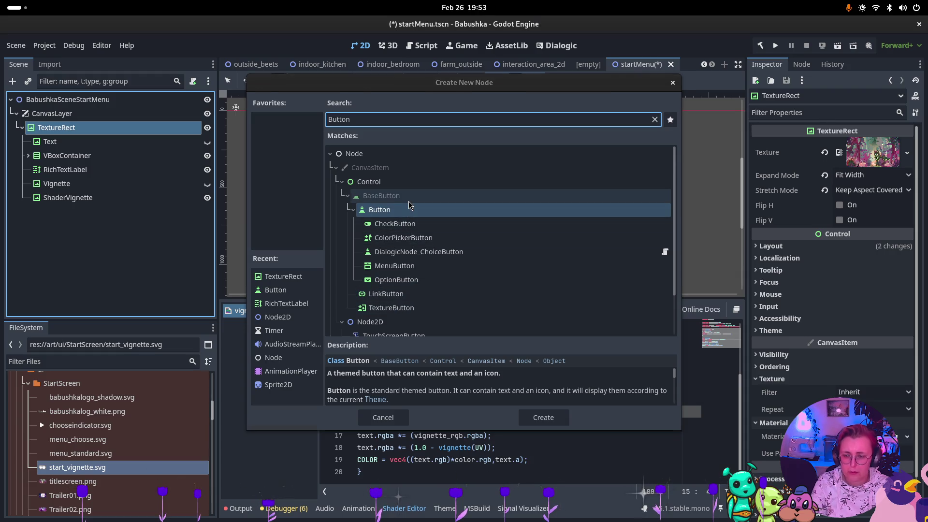
key("Return")
left_click_drag(70, 170, 80, 213)
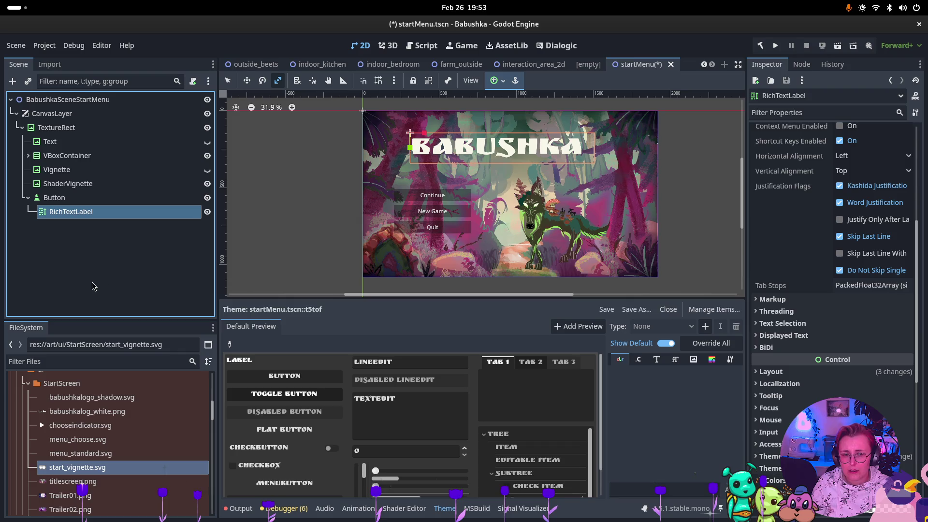
Step: Move RichTextLabel back under TextureRect and enable two of its shadow constant overrides
scroll(853, 381, "down", 5)
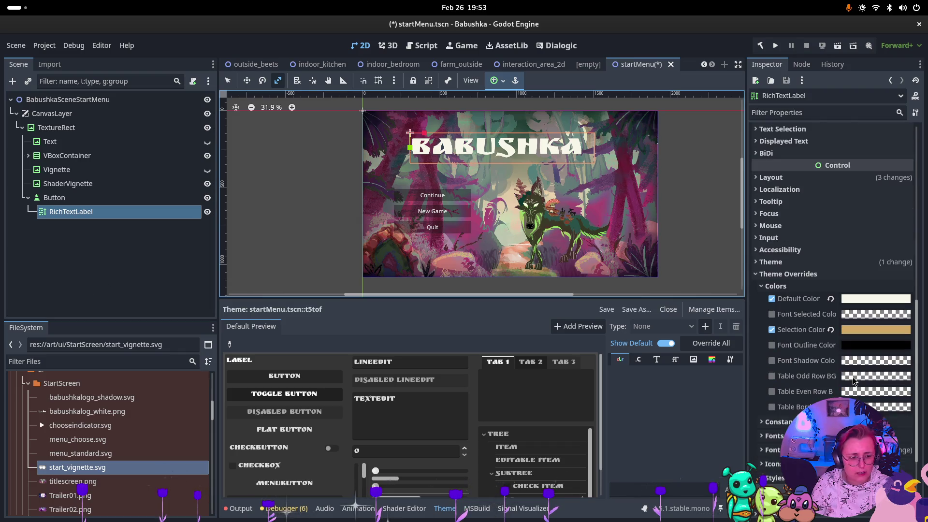
left_click(780, 422)
scroll(785, 424, "down", 1)
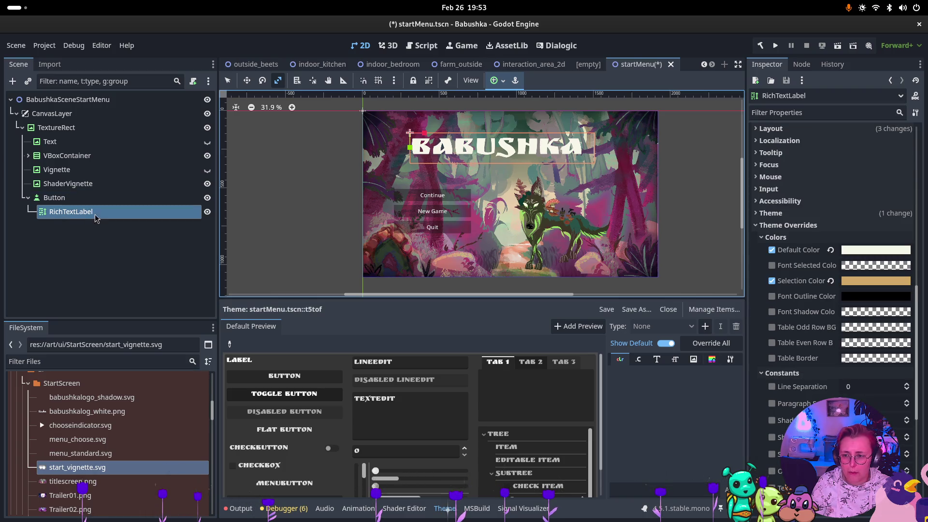
left_click_drag(51, 214, 73, 129)
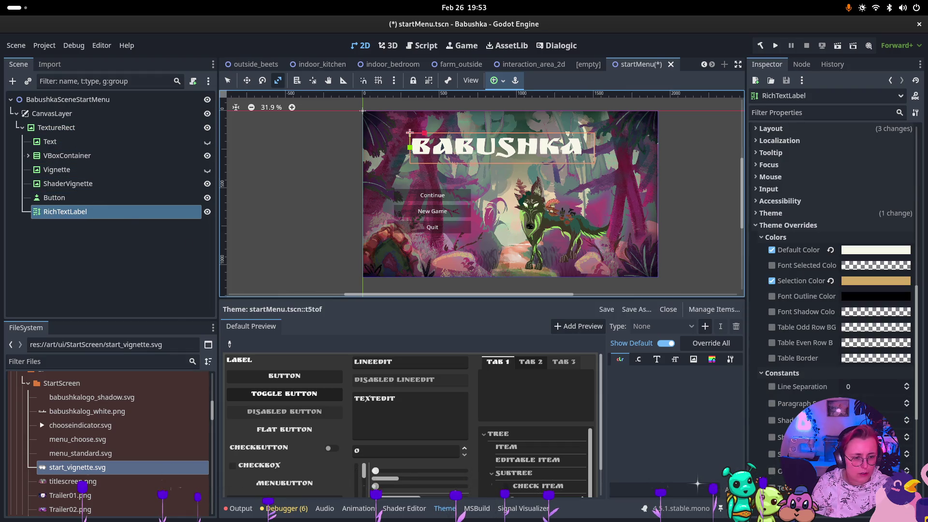
left_click(772, 437)
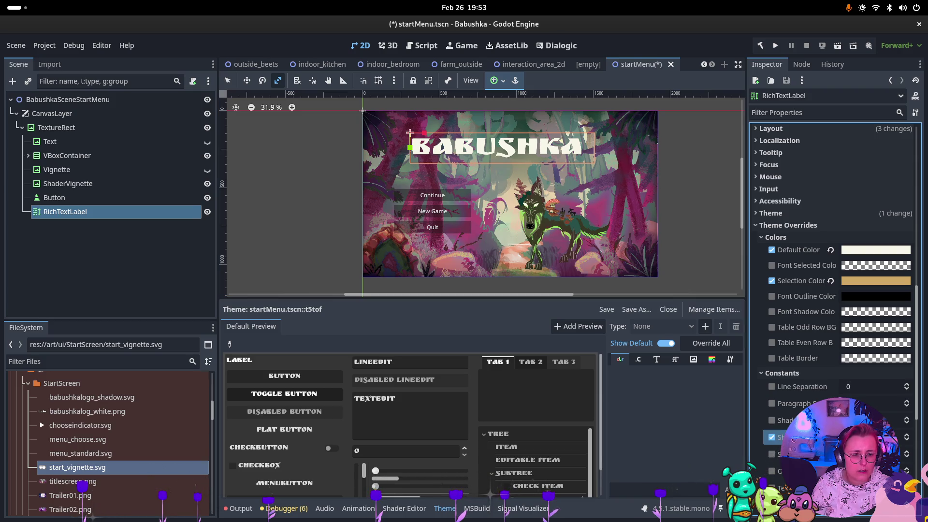
left_click(772, 420)
scroll(506, 150, "up", 5)
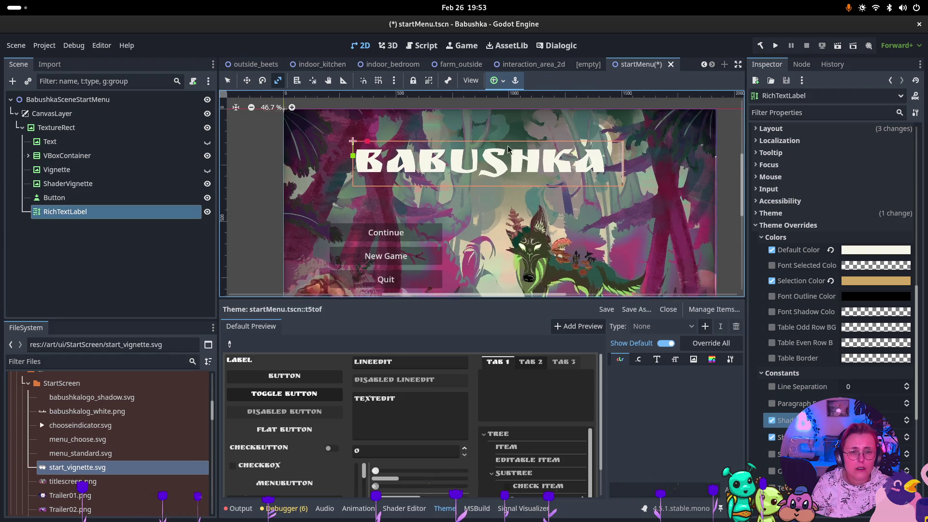
Step: Delete the Button node and reposition RichTextLabel among TextureRect's children
left_click(94, 201)
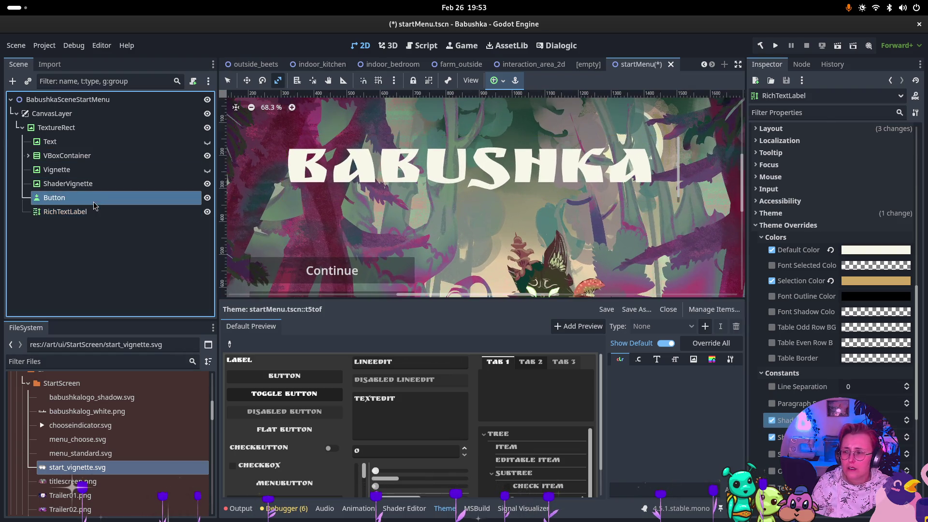
key("Delete")
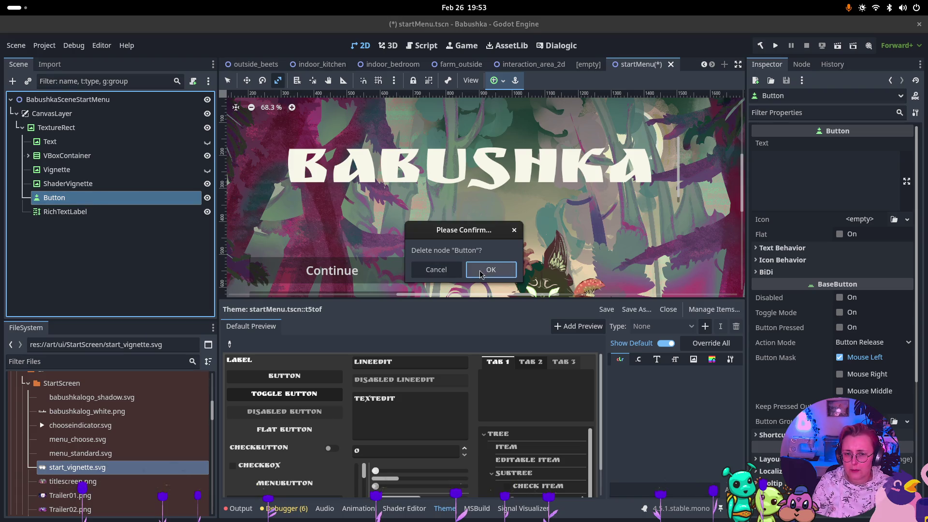
key("Return")
left_click_drag(91, 198, 73, 127)
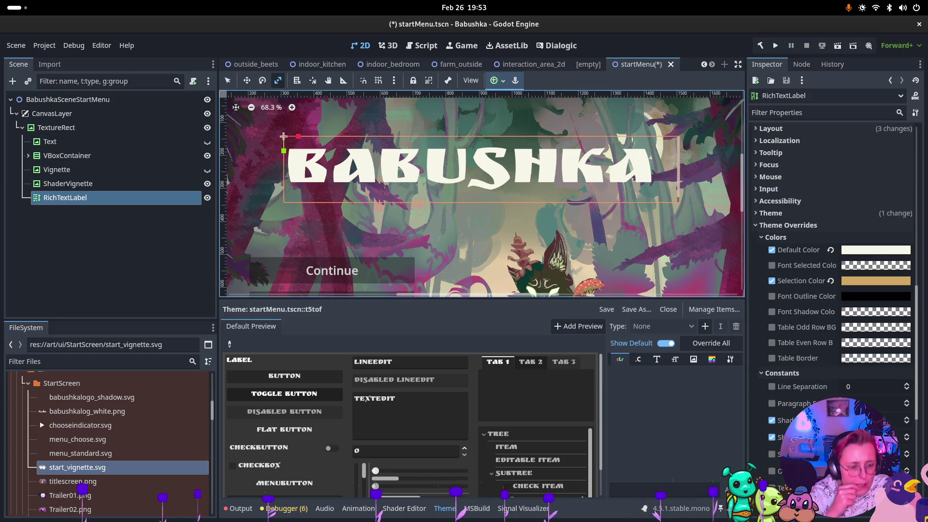
Step: Set the title's Font Shadow Color to black at about 226 alpha (000000e3) and enable the shadow constant override
left_click(907, 438)
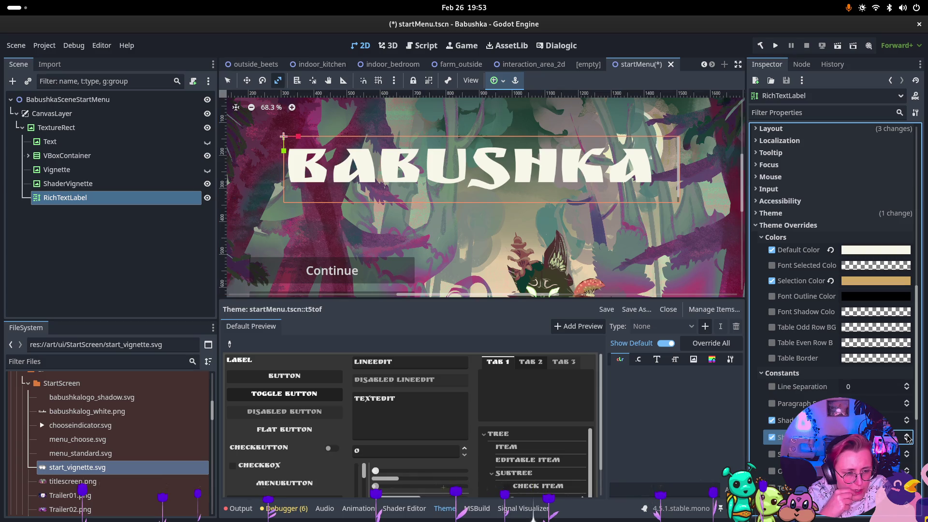
left_click(854, 313)
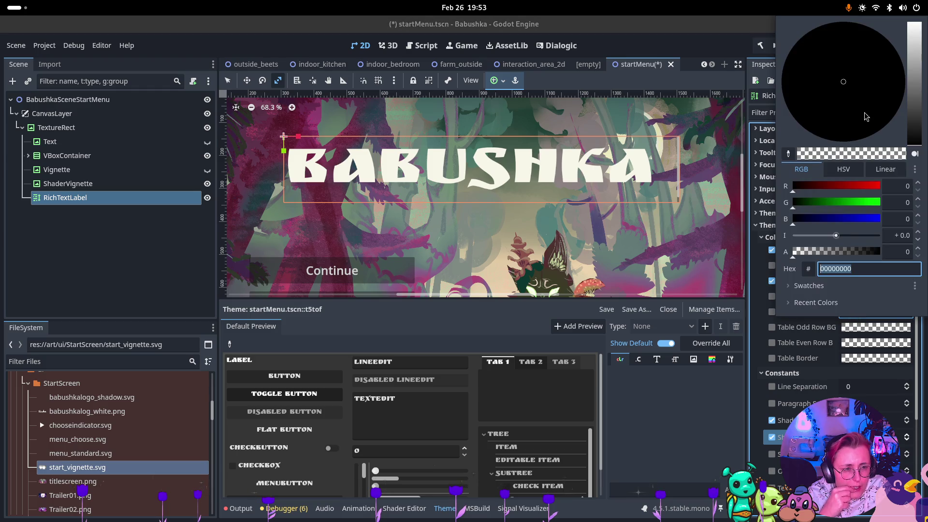
left_click_drag(825, 257, 904, 259)
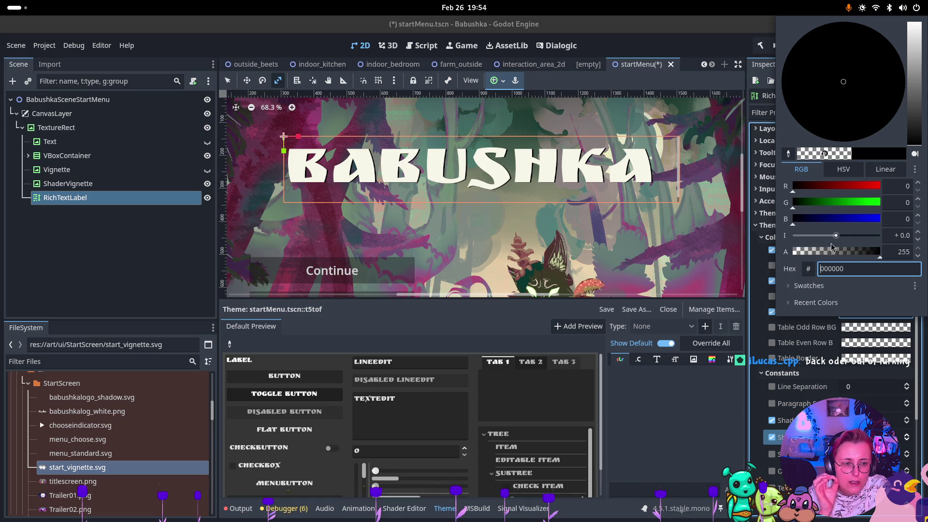
left_click(854, 253)
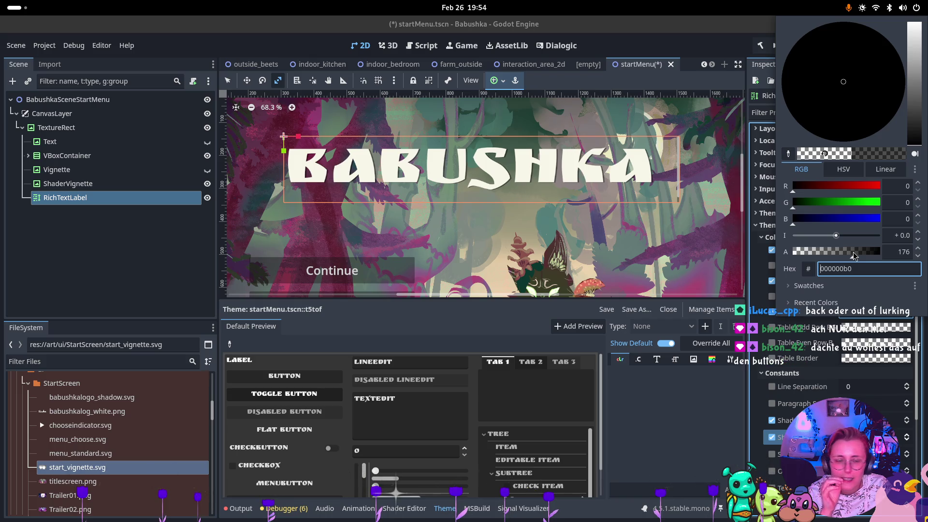
left_click_drag(856, 252, 871, 252)
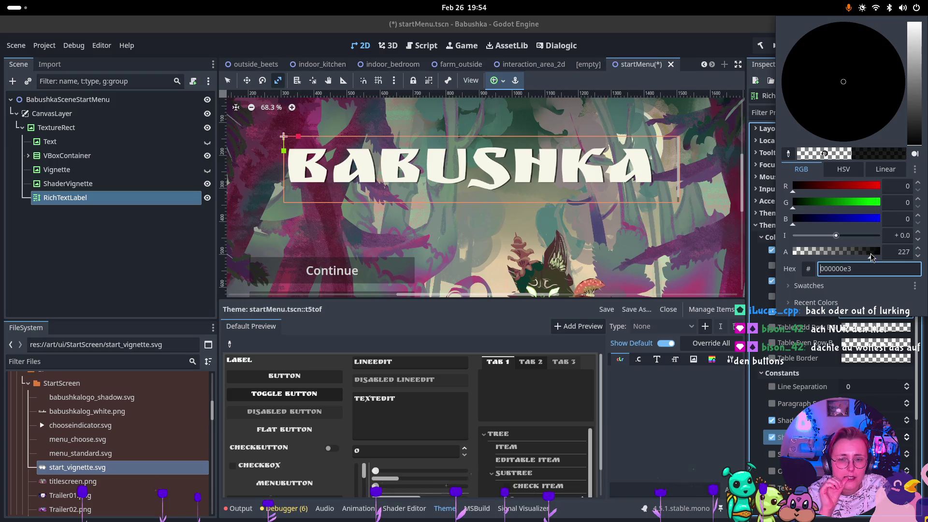
left_click(791, 364)
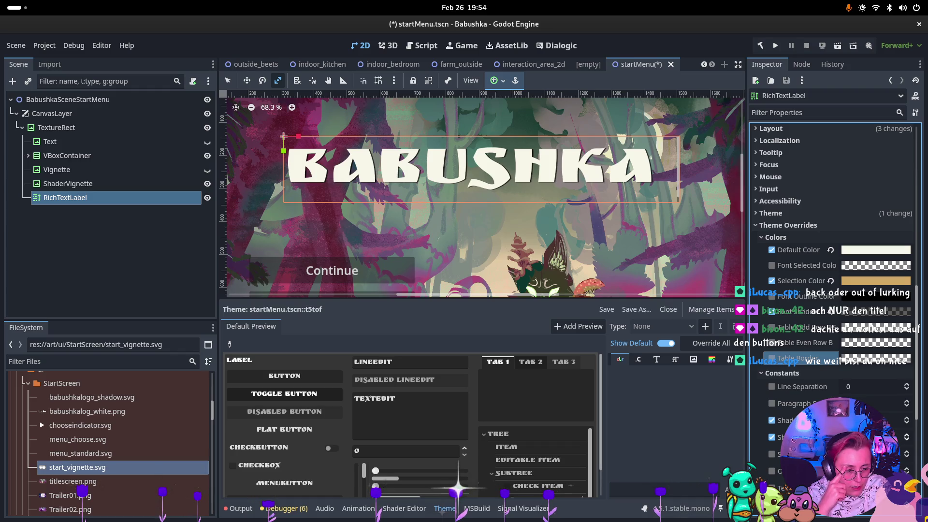
left_click(909, 458)
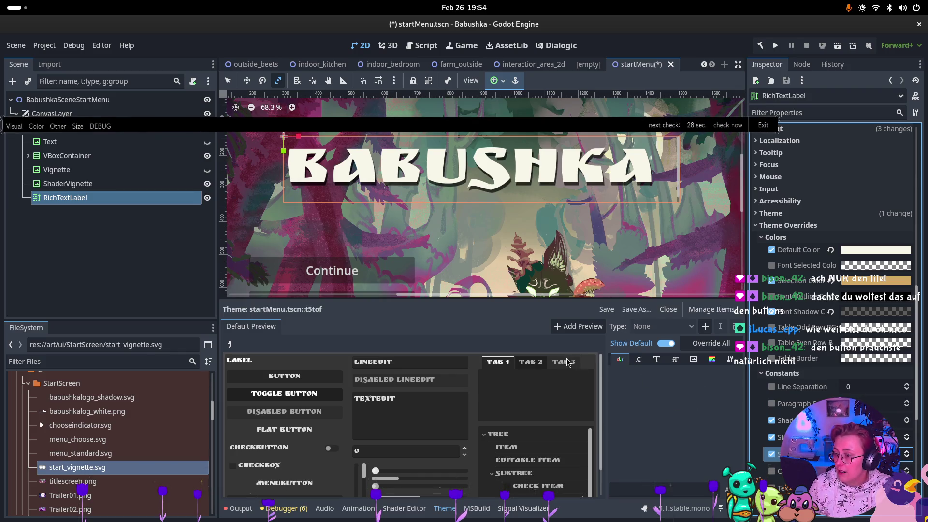
key("super")
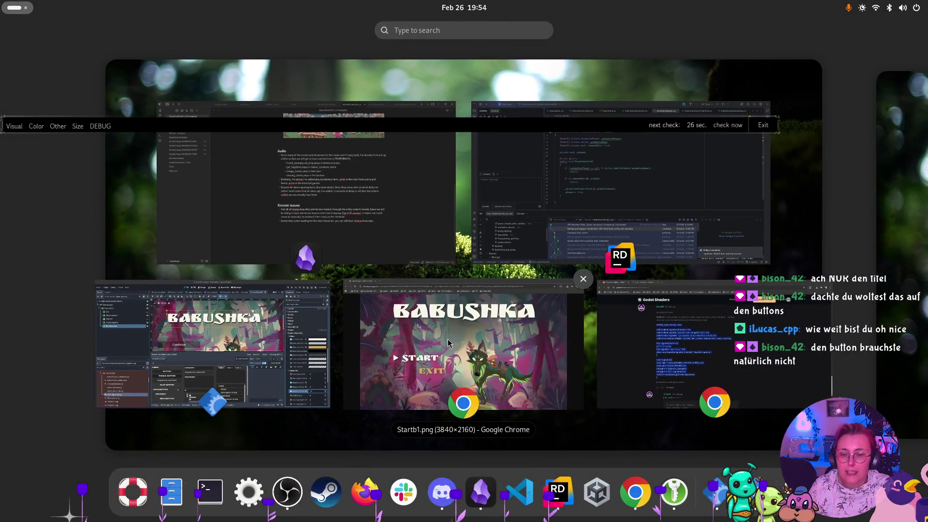
left_click(448, 343)
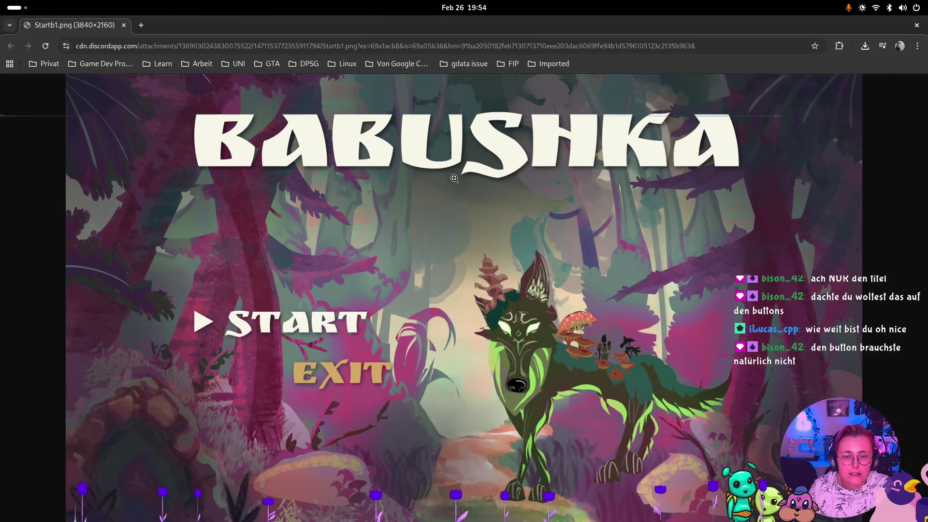
key("super")
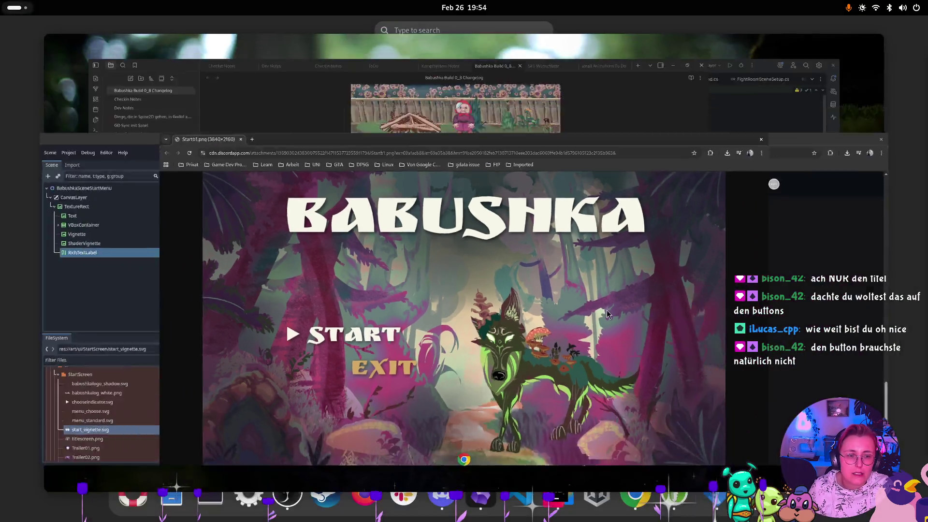
left_click(306, 316)
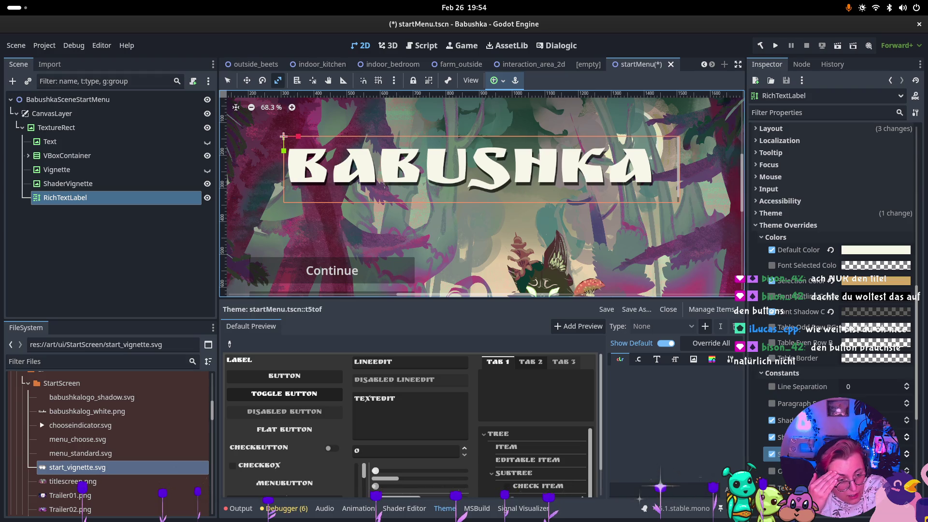
Step: Adjust the title's Shadow Offset values in Theme Overrides > Constants
left_click(907, 421)
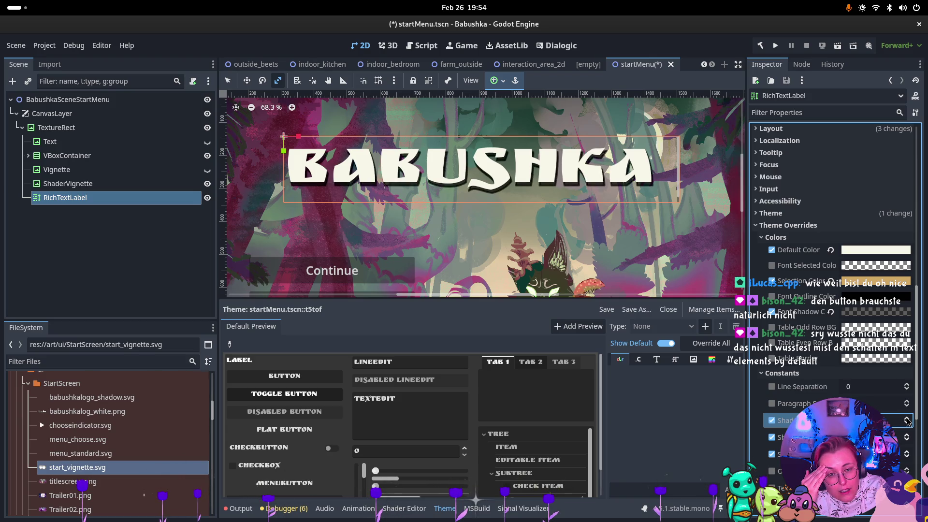
scroll(580, 291, "up", 5)
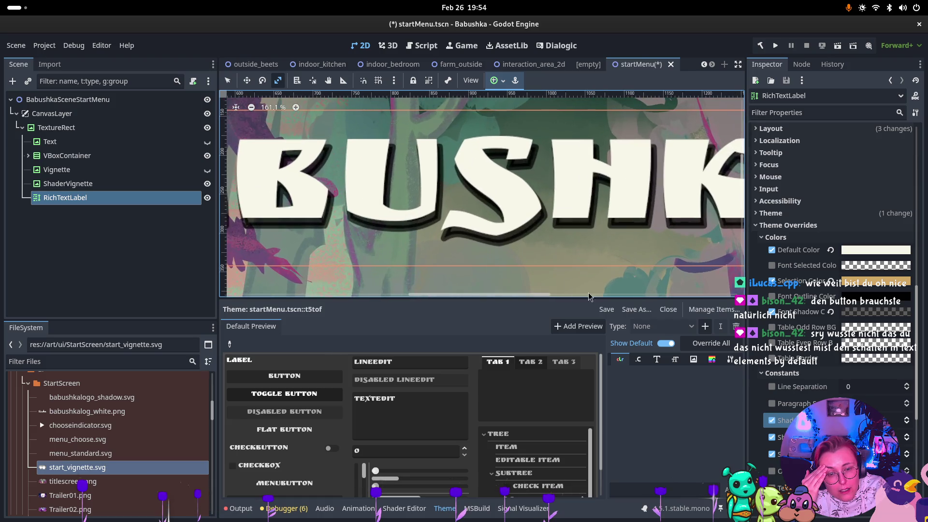
left_click(907, 418)
left_click(907, 417)
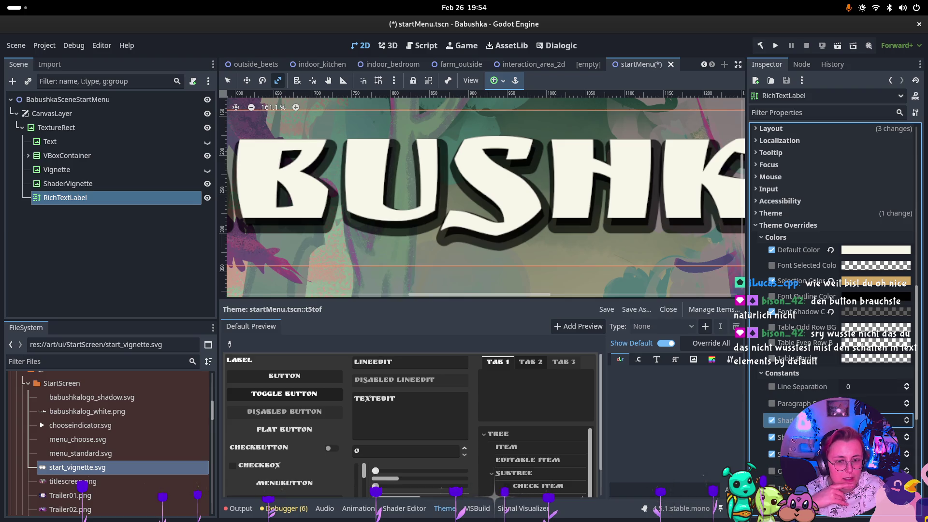
scroll(525, 235, "down", 4)
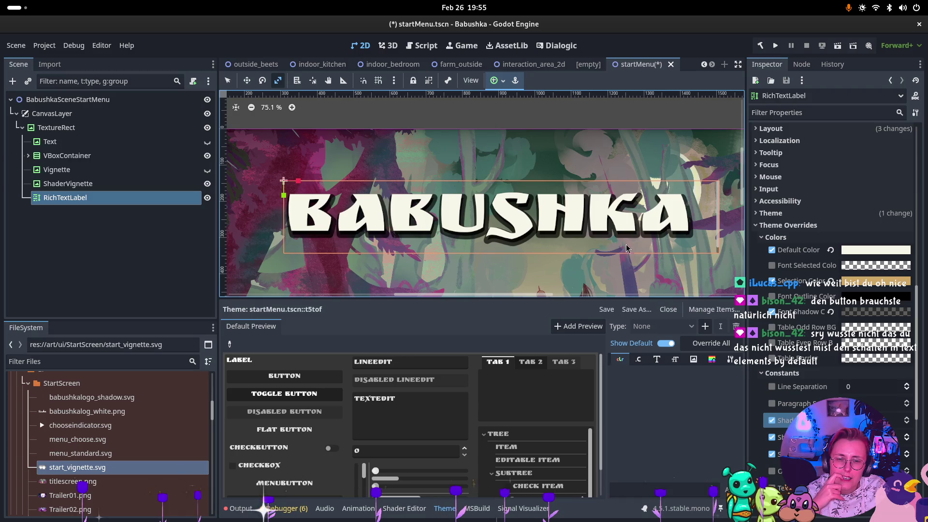
scroll(600, 234, "up", 2)
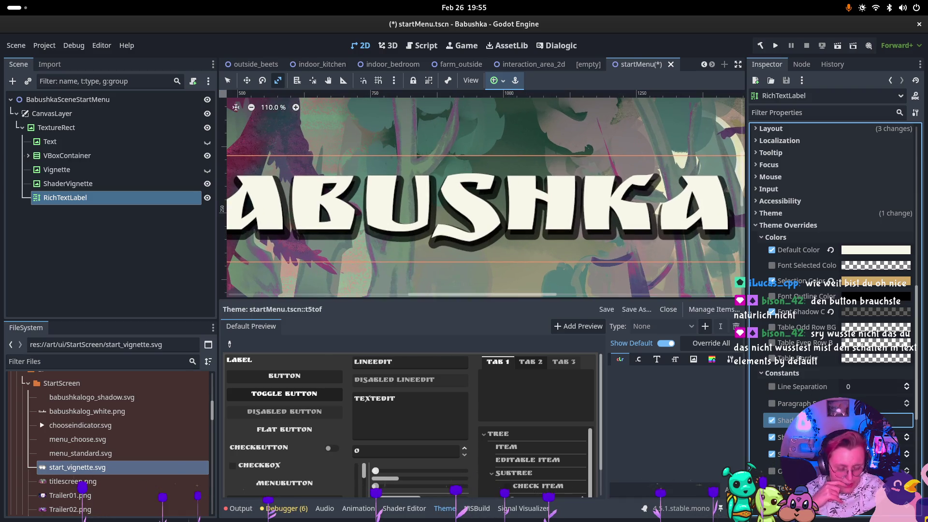
key("Return")
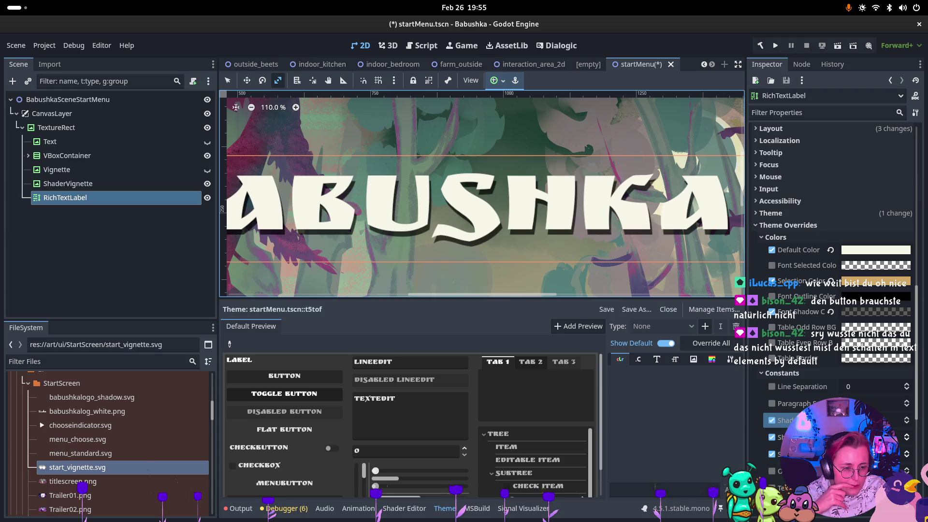
scroll(832, 242, "down", 2)
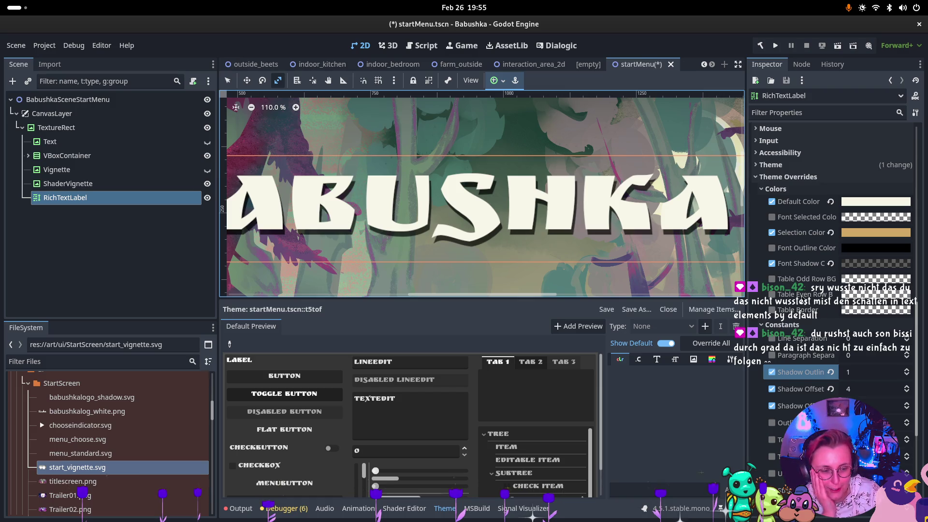
Step: Set Shadow Outline Size to 0 and raise Shadow Offset X from 4 to 7
scroll(778, 118, "down", 5)
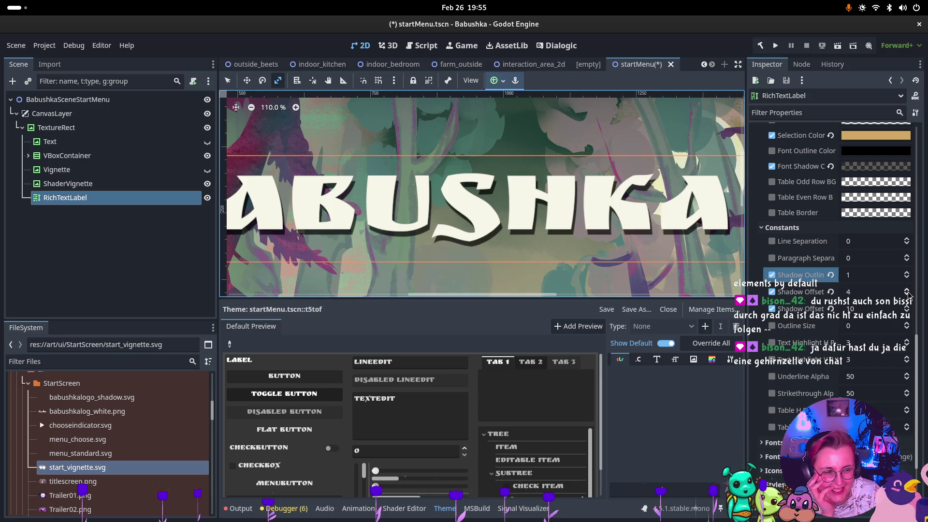
left_click(907, 278)
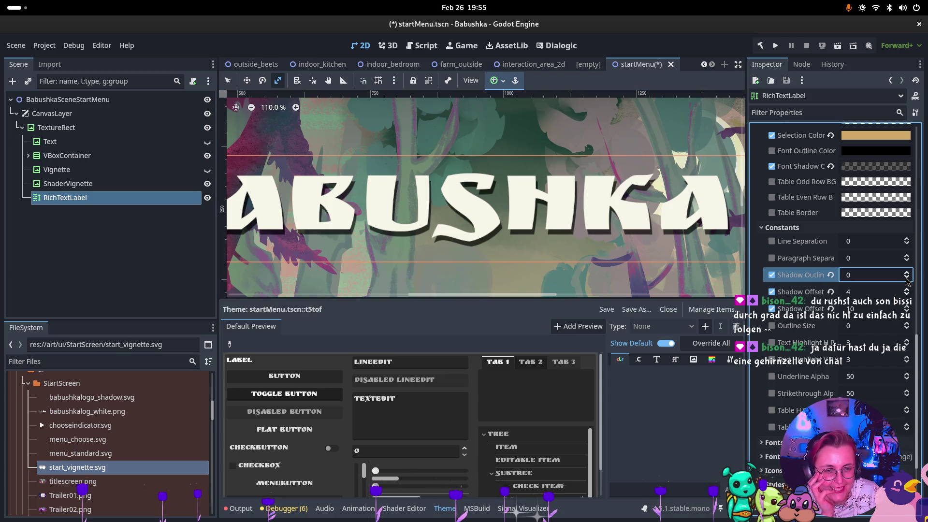
left_click(907, 290)
left_click(906, 290)
left_click(907, 289)
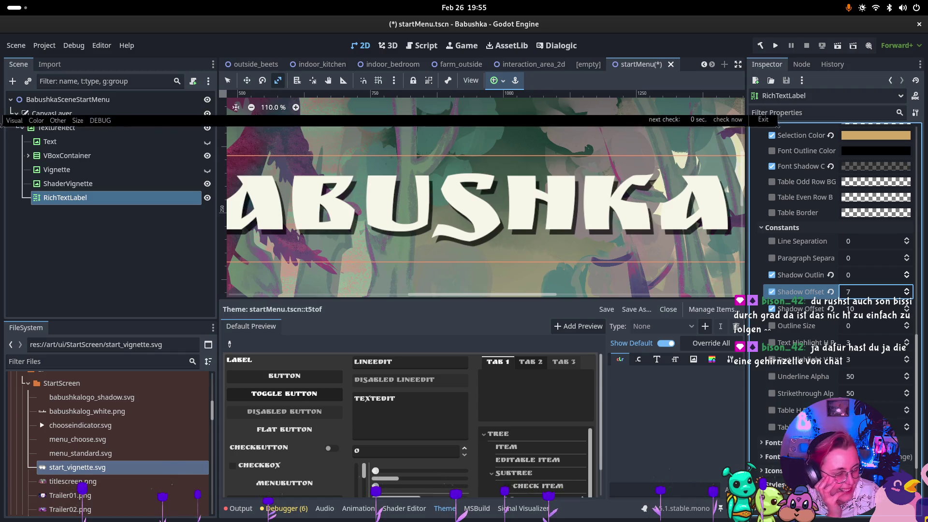
key("super")
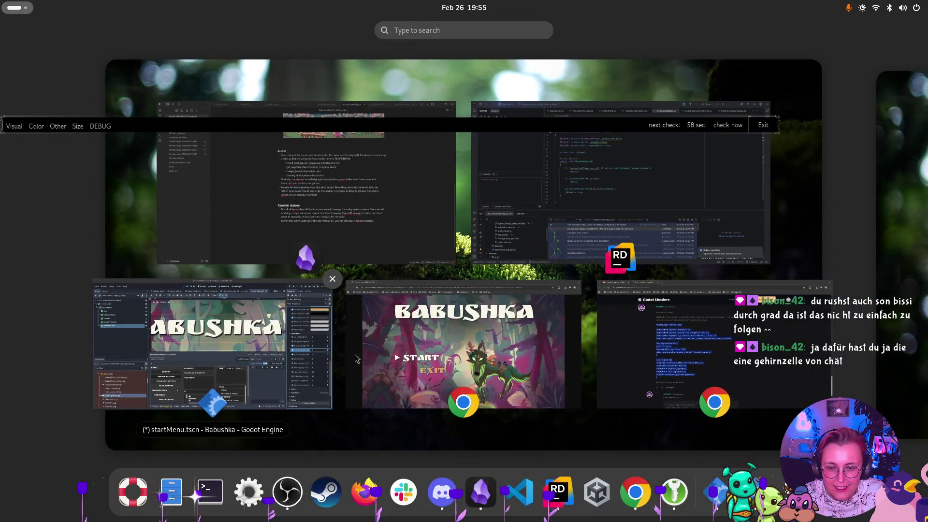
left_click(382, 344)
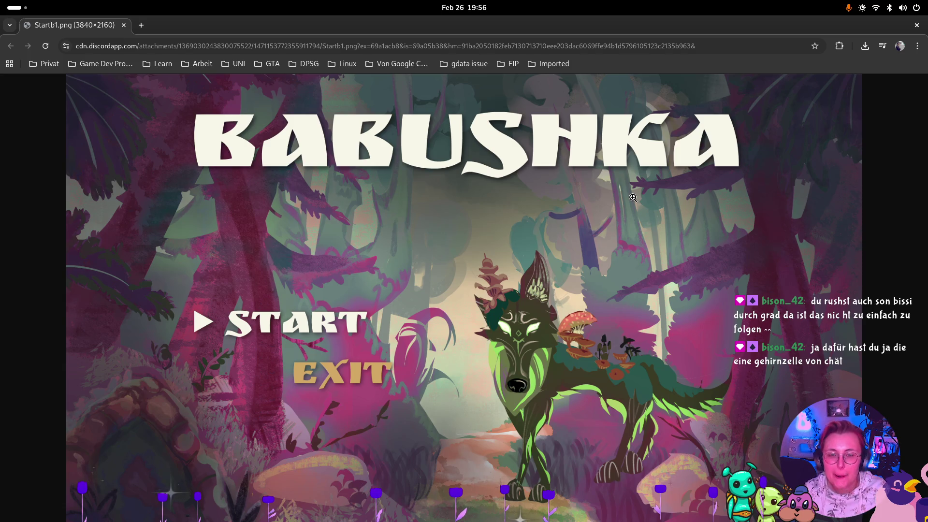
key("super")
left_click(277, 350)
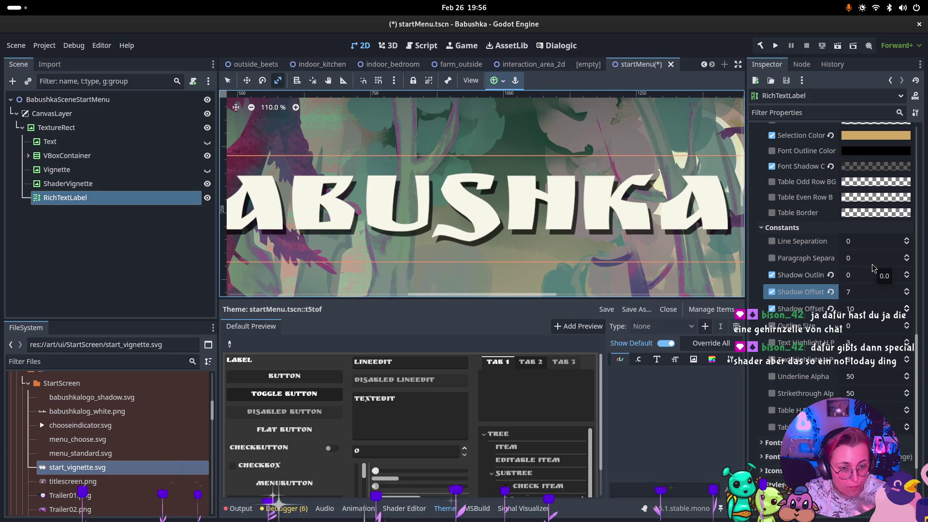
Step: Drag the Font Shadow Color alpha down from 227 so the title shadow is more transparent
scroll(558, 260, "down", 7)
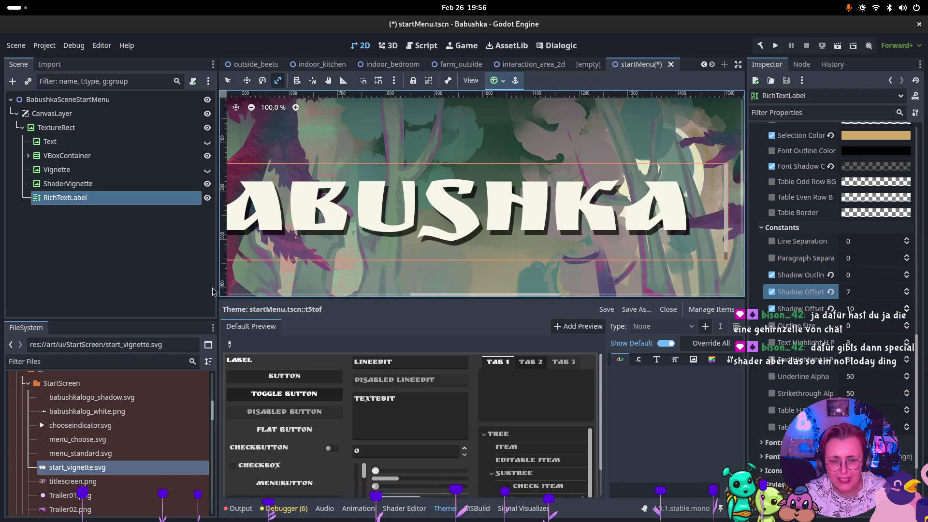
scroll(534, 260, "up", 3)
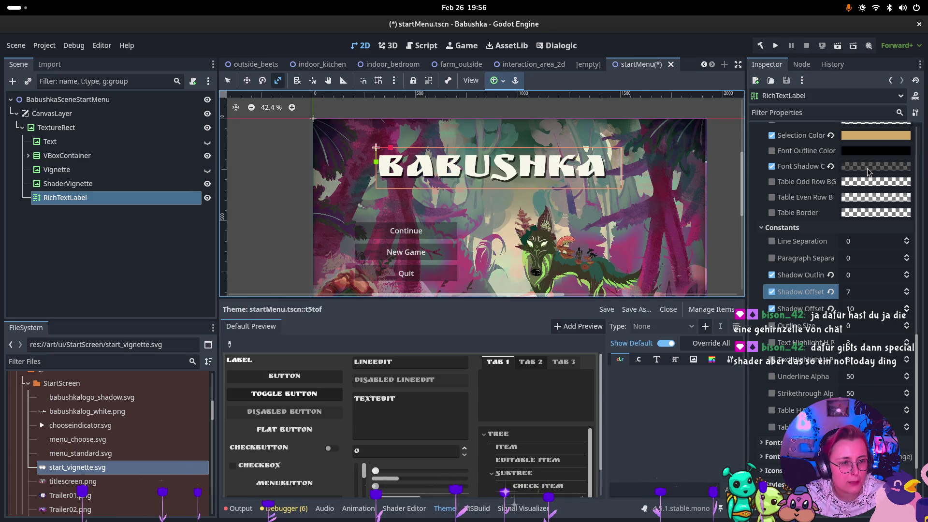
mouse_move(867, 168)
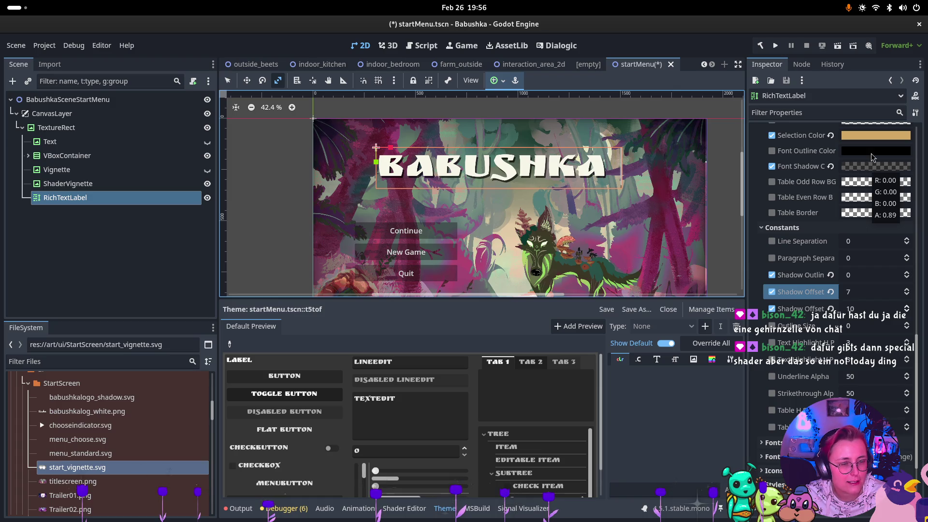
left_click(870, 164)
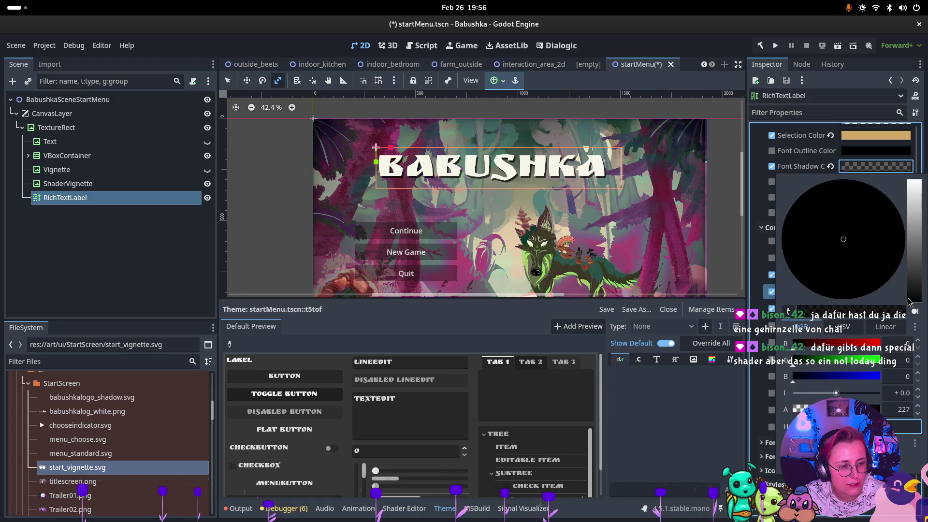
left_click_drag(870, 409, 861, 409)
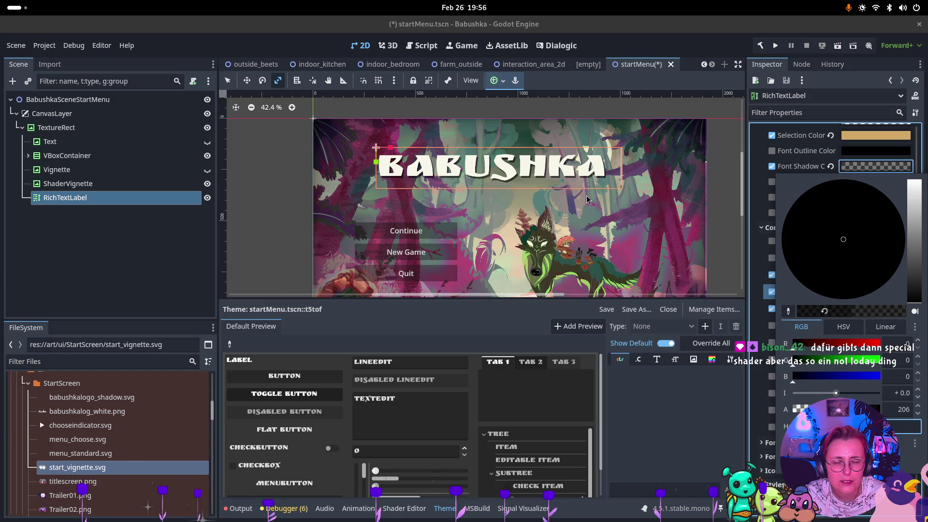
left_click(465, 158)
scroll(465, 159, "up", 3)
scroll(476, 188, "down", 4)
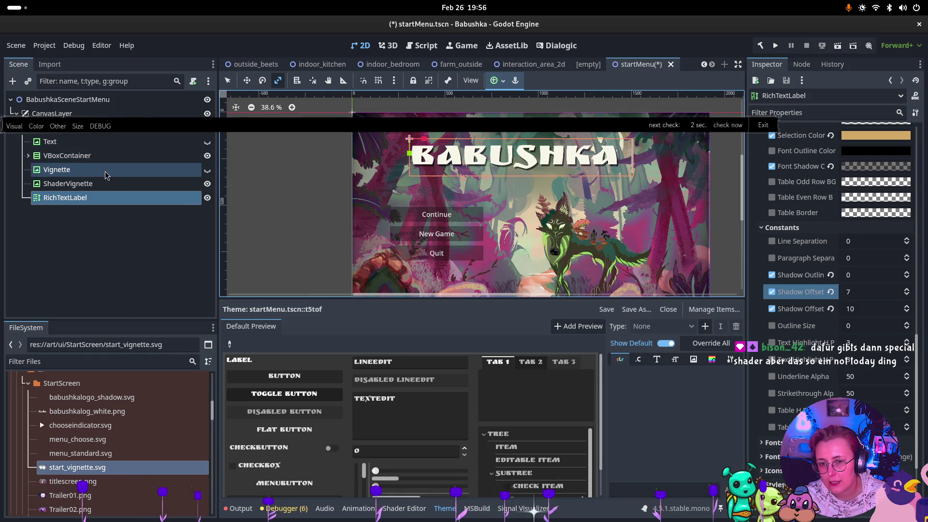
Step: Expand the VBoxContainer and select the Continue, New Game and Quit buttons together
left_click(27, 156)
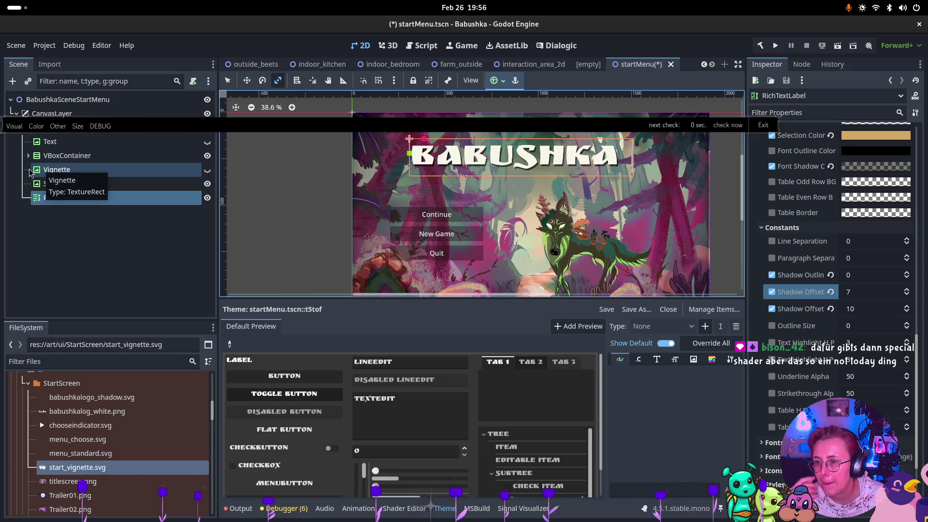
left_click(27, 155)
left_click(27, 156)
left_click(121, 183)
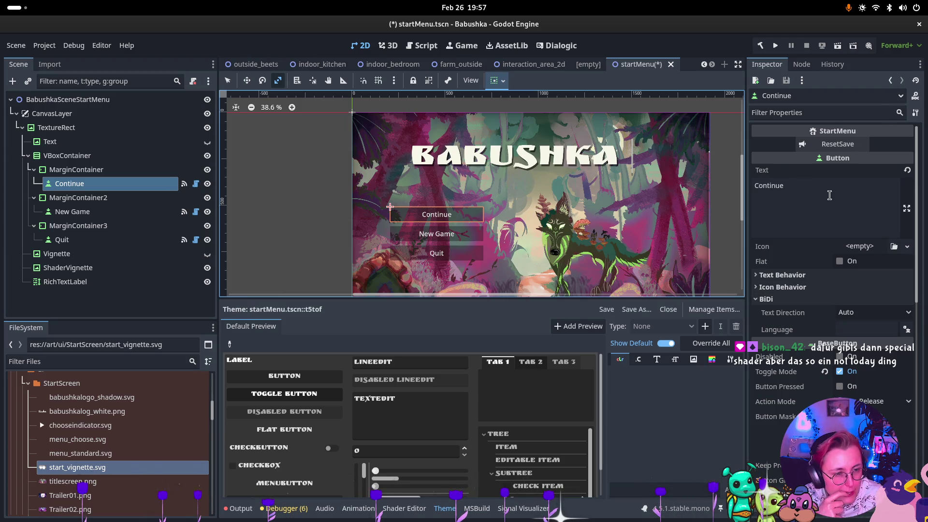
left_click(85, 213, "ctrl")
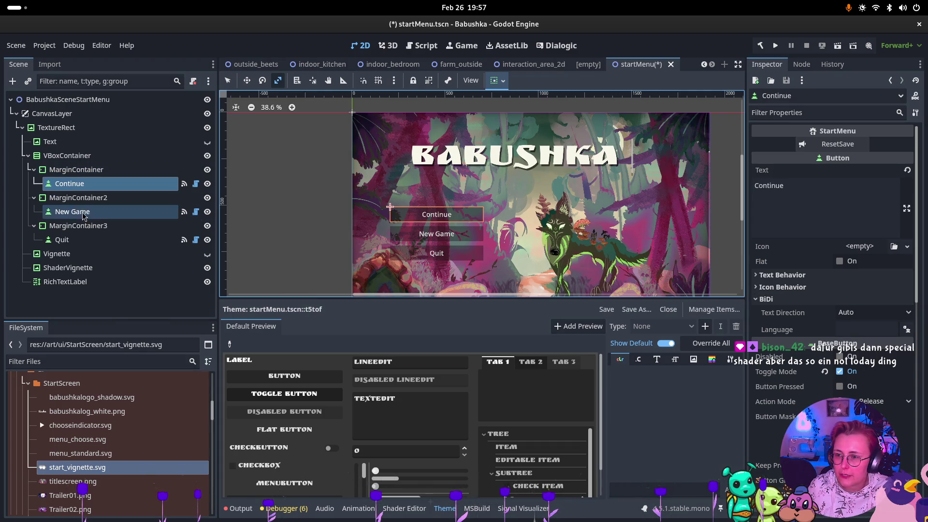
left_click(75, 242, "ctrl")
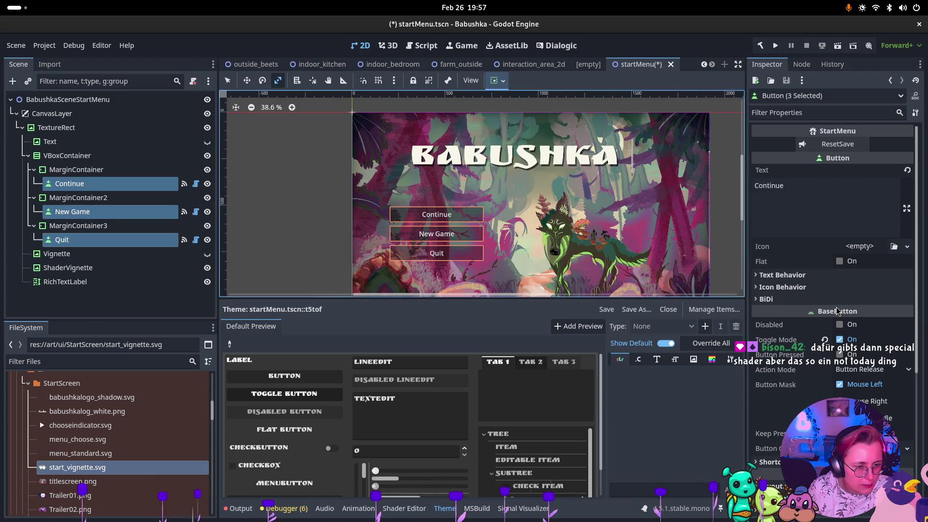
scroll(841, 348, "down", 4)
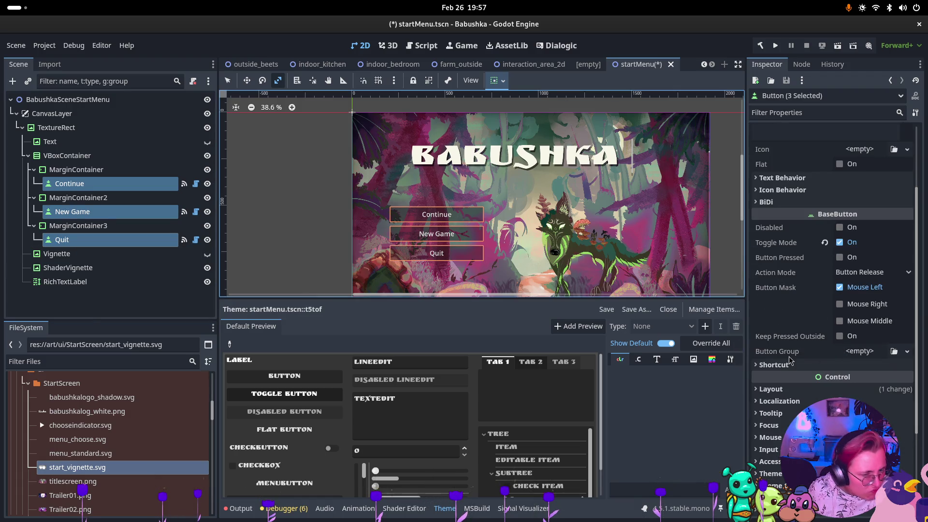
scroll(791, 360, "down", 2)
Step: Quick Load the RuslanDisplay font as the three buttons' font override
left_click(774, 342)
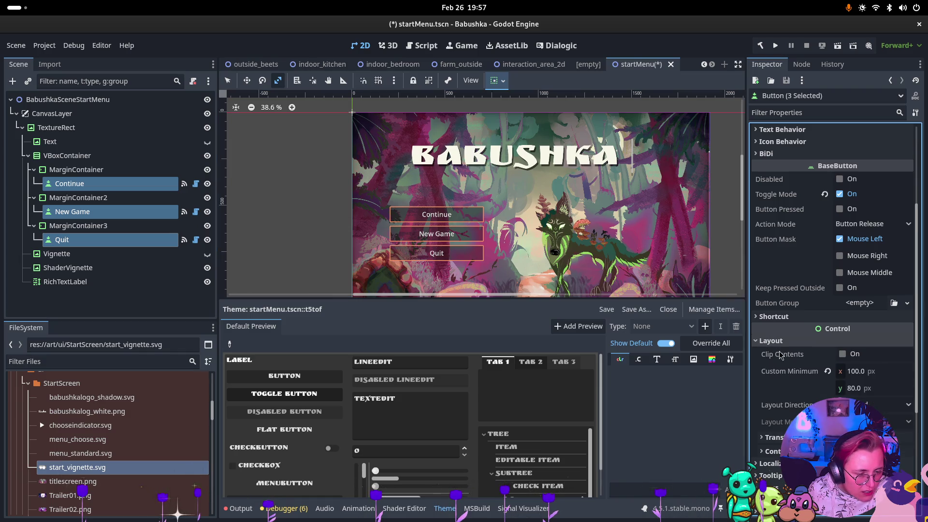
left_click(781, 341)
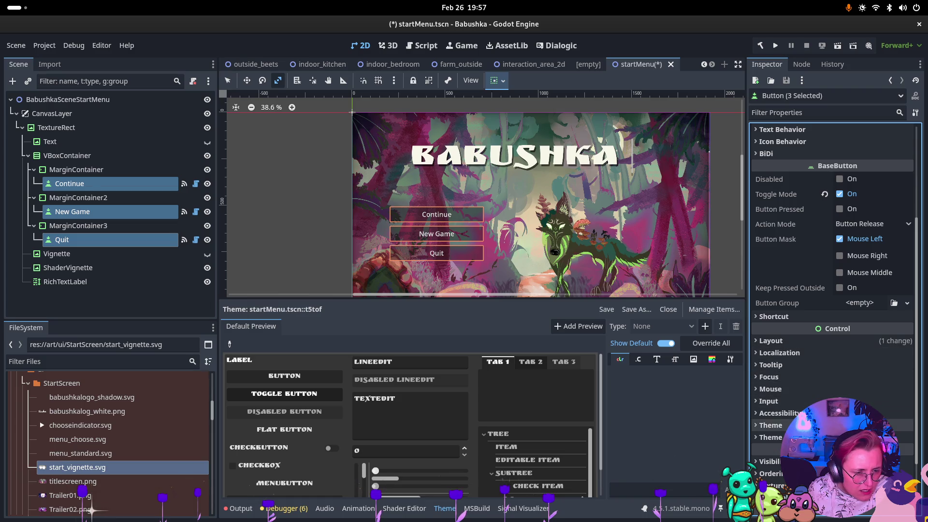
left_click(770, 425)
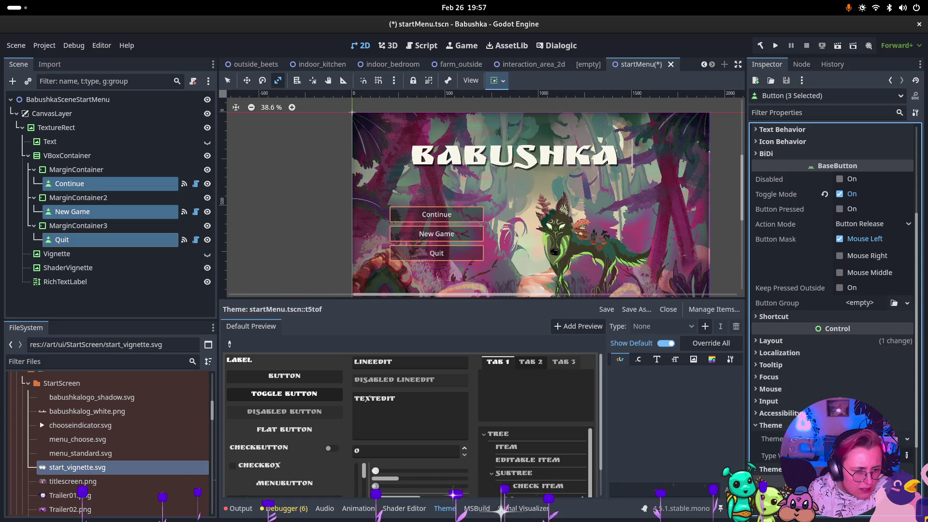
scroll(773, 474, "down", 3)
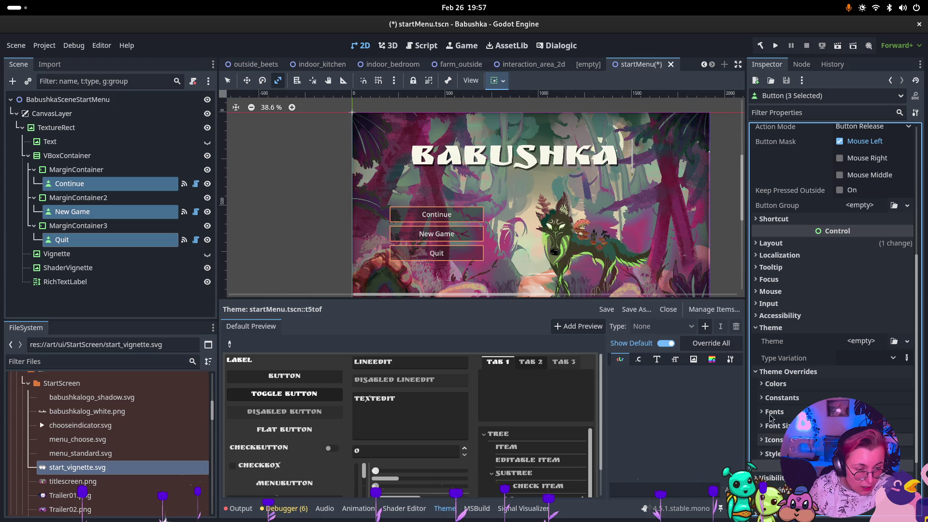
scroll(774, 414, "up", 8)
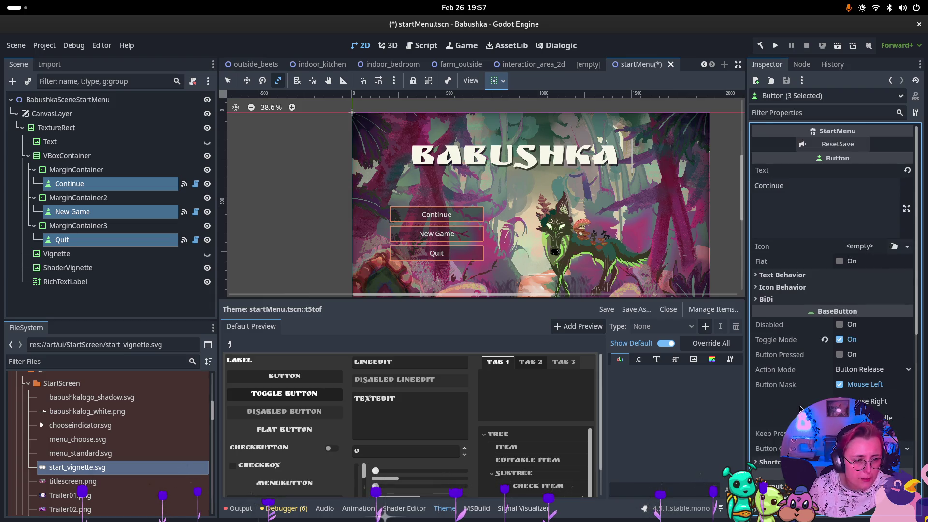
scroll(799, 410, "down", 5)
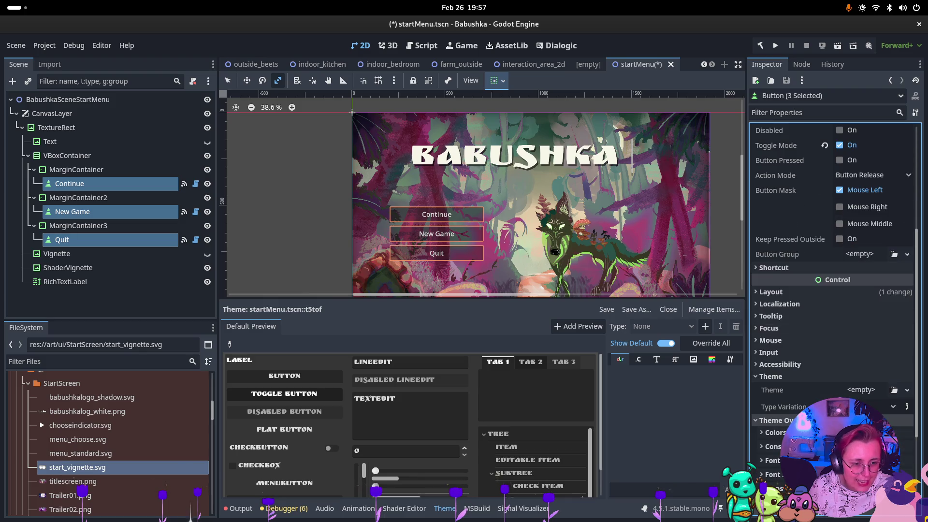
scroll(792, 415, "down", 4)
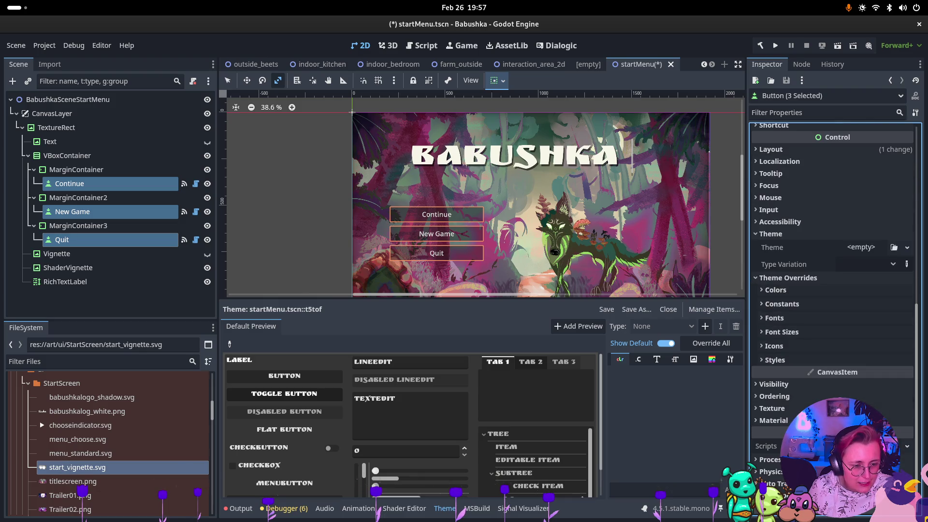
left_click(773, 292)
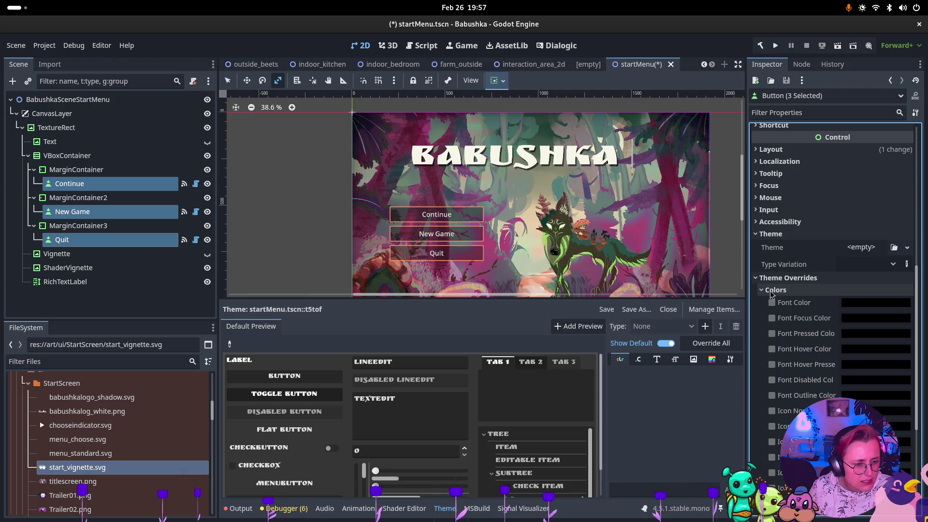
left_click(773, 291)
left_click(772, 304)
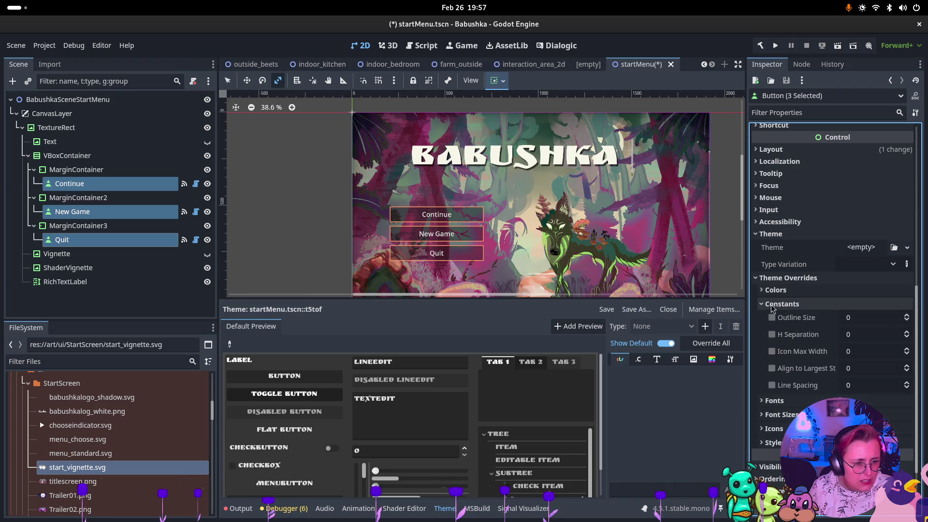
left_click(772, 306)
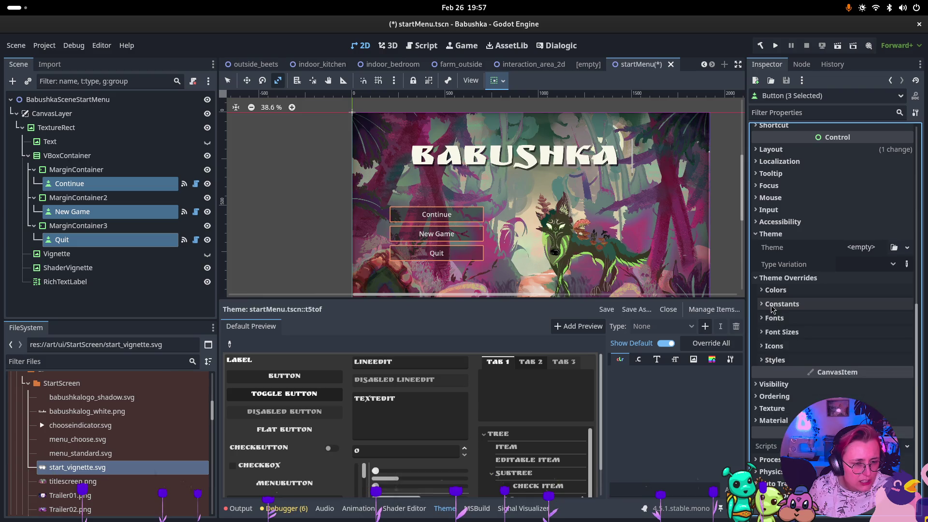
left_click(771, 317)
left_click(863, 332)
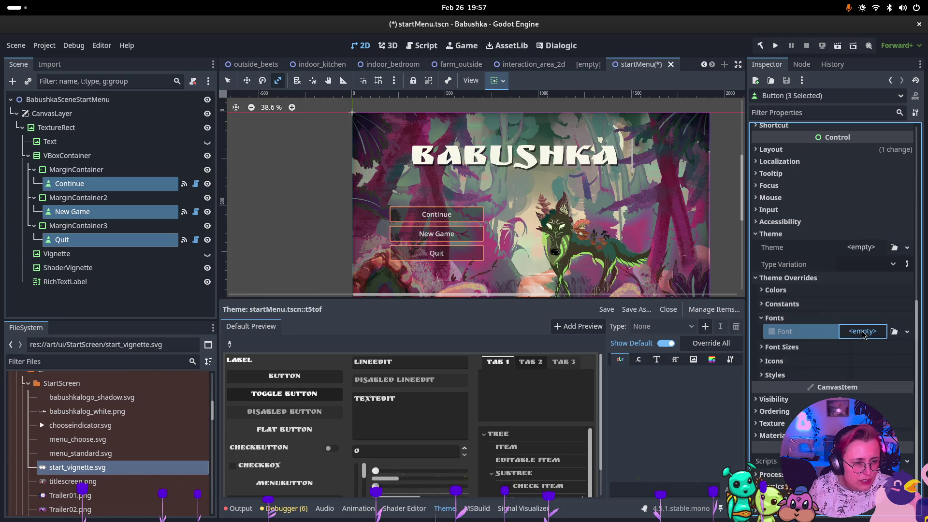
left_click(885, 406)
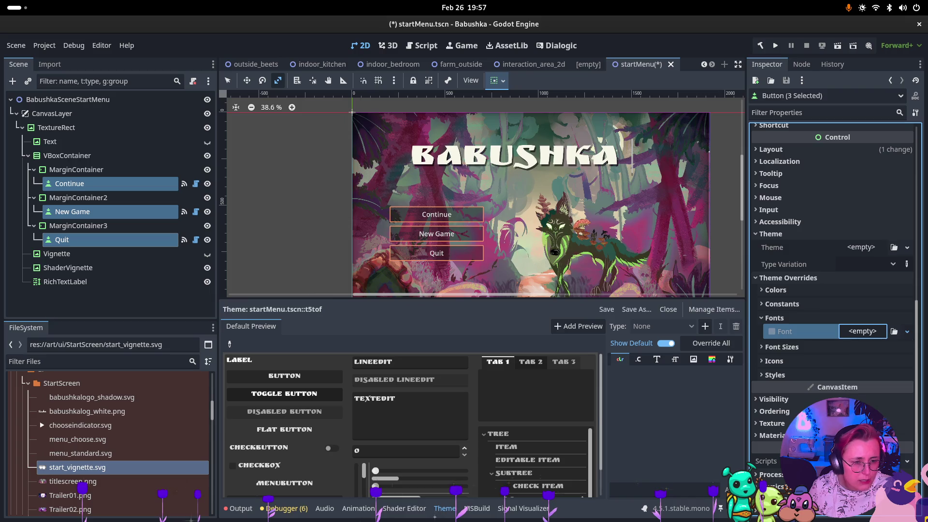
double_click(317, 156)
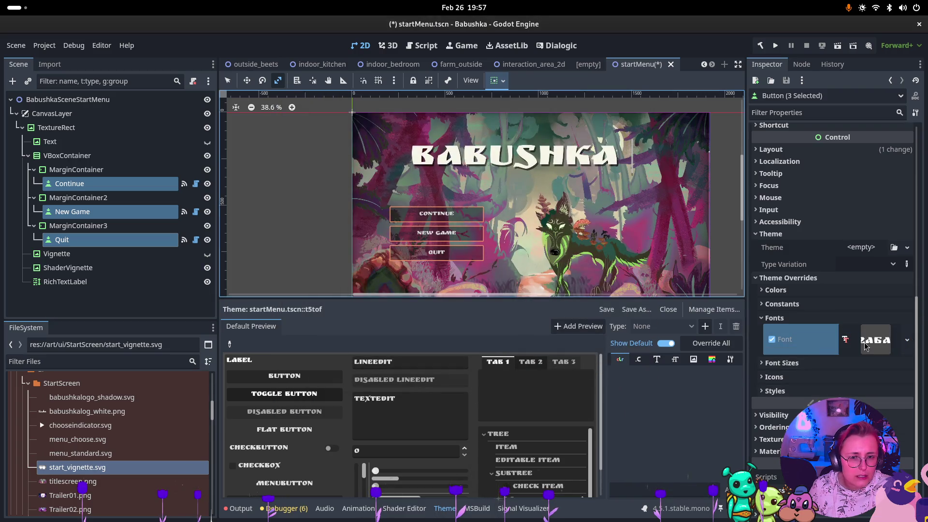
Step: Set the buttons' Font Size override to 60 px
scroll(386, 227, "up", 4)
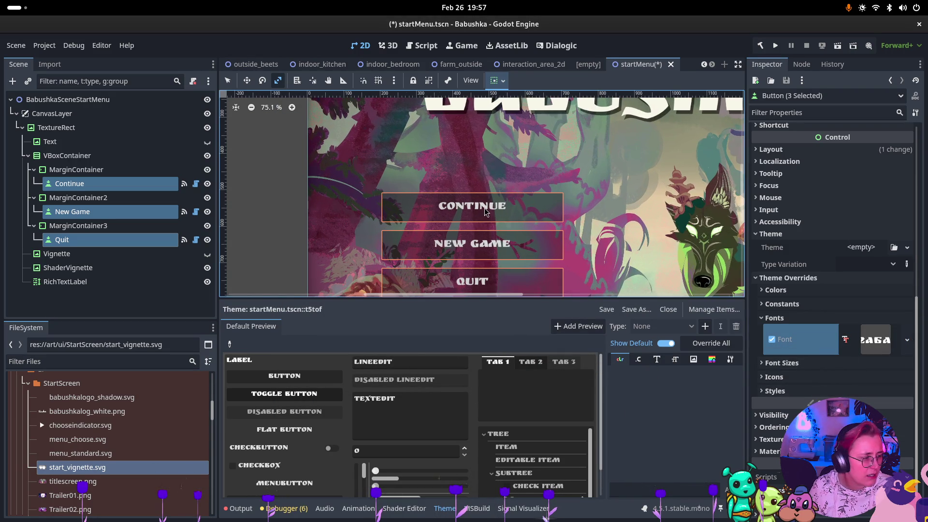
scroll(481, 216, "up", 2)
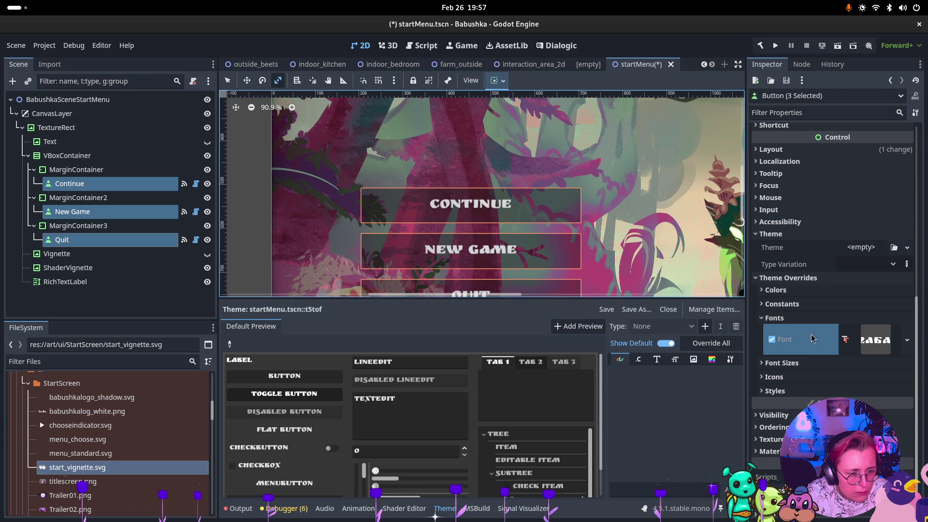
left_click(800, 365)
left_click_drag(908, 379, 908, 378)
left_click(909, 379)
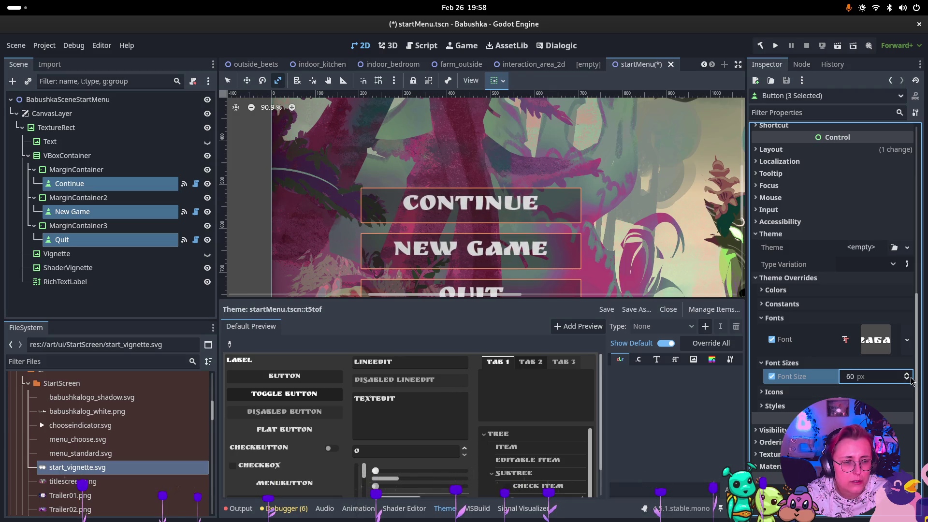
left_click(775, 406)
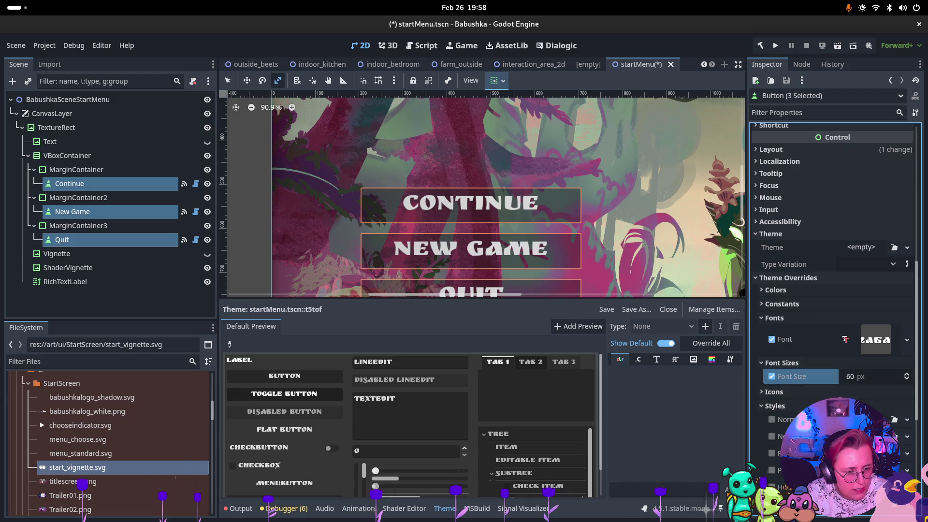
scroll(775, 408, "down", 4)
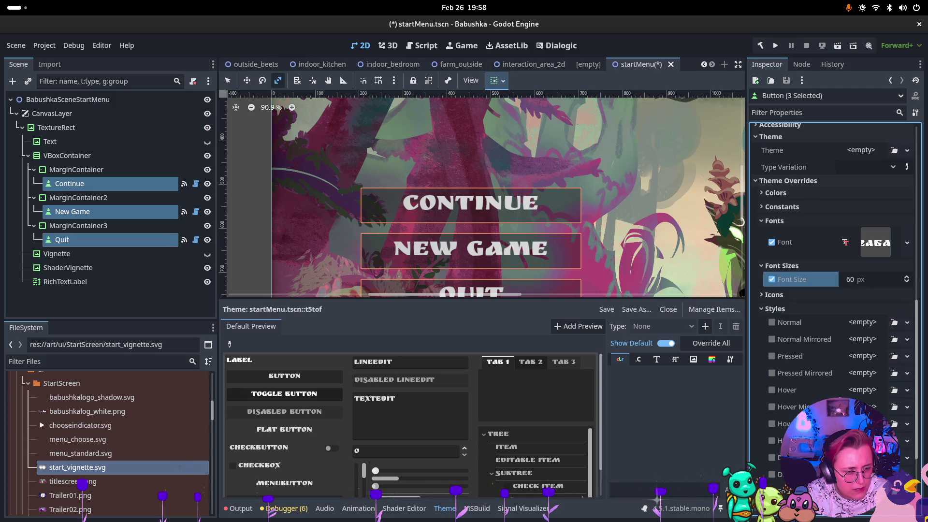
left_click(776, 309)
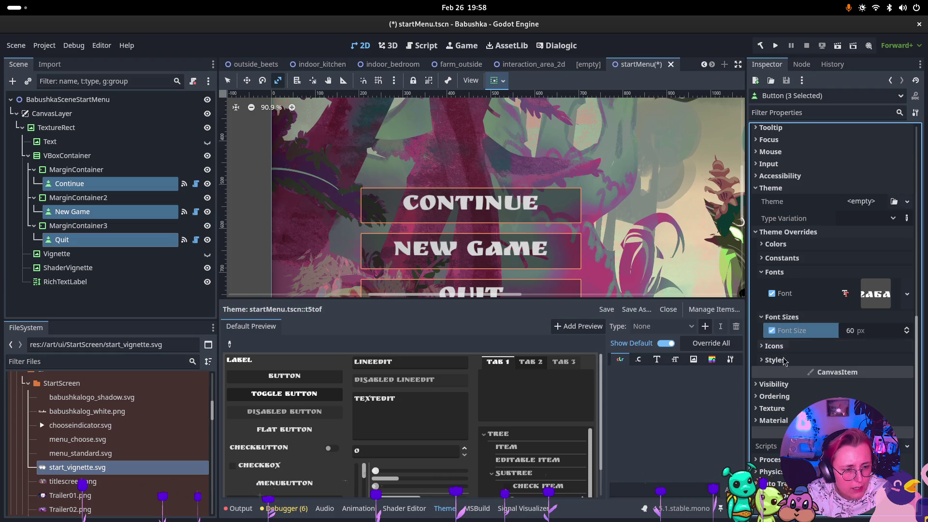
left_click(779, 409)
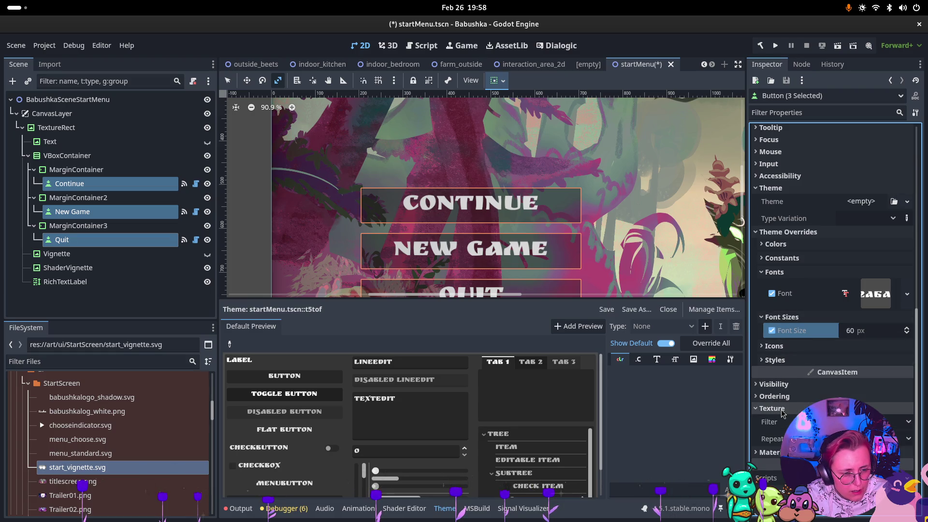
scroll(800, 326, "up", 5)
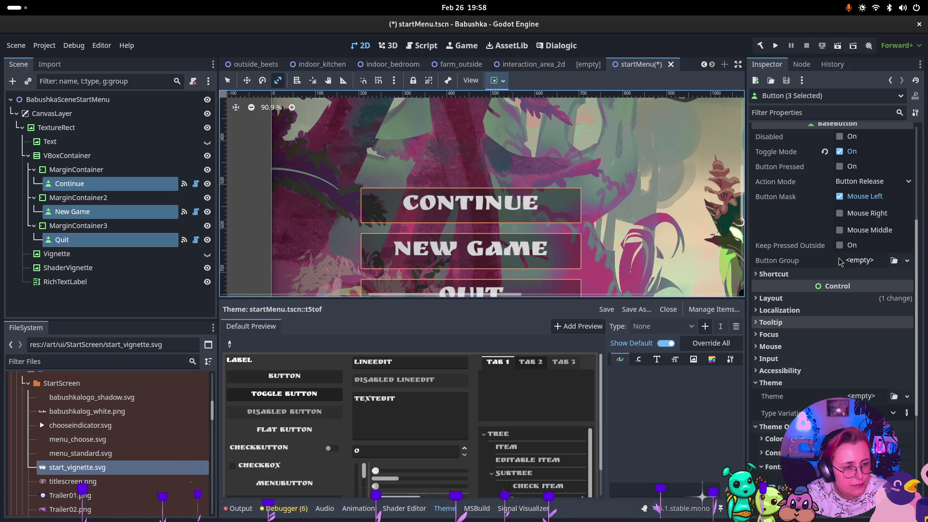
scroll(861, 271, "up", 5)
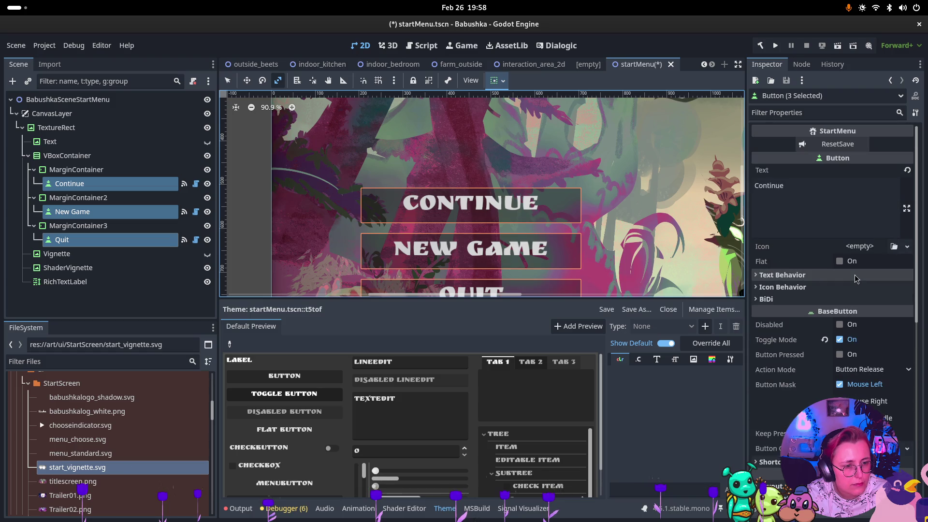
left_click(794, 288)
left_click(794, 288)
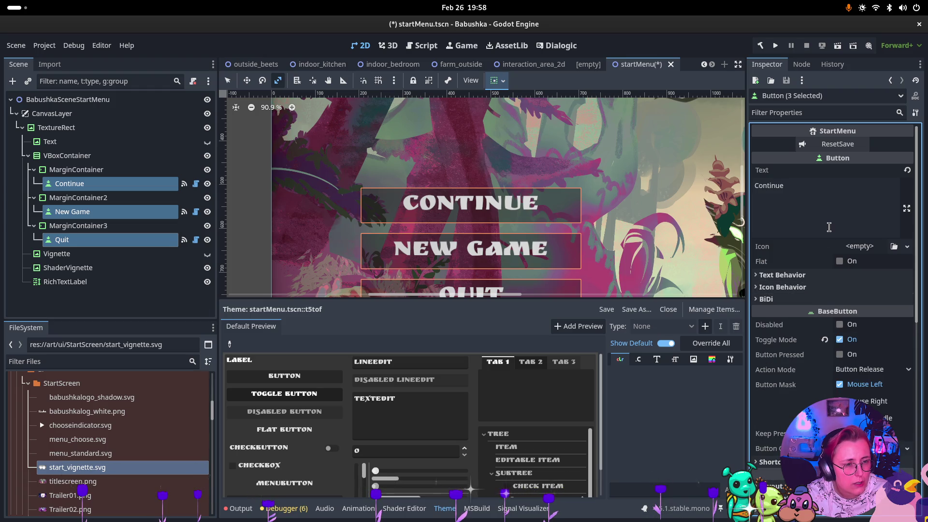
scroll(859, 290, "down", 5)
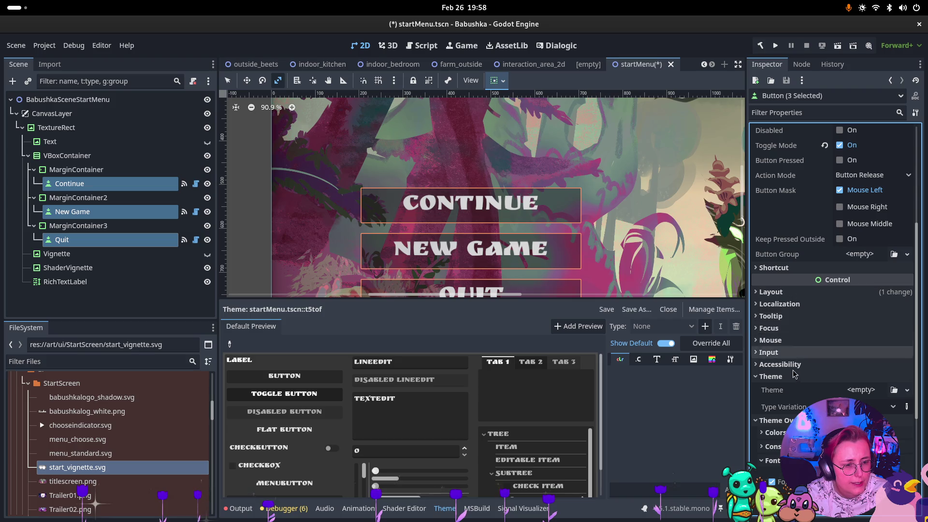
Step: Assign a new Theme resource to the buttons, then clear it back to empty
left_click(866, 394)
left_click(894, 418)
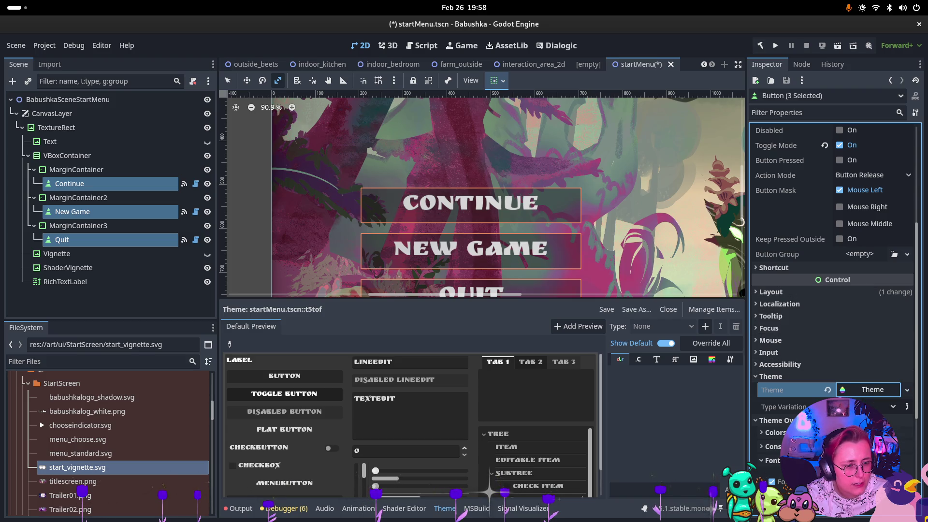
left_click(851, 394)
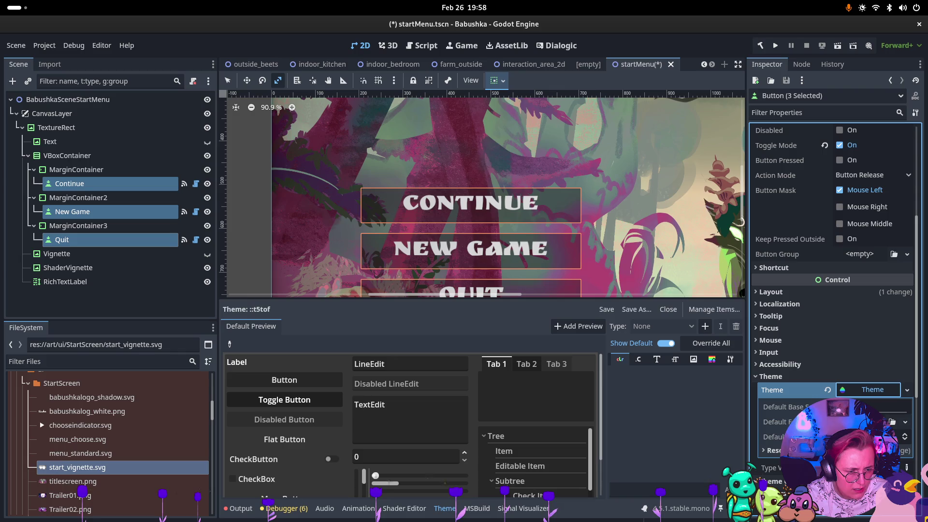
left_click(827, 389)
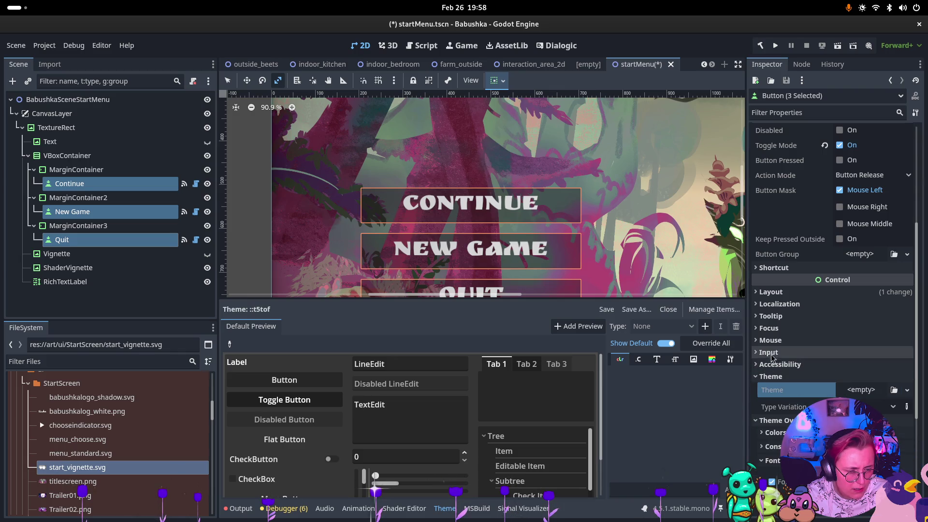
Step: Inspect the buttons' Layout, Transform and Container Sizing sections without changing anything
left_click(772, 292)
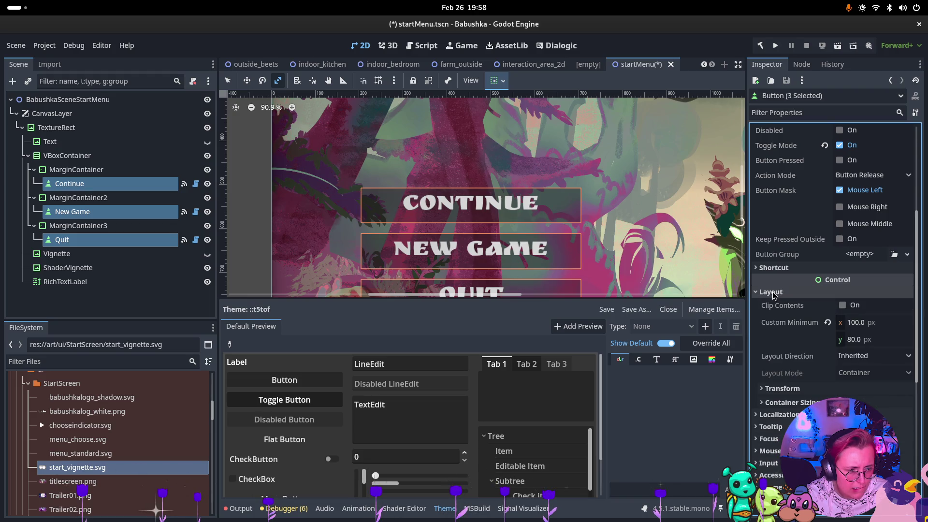
left_click(786, 389)
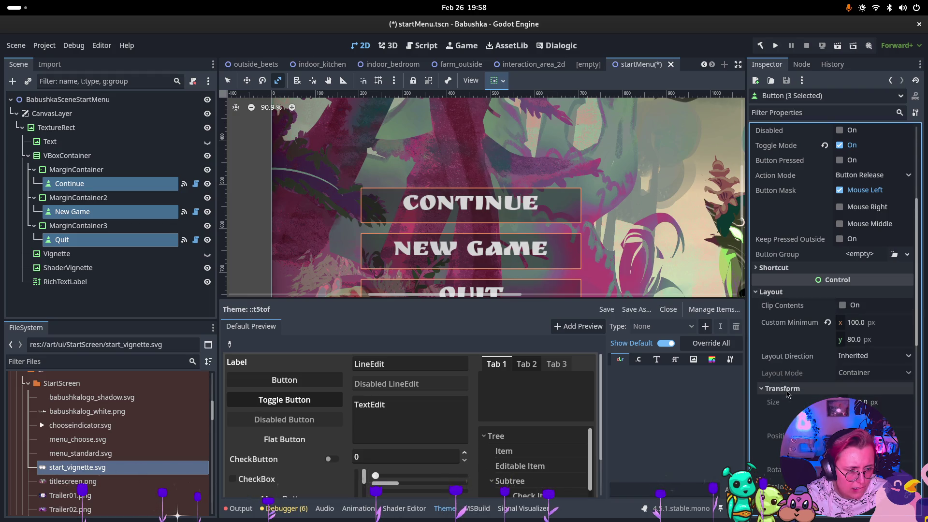
scroll(786, 390, "down", 5)
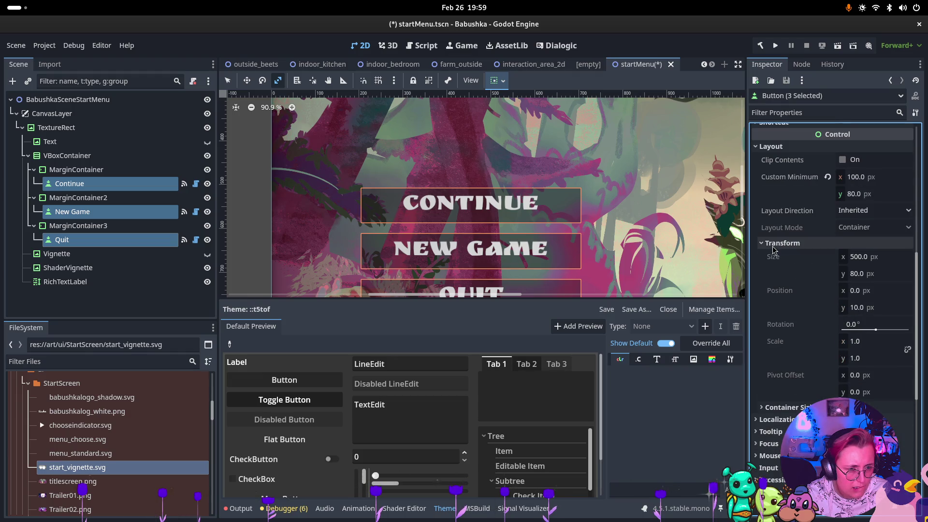
left_click(773, 247)
left_click(774, 257)
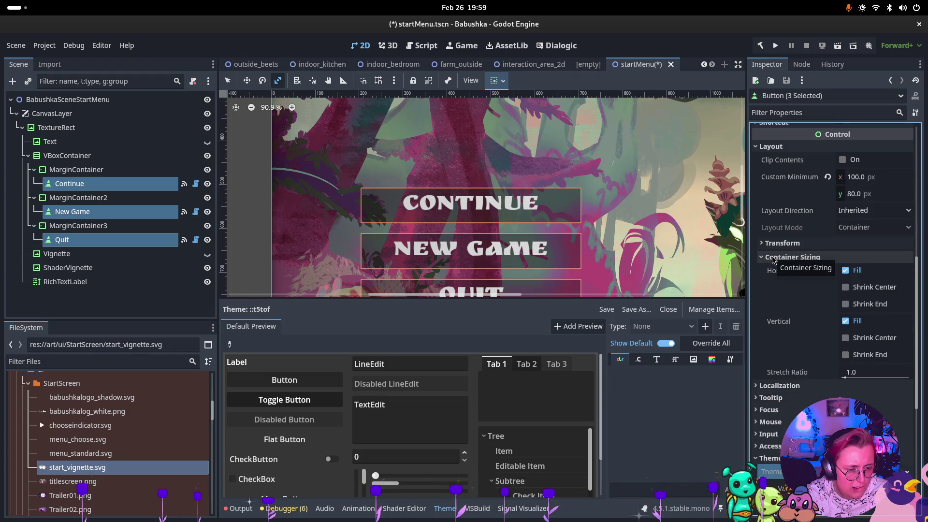
left_click(774, 258)
scroll(765, 220, "up", 2)
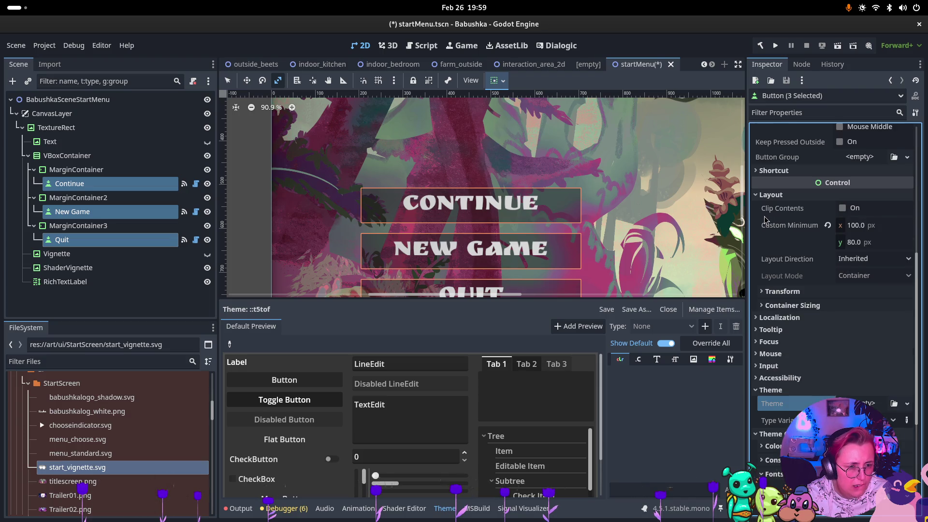
left_click(771, 195)
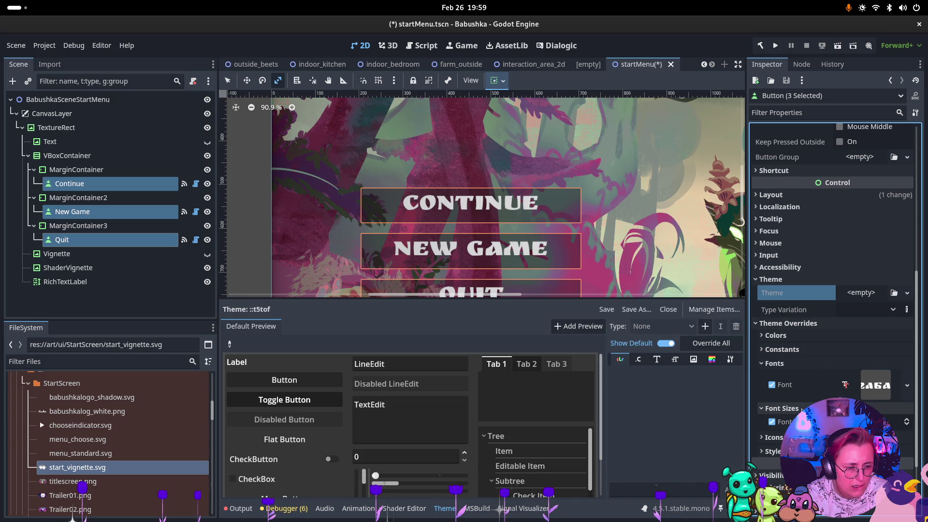
scroll(801, 410, "down", 2)
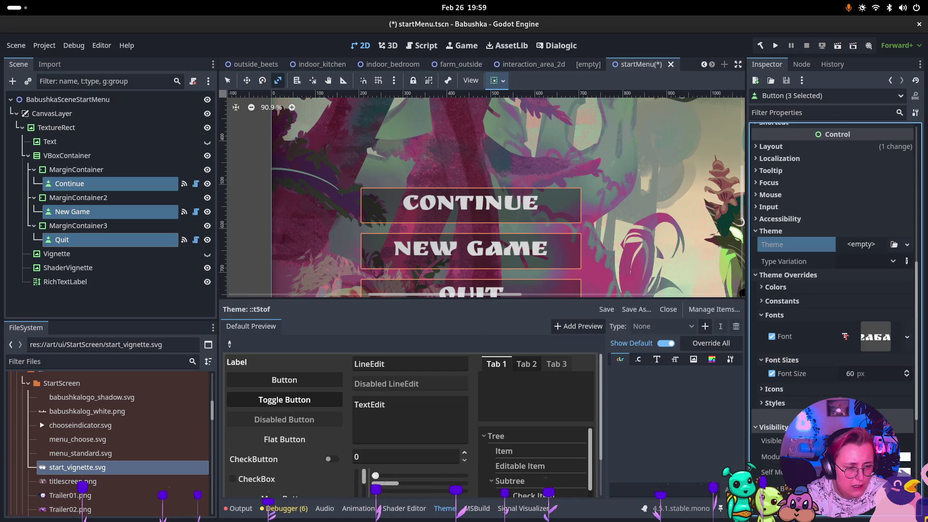
scroll(801, 410, "down", 2)
Step: Toggle the buttons' Visible property off and back on
left_click(853, 392)
left_click(853, 391)
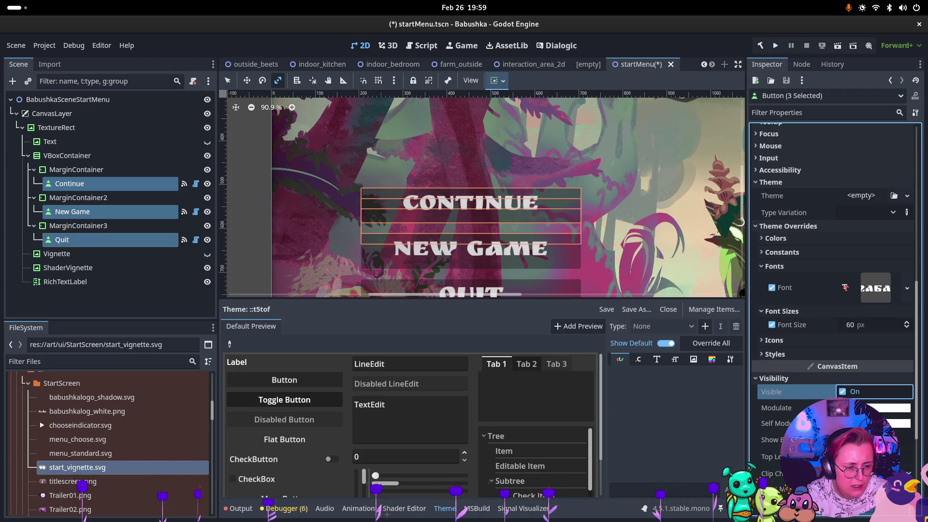
scroll(832, 290, "down", 6)
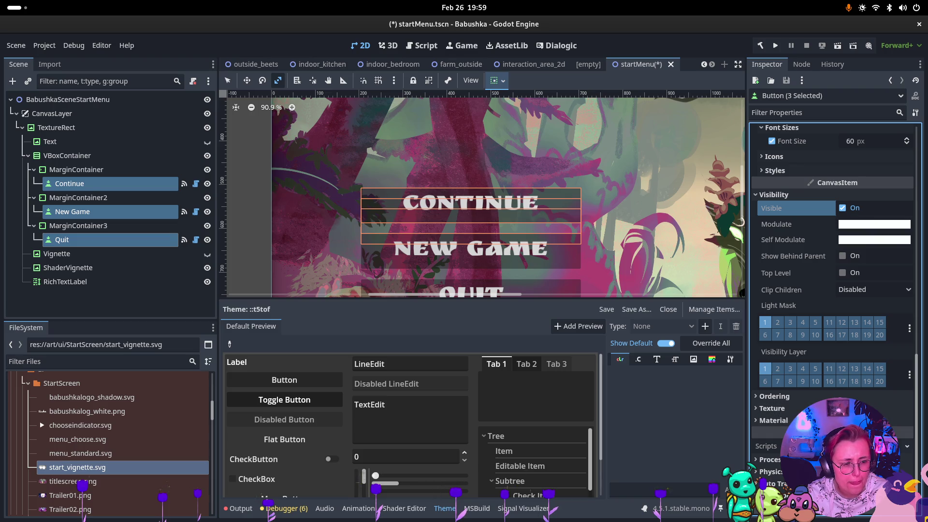
mouse_move(774, 432)
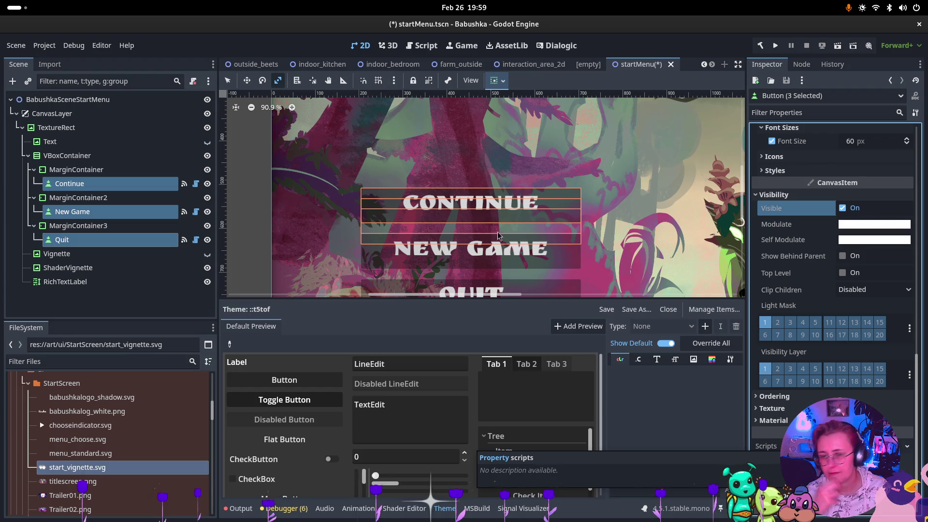
Step: Switch to the browser showing the Startb1.png Babushka start-screen mockup
key("super")
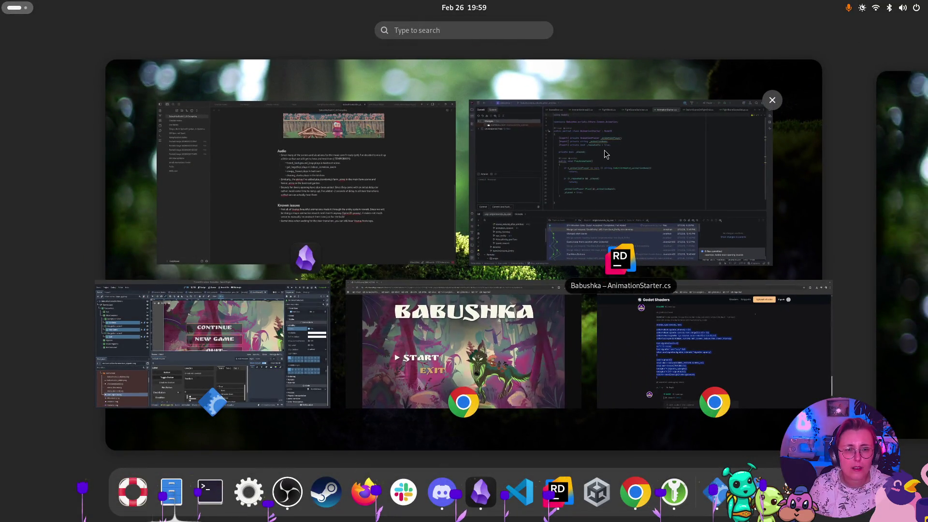
left_click(435, 159)
key("super")
left_click(550, 365)
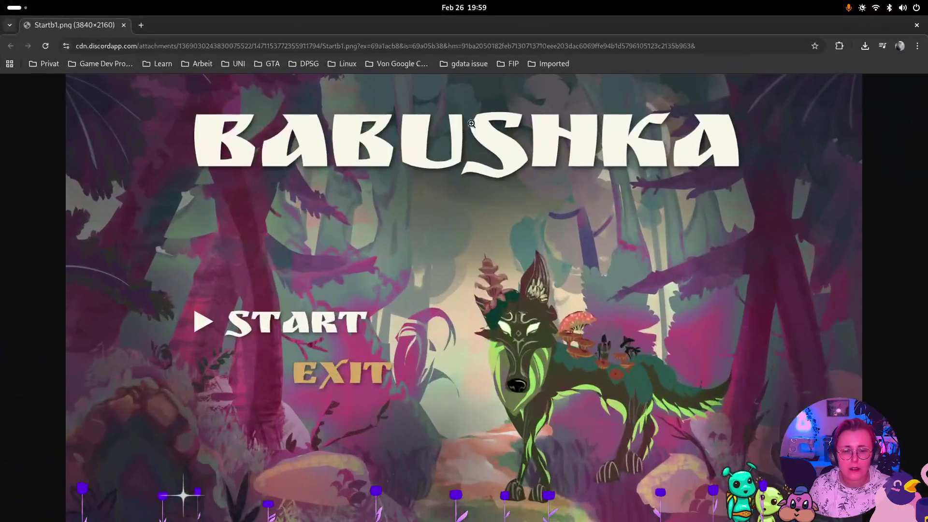
Step: Search 'Godot how to deactivate the button background' in a new tab and open the Button Background? result
left_click(142, 25)
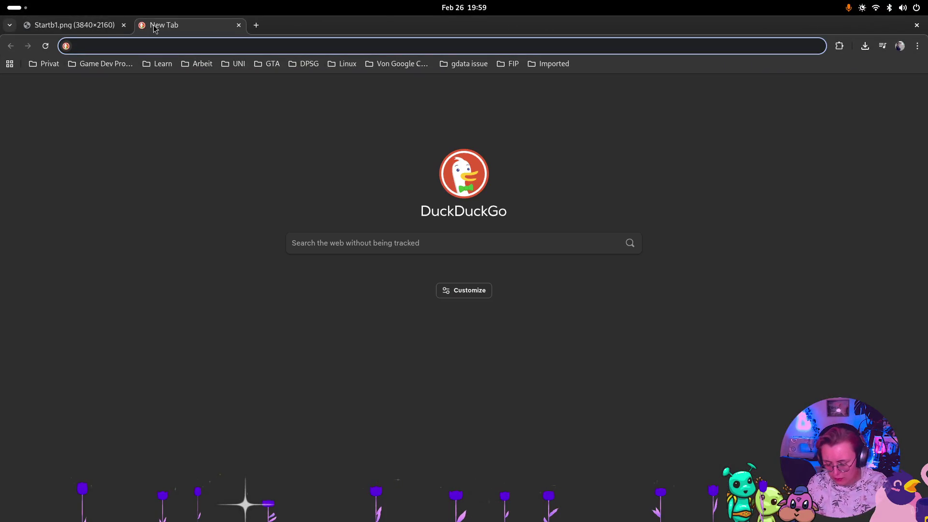
type("Godot how to ")
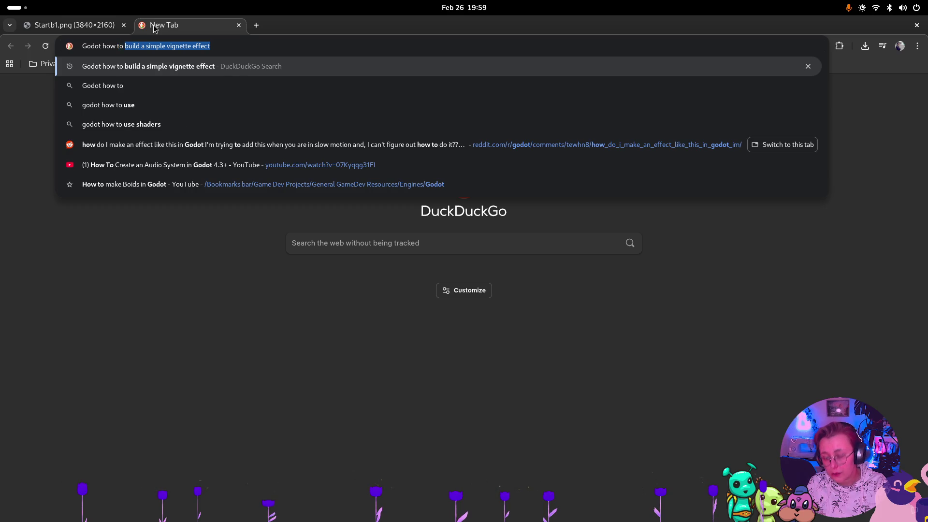
type("deactivate ")
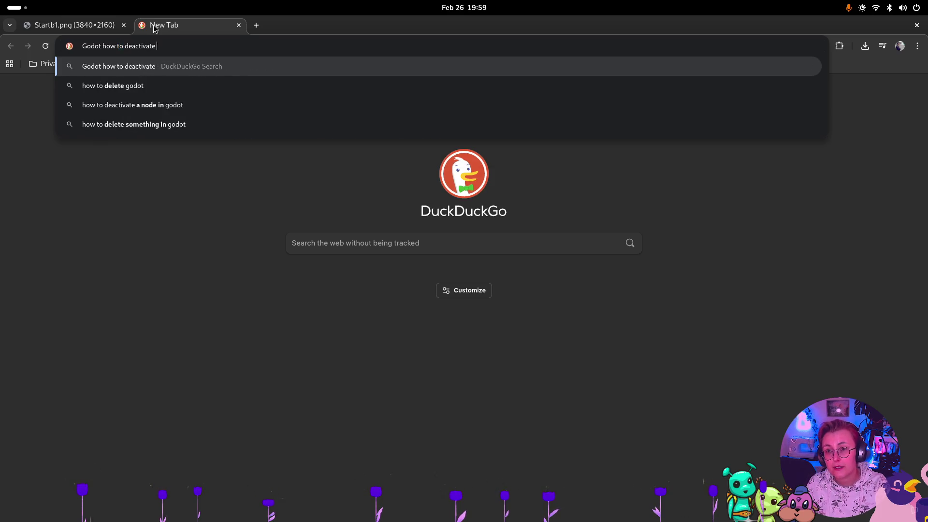
type("the but")
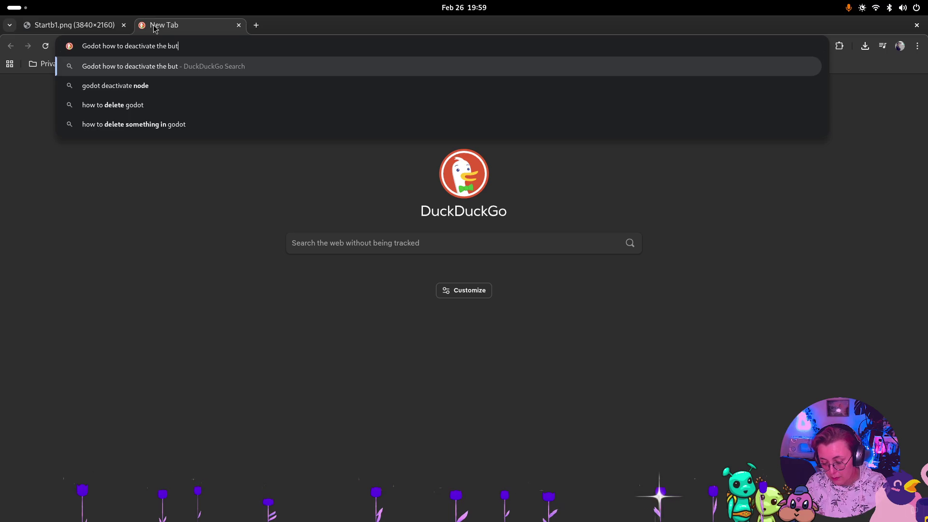
type("ton background")
key("Return")
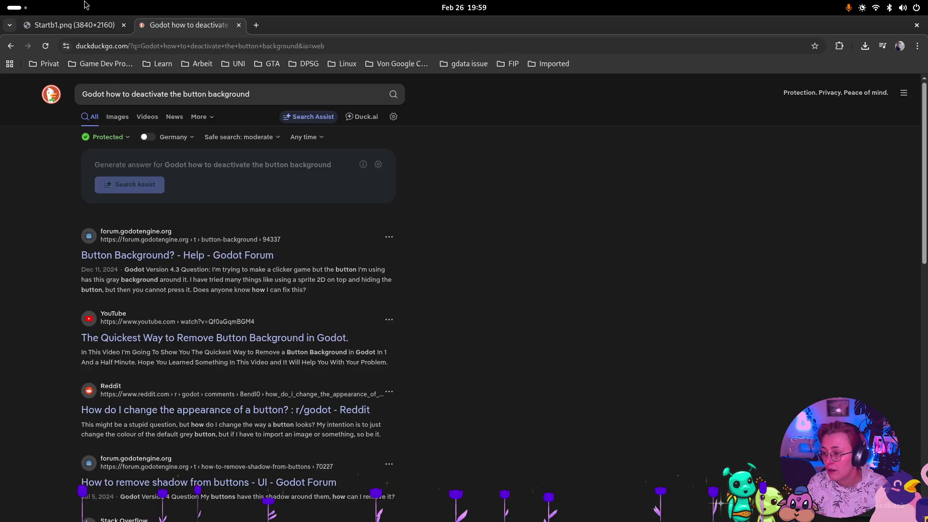
left_click(219, 257)
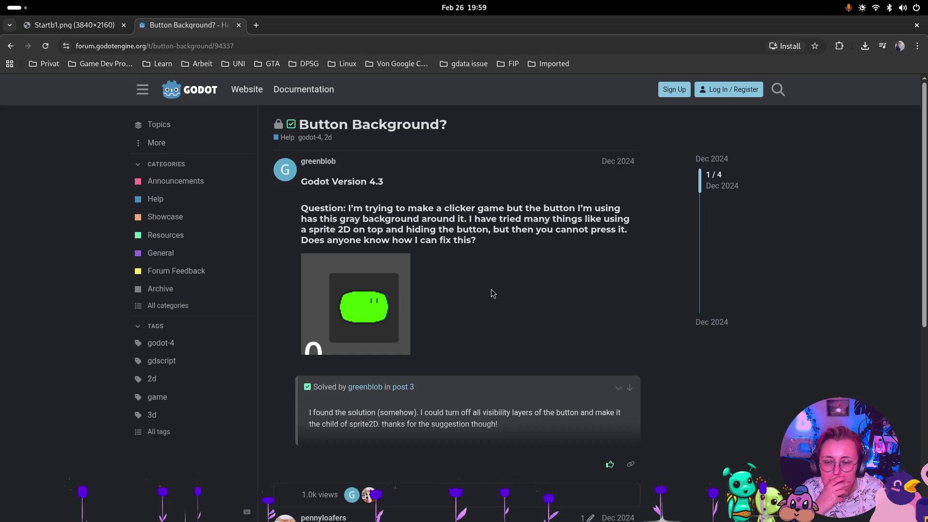
Step: Read down to the accepted solution: disable the button's visibility layers and add a Sprite2D child
scroll(492, 293, "down", 2)
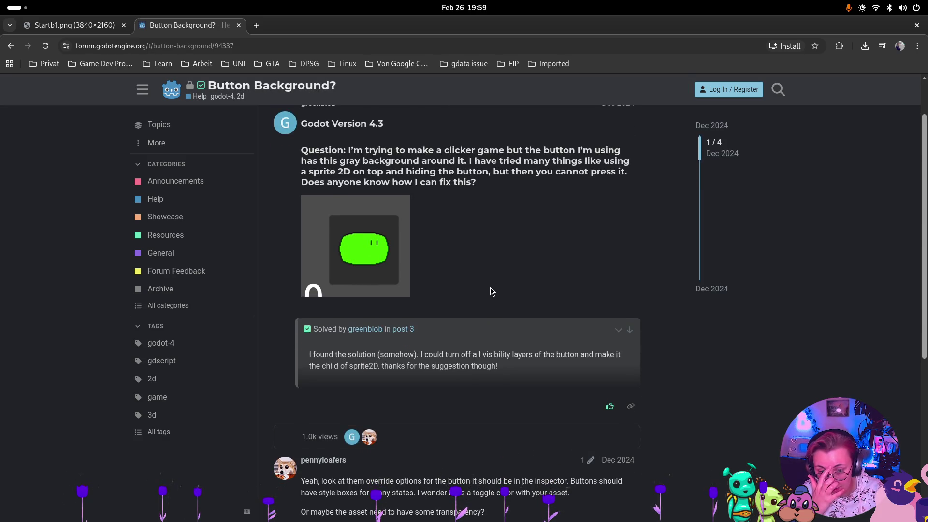
scroll(498, 293, "down", 3)
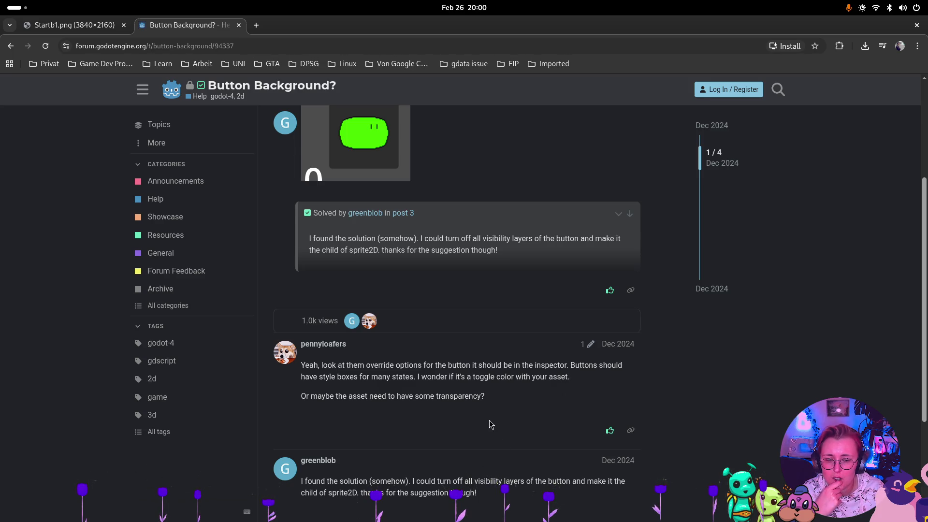
scroll(490, 424, "down", 2)
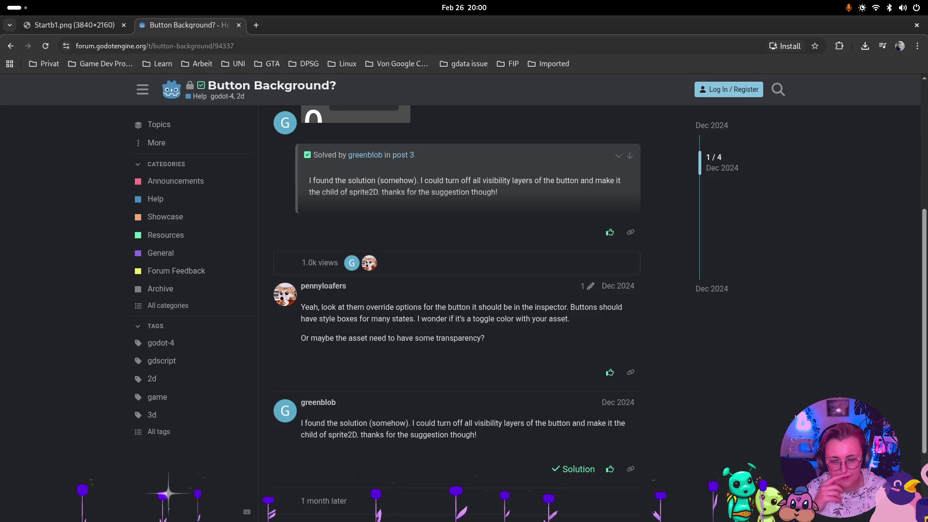
triple_click(505, 437)
triple_click(452, 457)
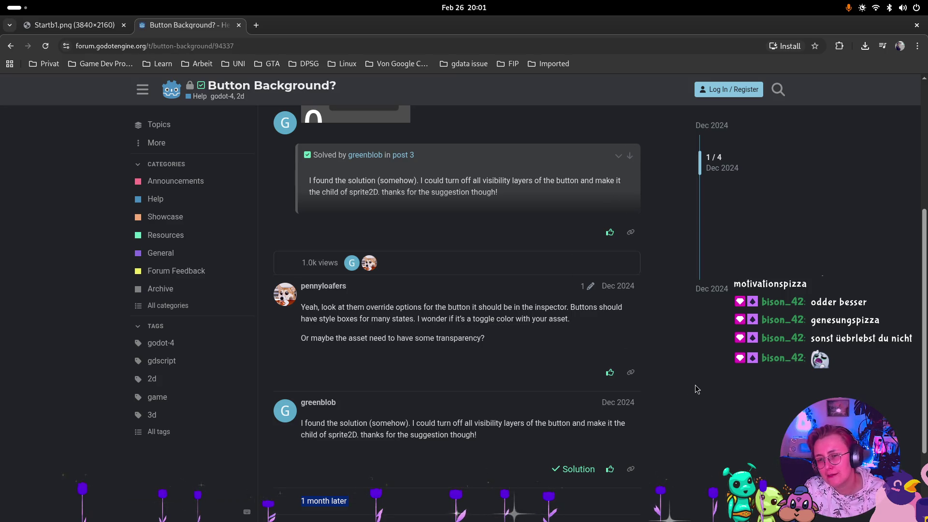
scroll(687, 328, "down", 3)
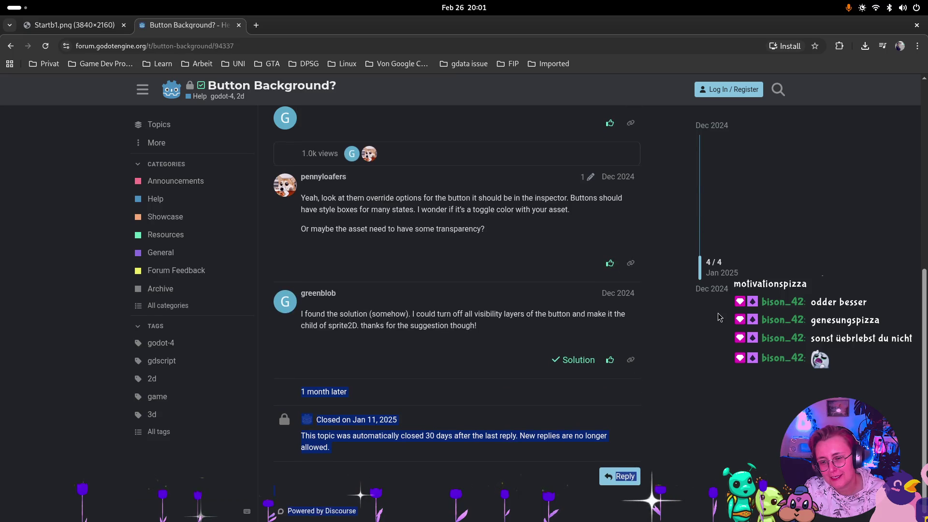